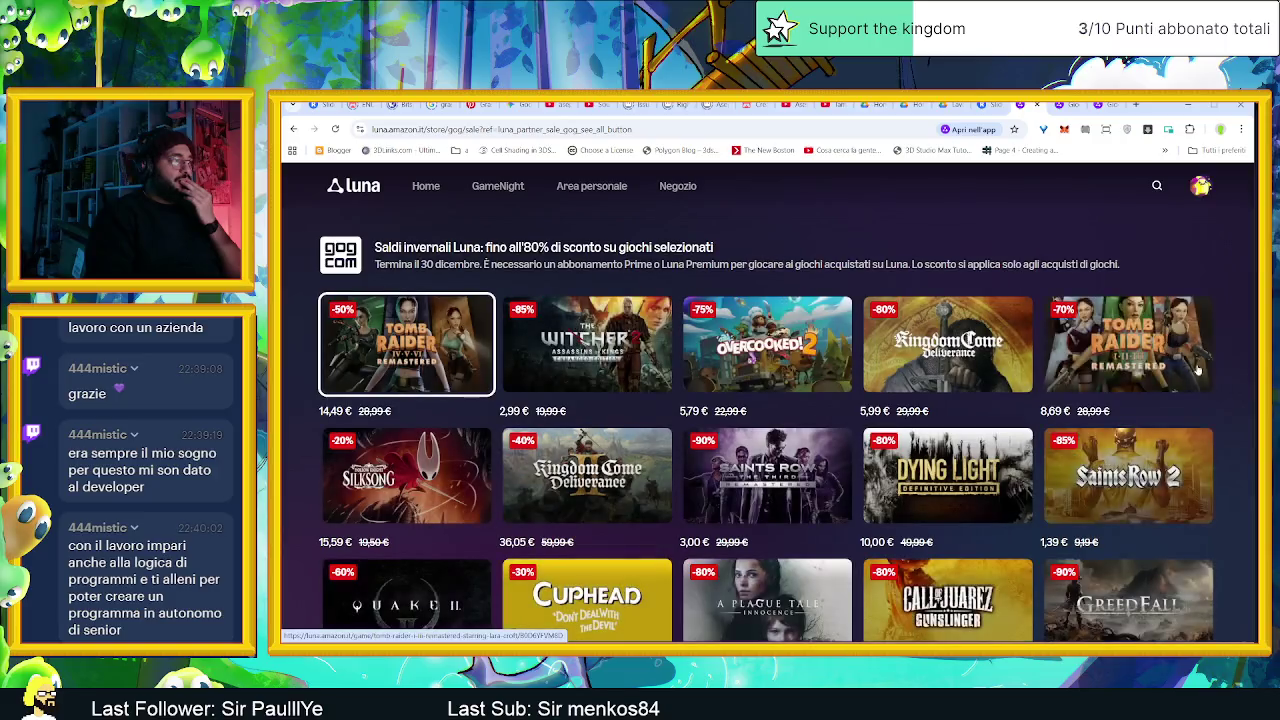
Leave the asset store and zoom the sprite view onto the rocky centre tile.
{"action": "scroll", "coordinate": [1200, 420], "scroll_direction": "down", "scroll_amount": 3}
{"action": "scroll", "coordinate": [1238, 459], "scroll_direction": "down", "scroll_amount": 3}
{"action": "scroll", "coordinate": [1238, 459], "scroll_direction": "down", "scroll_amount": 3}
{"action": "scroll", "coordinate": [1238, 459], "scroll_direction": "down", "scroll_amount": 3}
{"action": "scroll", "coordinate": [1238, 463], "scroll_direction": "down", "scroll_amount": 5}
{"action": "scroll", "coordinate": [1238, 463], "scroll_direction": "down", "scroll_amount": 3}
{"action": "scroll", "coordinate": [1238, 463], "scroll_direction": "down", "scroll_amount": 4}
{"action": "scroll", "coordinate": [1238, 463], "scroll_direction": "up", "scroll_amount": 3}
{"action": "scroll", "coordinate": [1238, 463], "scroll_direction": "up", "scroll_amount": 5}
{"action": "scroll", "coordinate": [1238, 463], "scroll_direction": "up", "scroll_amount": 5}
{"action": "scroll", "coordinate": [1235, 463], "scroll_direction": "up", "scroll_amount": 3}
{"action": "scroll", "coordinate": [1235, 463], "scroll_direction": "up", "scroll_amount": 5}
{"action": "scroll", "coordinate": [1235, 463], "scroll_direction": "up", "scroll_amount": 5}
{"action": "scroll", "coordinate": [1235, 463], "scroll_direction": "up", "scroll_amount": 2}
{"action": "scroll", "coordinate": [1235, 463], "scroll_direction": "up", "scroll_amount": 3}
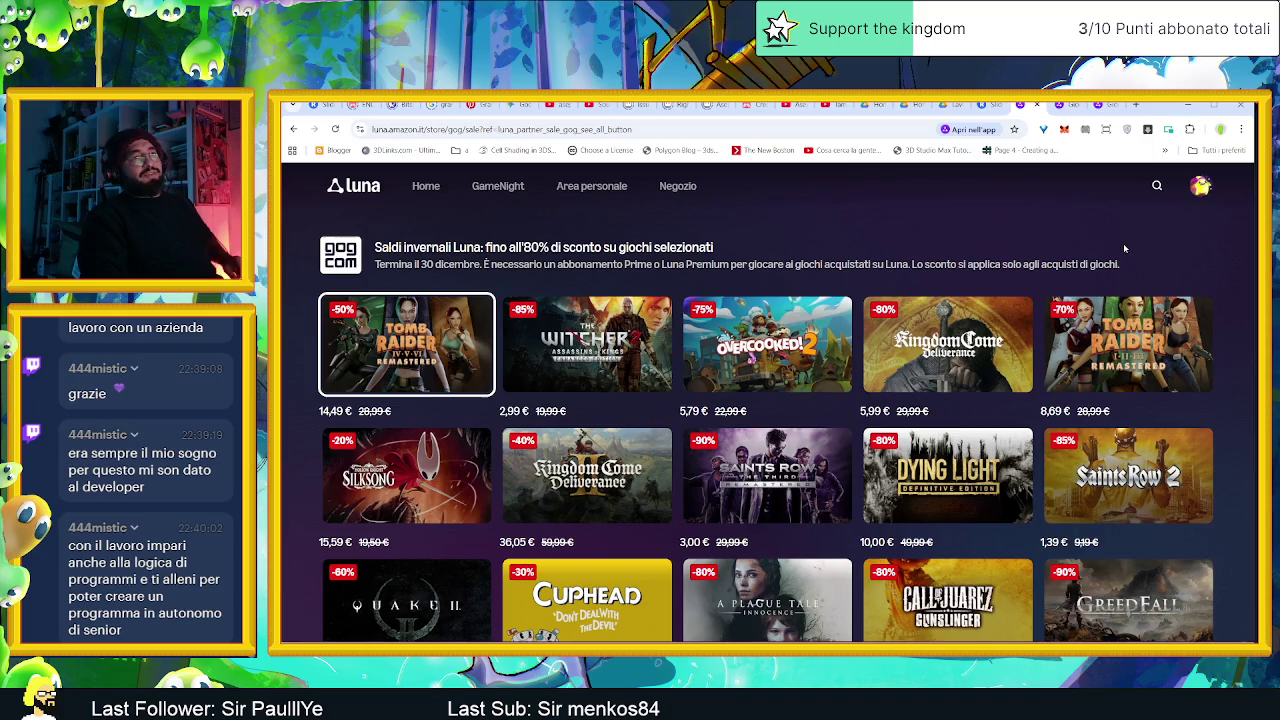
{"action": "left_click", "coordinate": [1180, 105]}
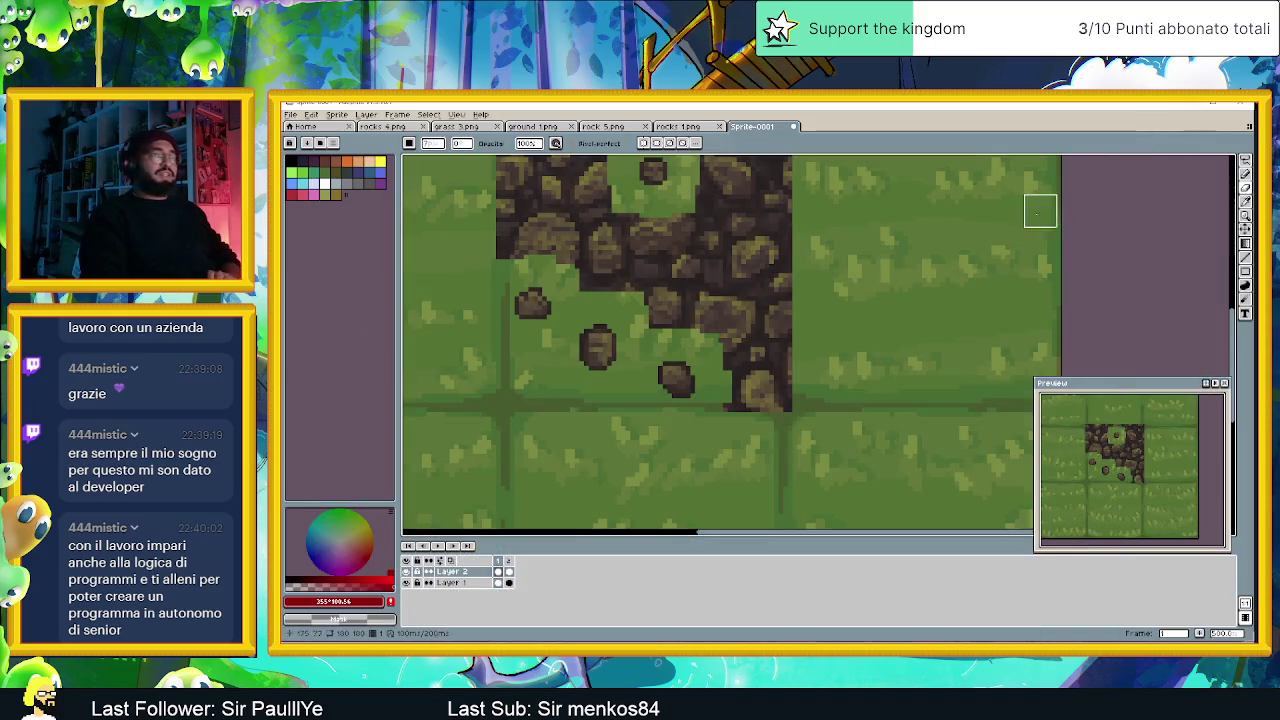
{"action": "left_click_drag", "start_coordinate": [851, 360], "coordinate": [942, 400]}
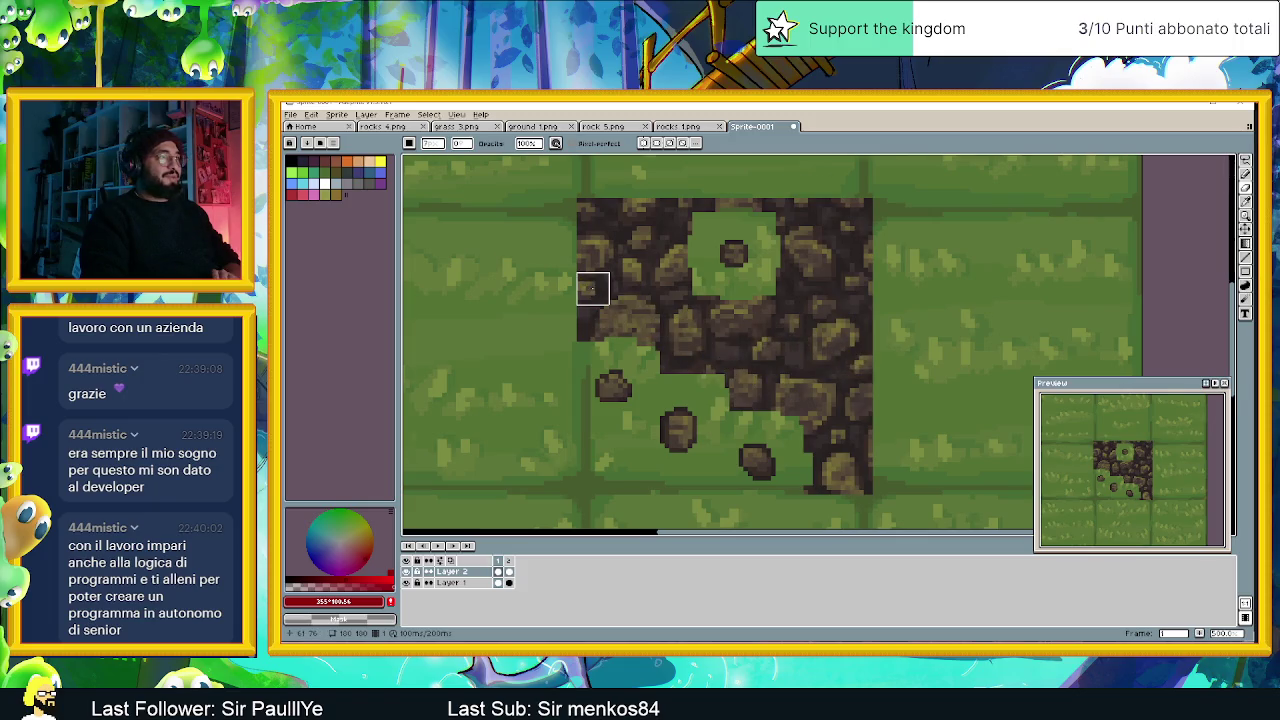
{"action": "scroll", "coordinate": [596, 288], "scroll_direction": "up", "scroll_amount": 1}
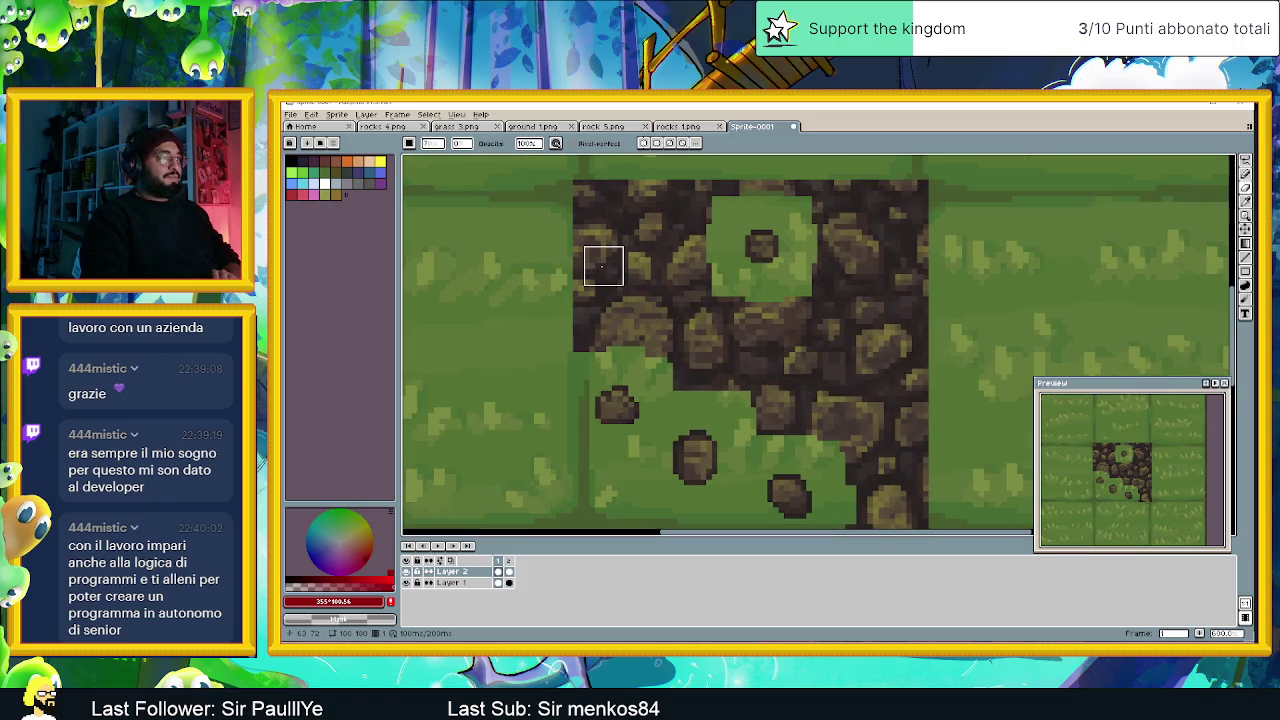
Paint grass green over the upper and left parts of the rock mass.
{"action": "left_click_drag", "start_coordinate": [603, 265], "coordinate": [611, 305]}
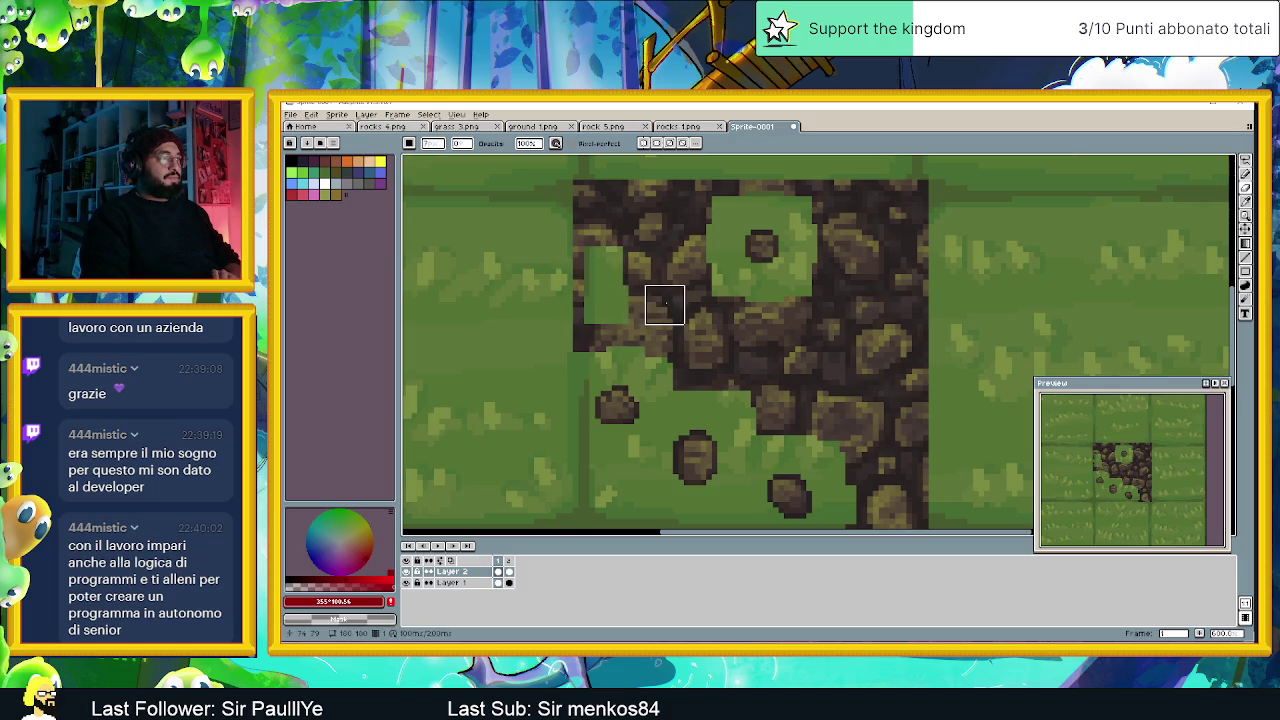
{"action": "left_click", "coordinate": [665, 305]}
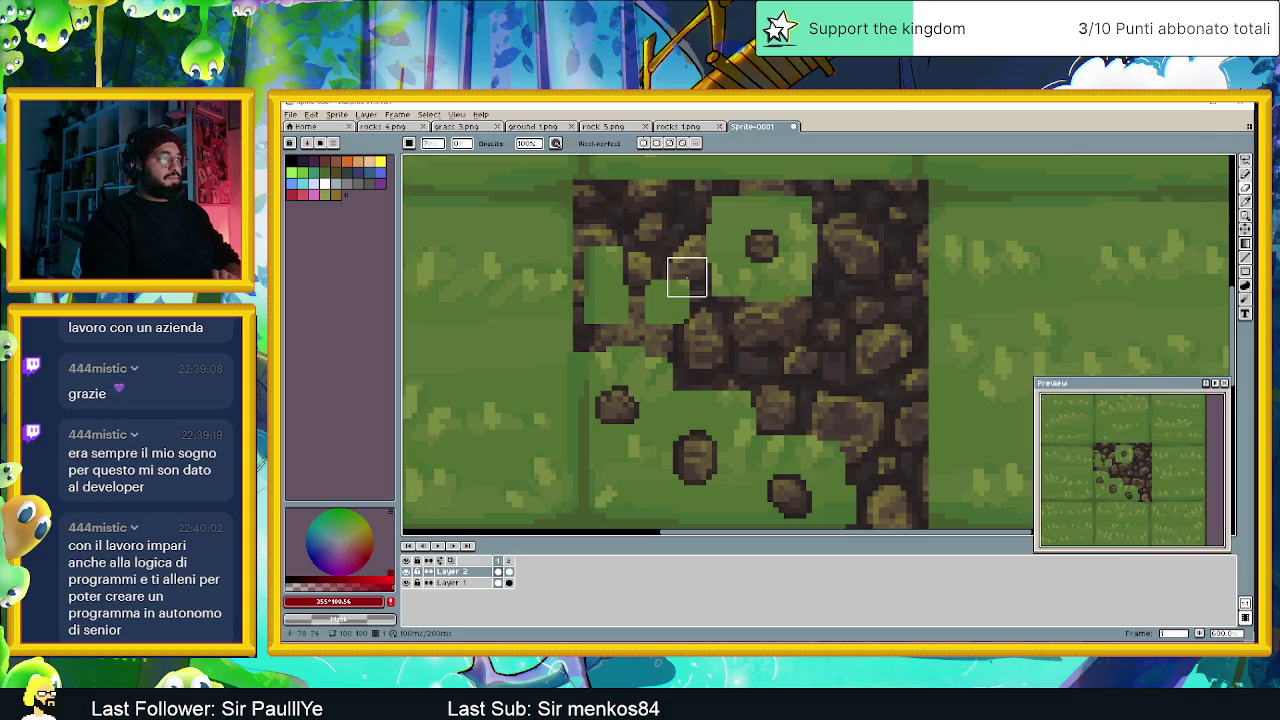
{"action": "left_click", "coordinate": [676, 271]}
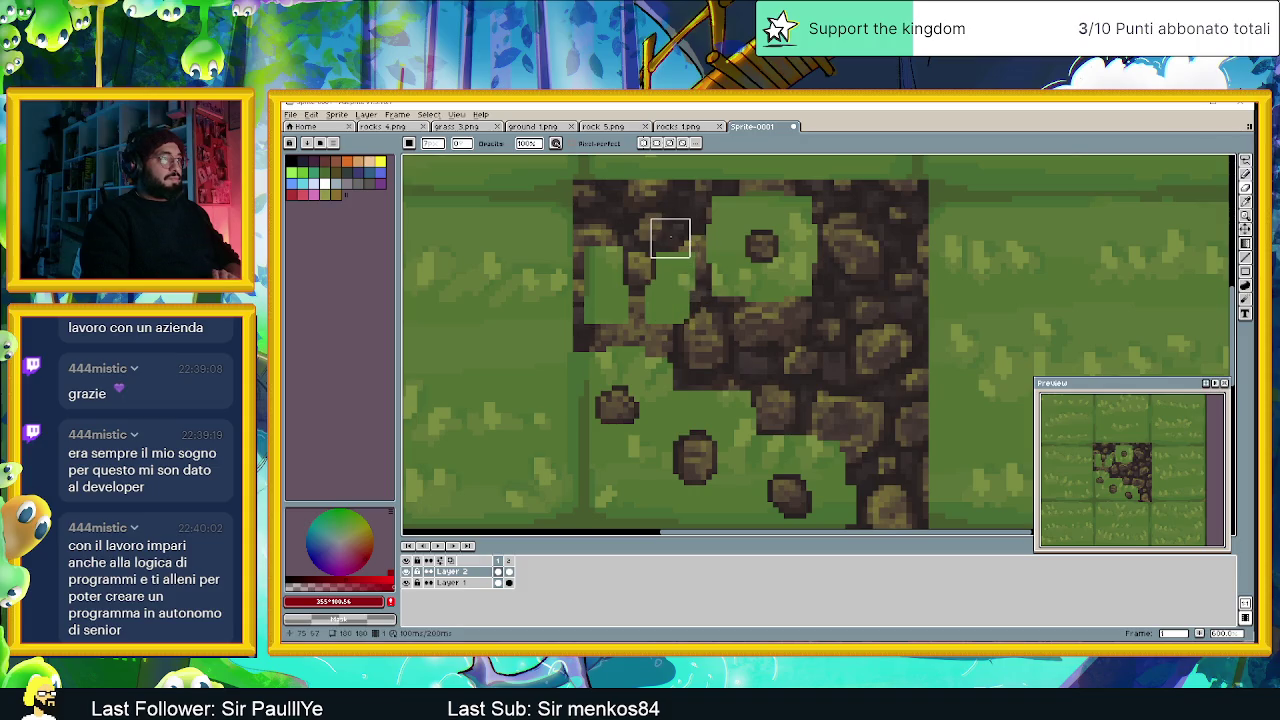
{"action": "left_click", "coordinate": [670, 233]}
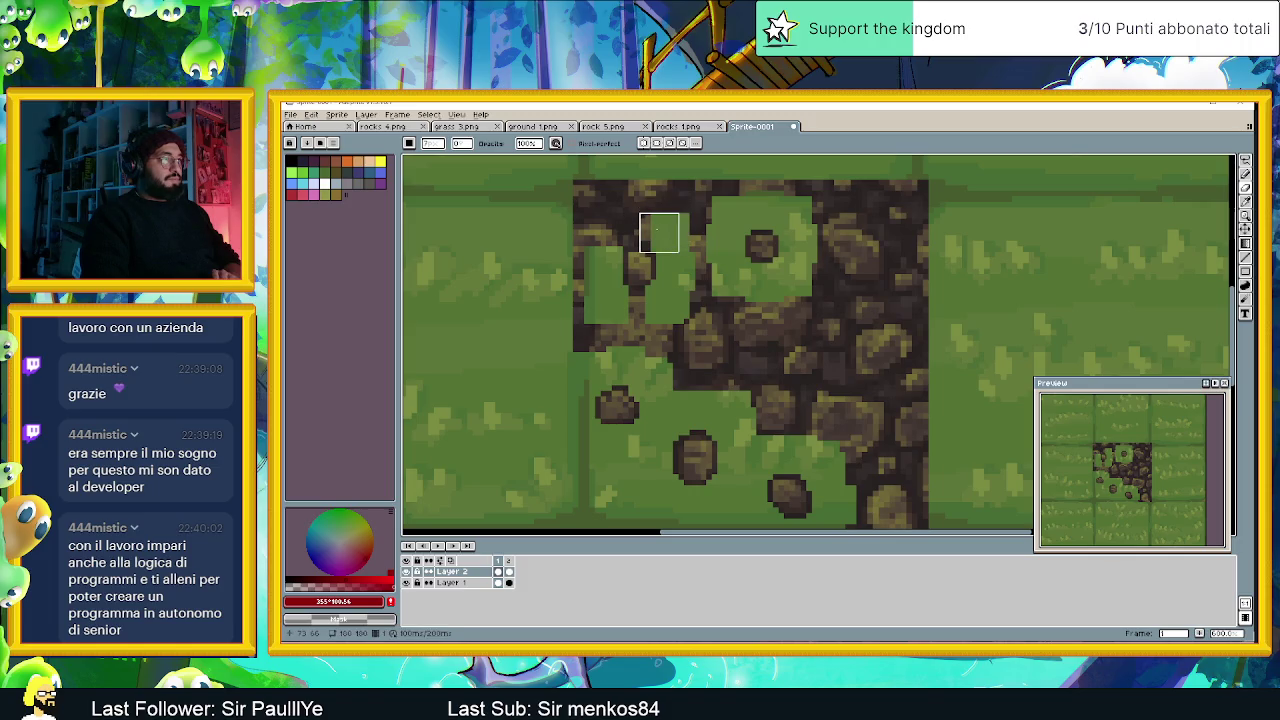
{"action": "left_click_drag", "start_coordinate": [665, 227], "coordinate": [642, 227]}
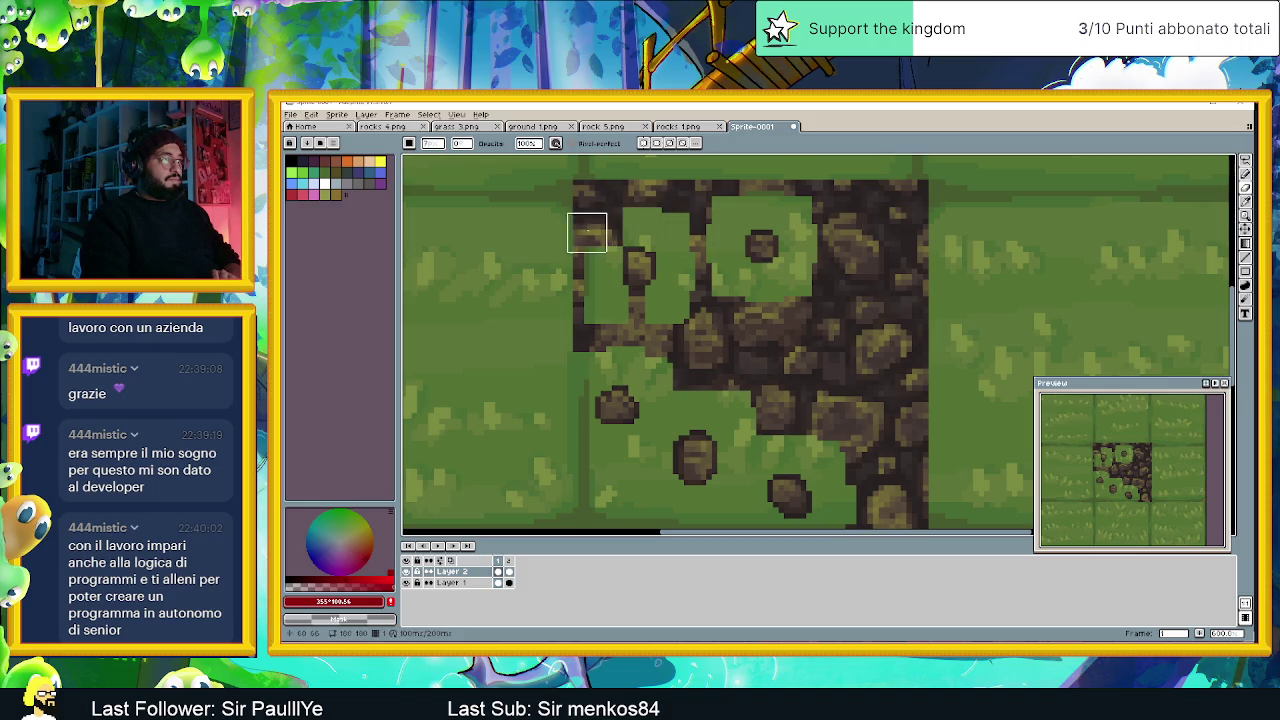
{"action": "left_click", "coordinate": [603, 233]}
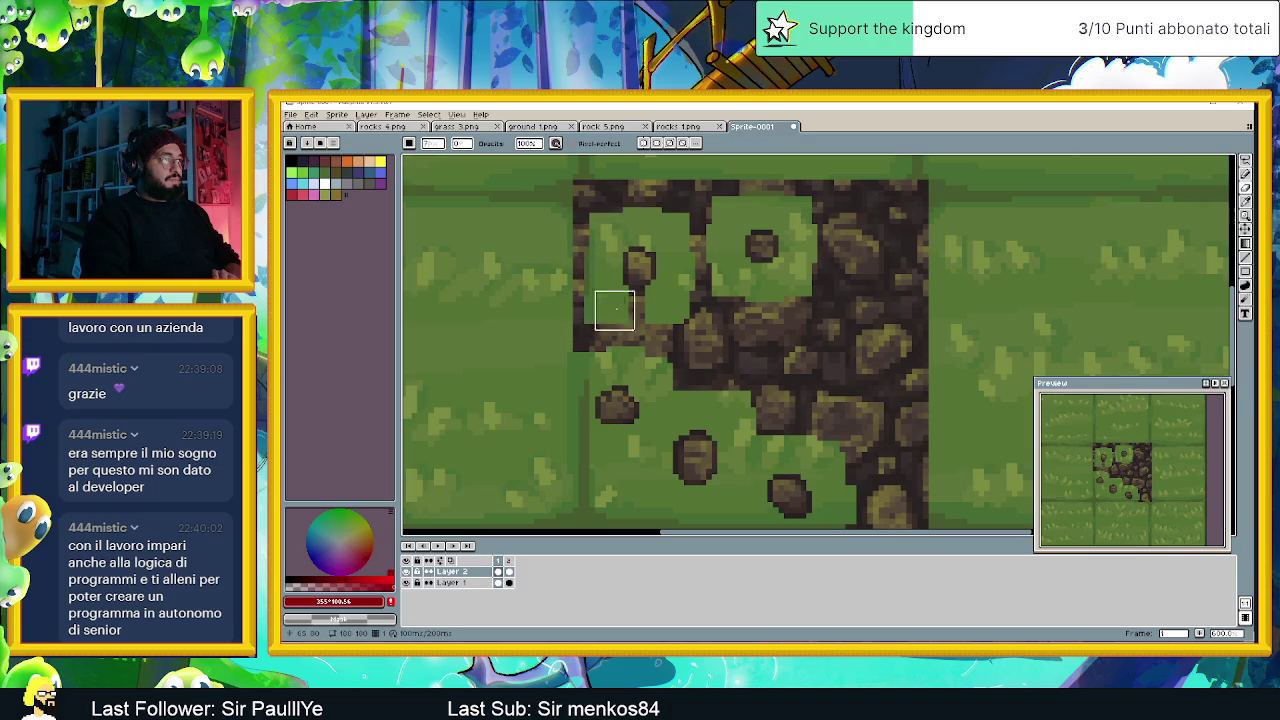
{"action": "left_click_drag", "start_coordinate": [631, 306], "coordinate": [603, 321]}
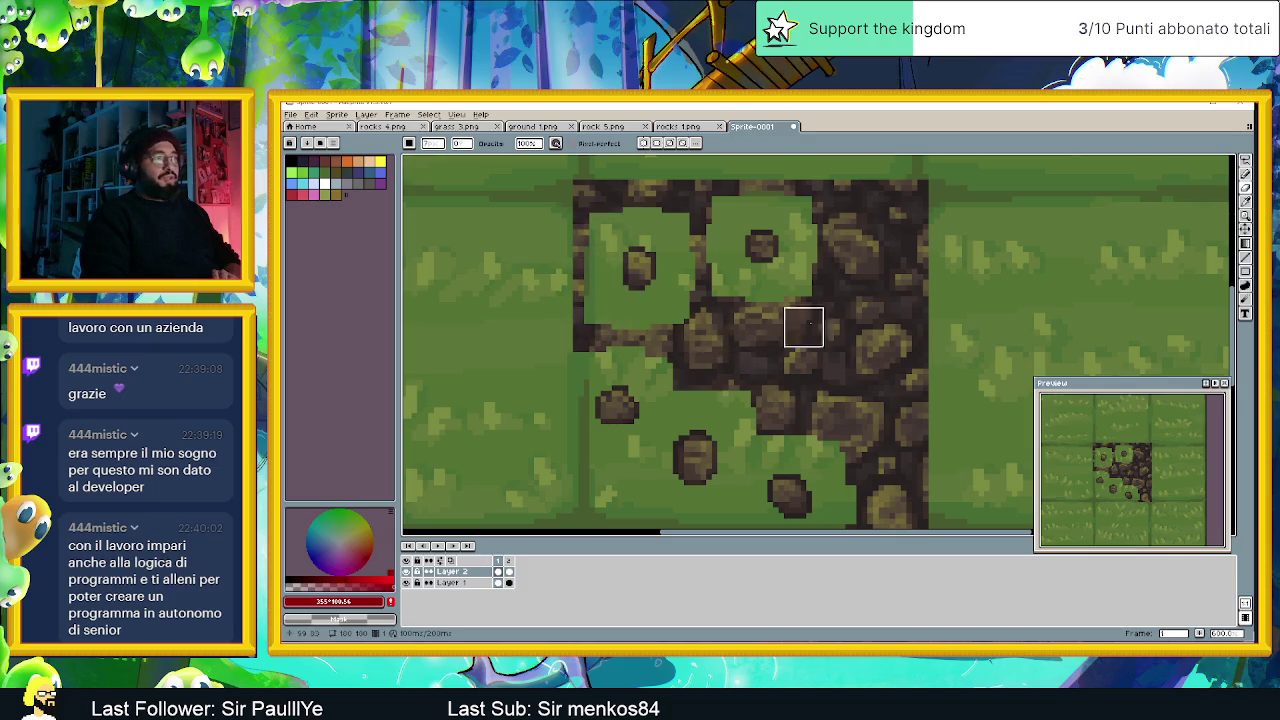
Paint more grass into the lower and right rock edges, splitting the mass into separate stones.
{"action": "scroll", "coordinate": [791, 323], "scroll_direction": "right", "scroll_amount": 2}
{"action": "scroll", "coordinate": [774, 300], "scroll_direction": "right", "scroll_amount": 2}
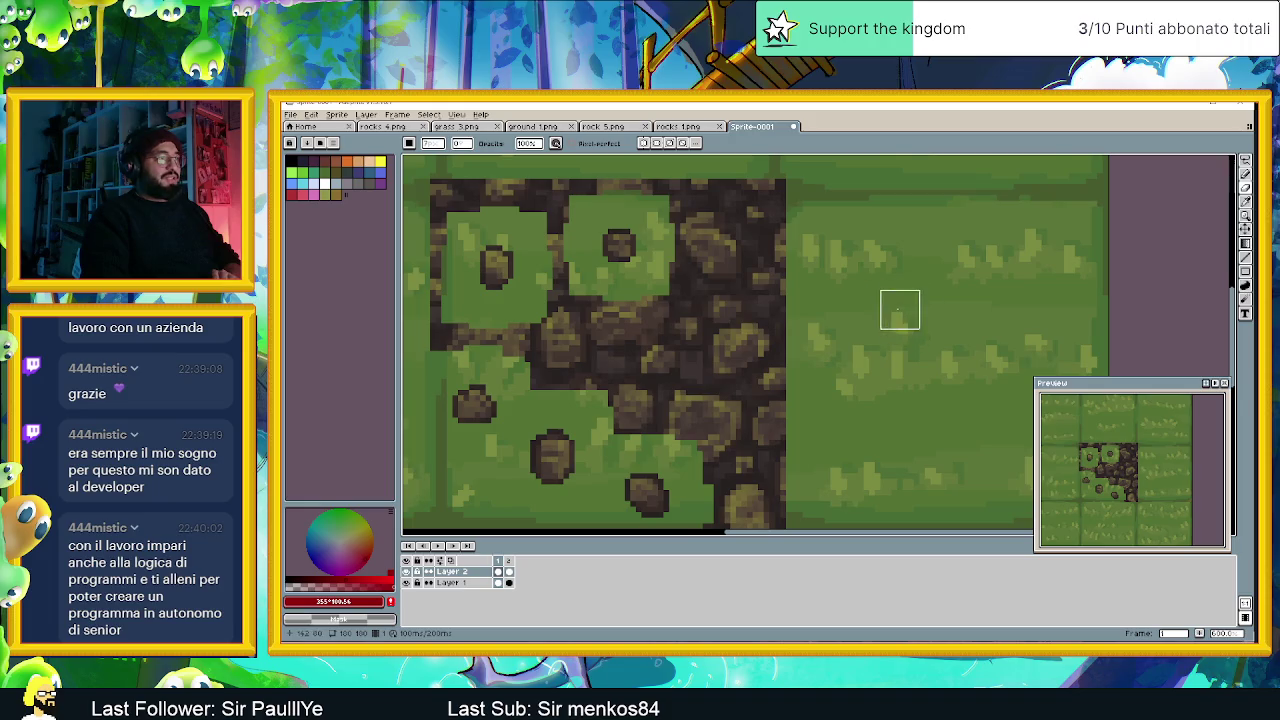
{"action": "scroll", "coordinate": [866, 306], "scroll_direction": "down", "scroll_amount": 1}
{"action": "scroll", "coordinate": [782, 357], "scroll_direction": "up", "scroll_amount": 1}
{"action": "scroll", "coordinate": [782, 357], "scroll_direction": "up", "scroll_amount": 1}
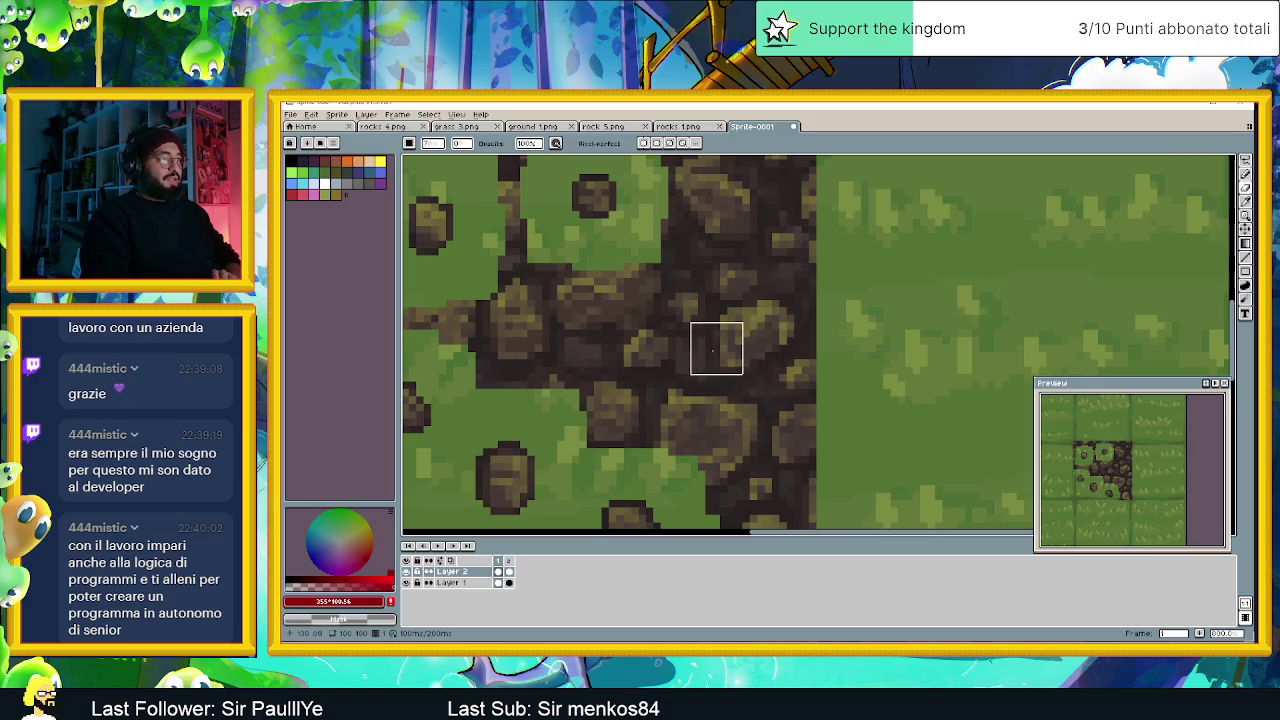
{"action": "left_click", "coordinate": [702, 355]}
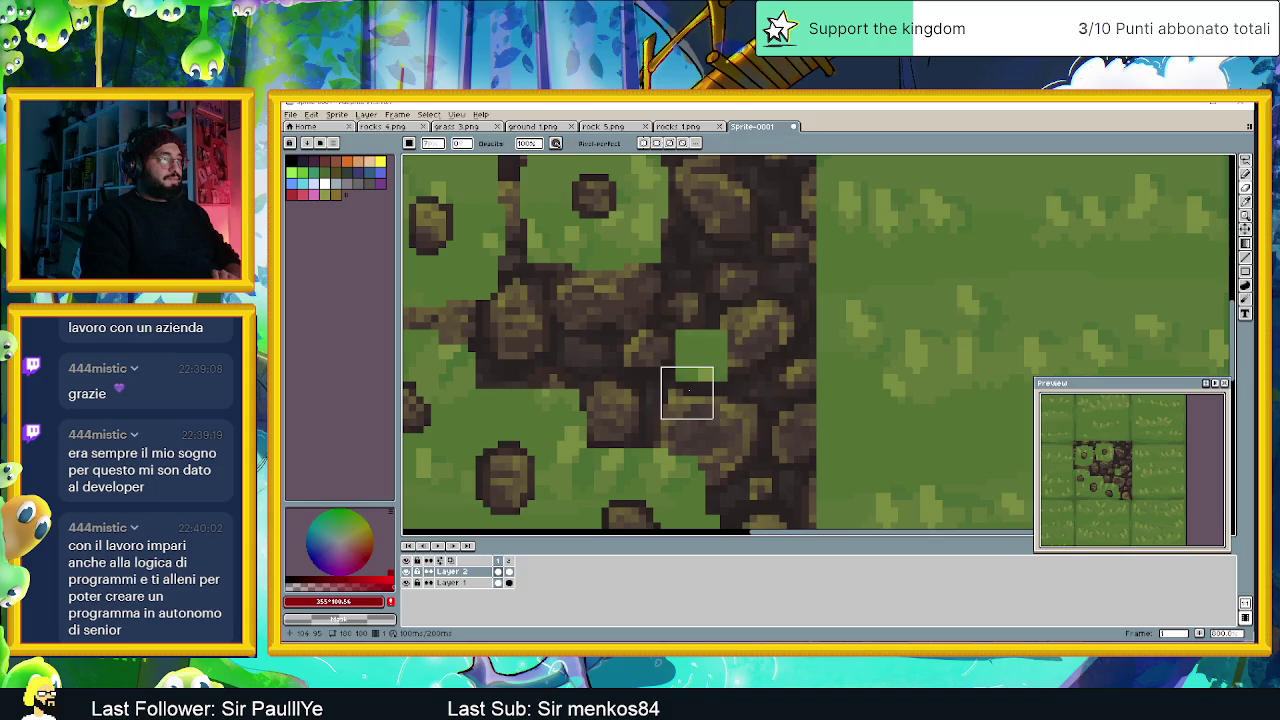
{"action": "left_click", "coordinate": [691, 384]}
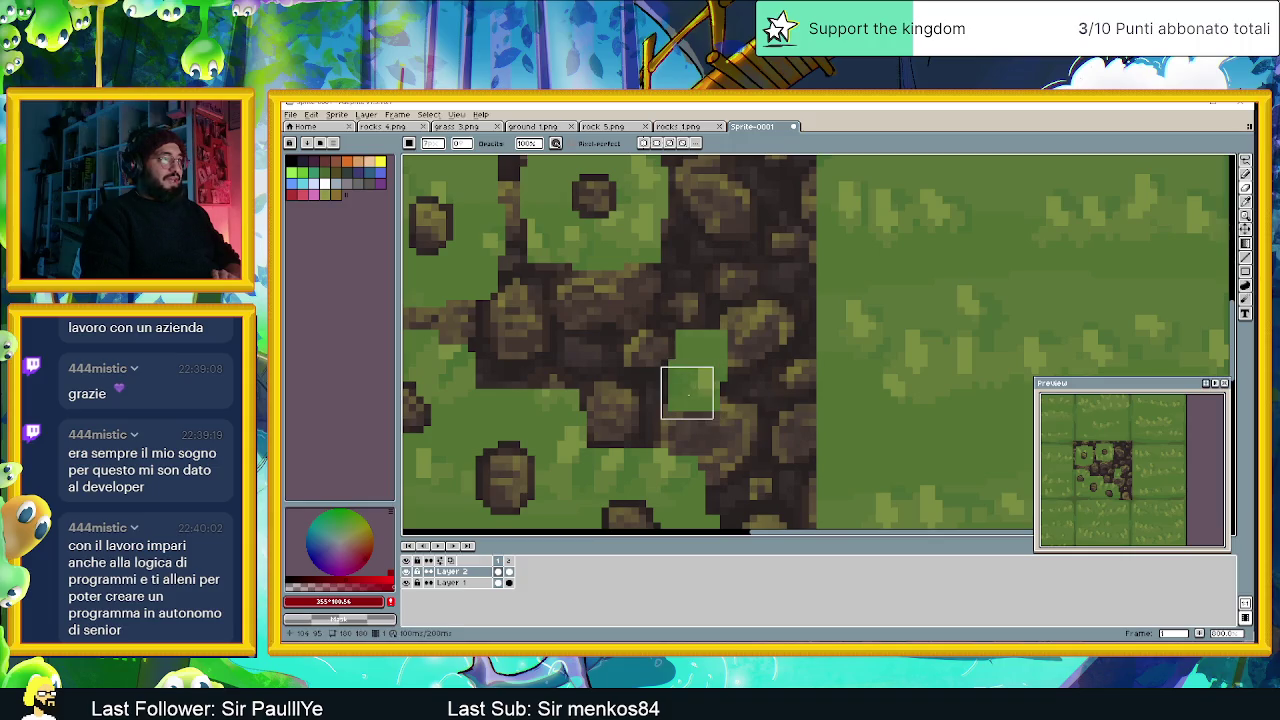
{"action": "left_click", "coordinate": [650, 400]}
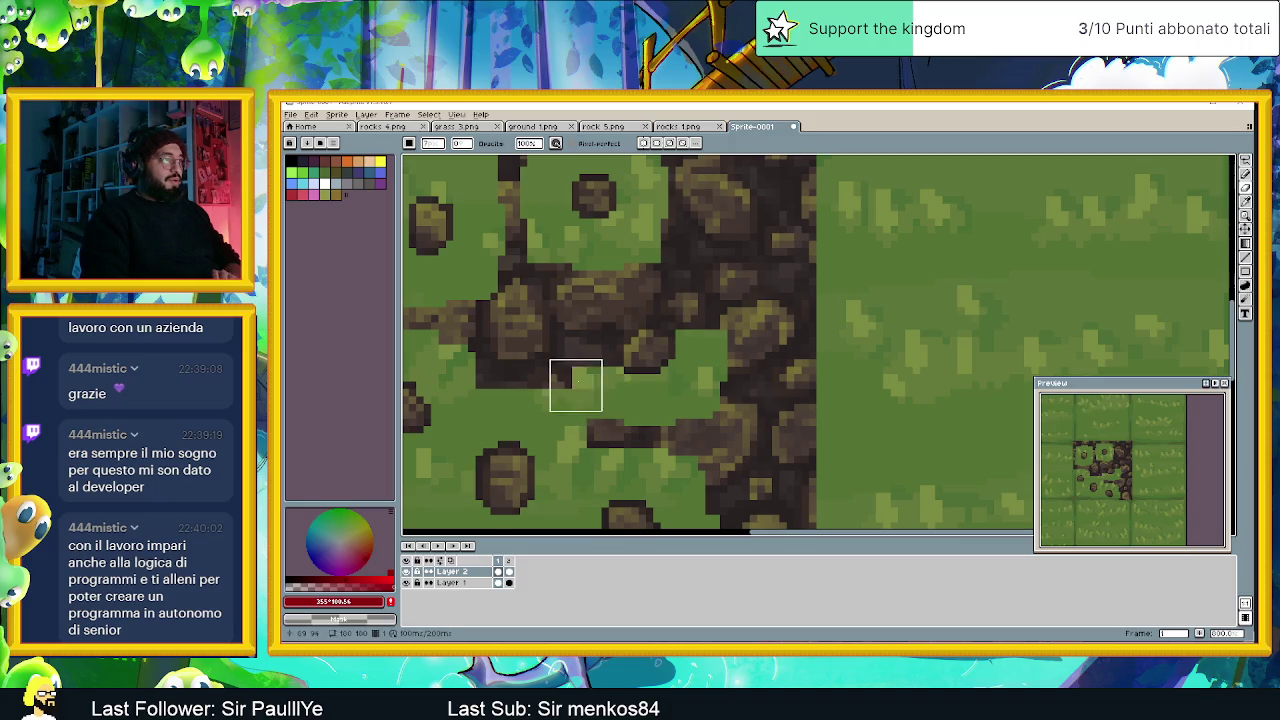
{"action": "left_click", "coordinate": [590, 356]}
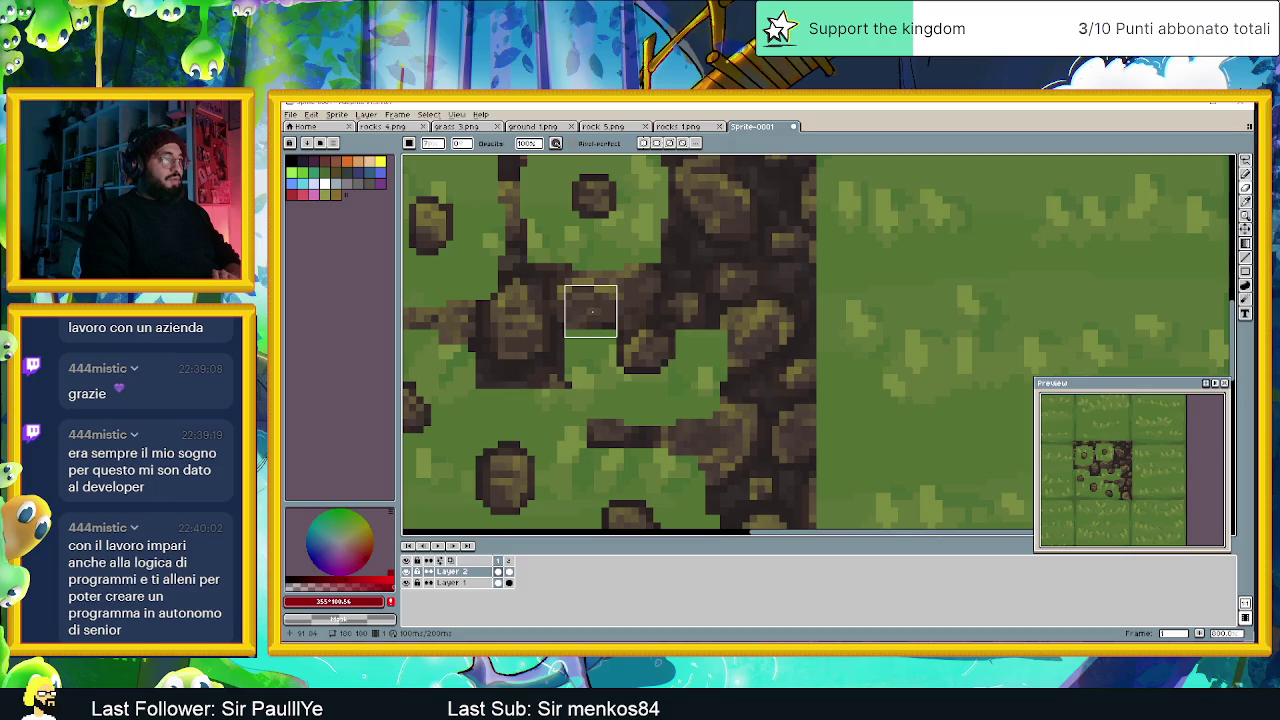
{"action": "left_click", "coordinate": [598, 318]}
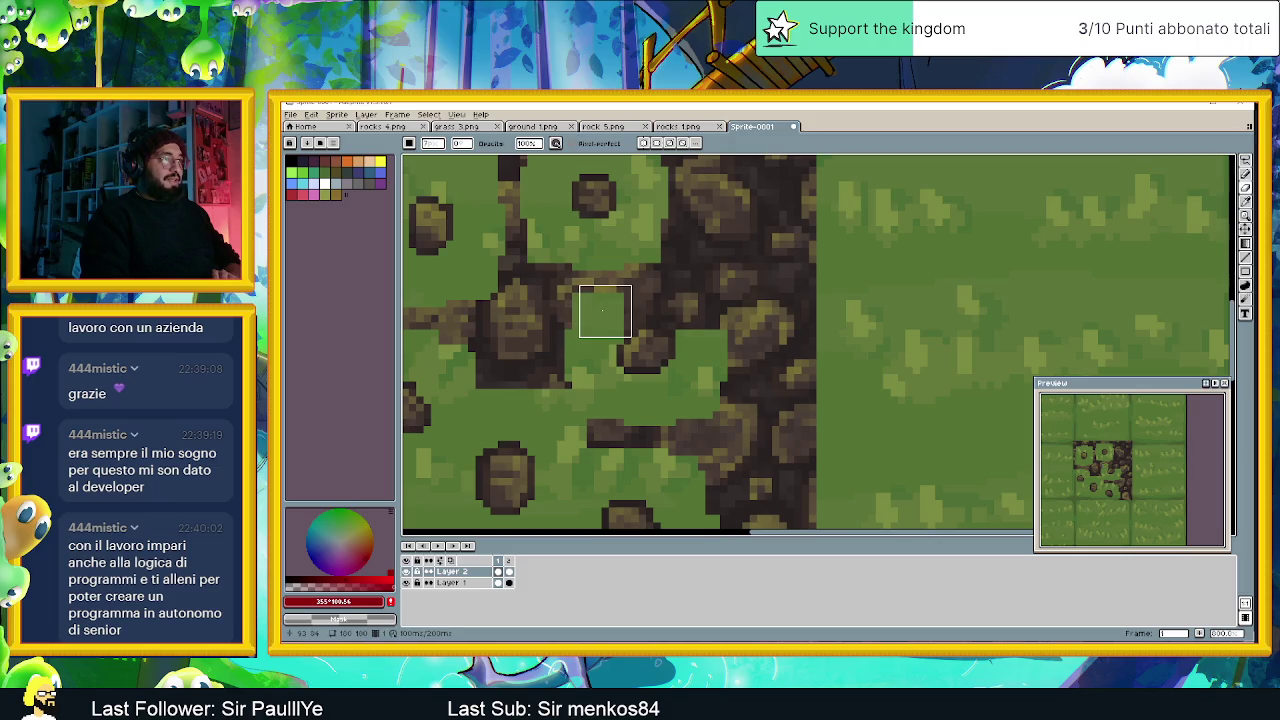
{"action": "left_click", "coordinate": [613, 304]}
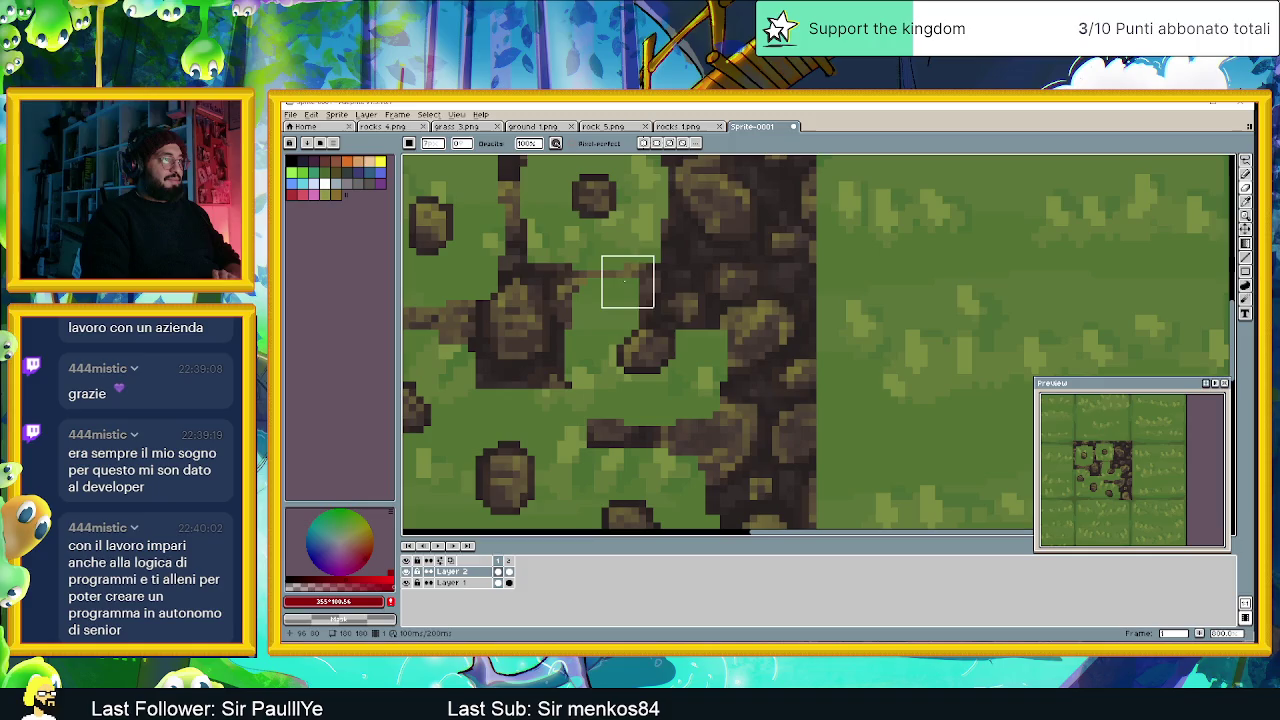
{"action": "left_click", "coordinate": [628, 296]}
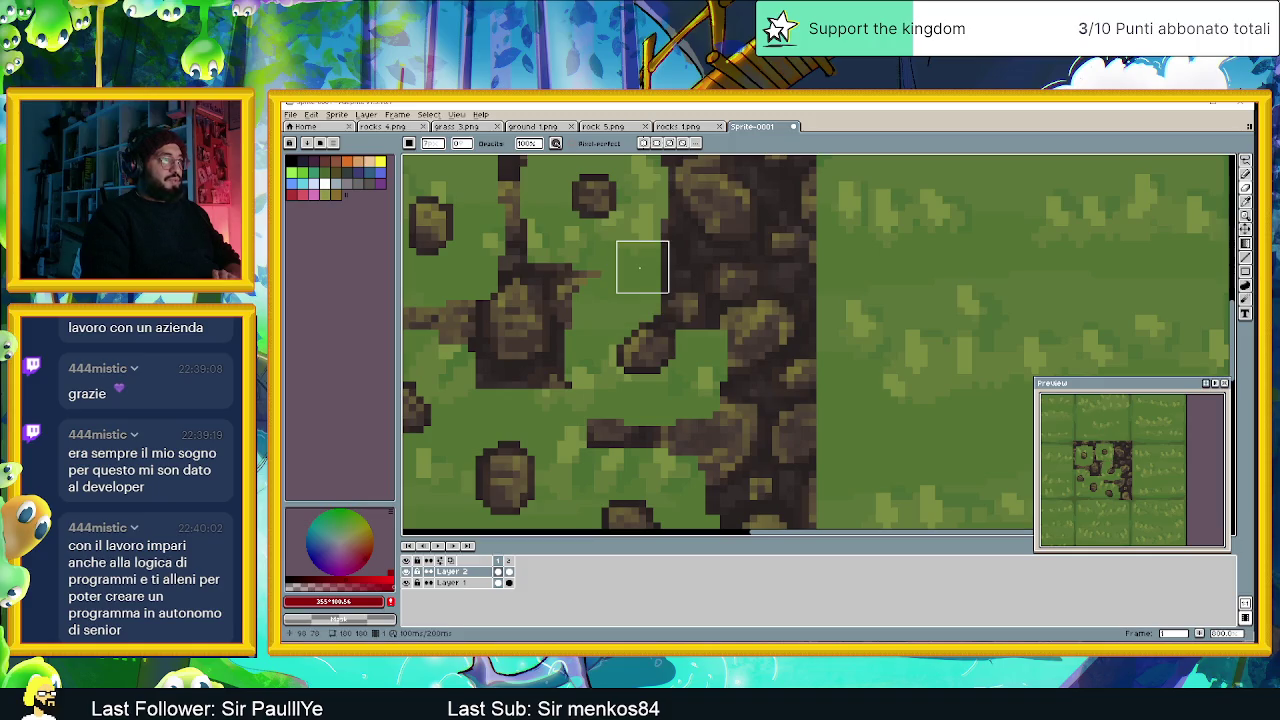
{"action": "left_click", "coordinate": [672, 259]}
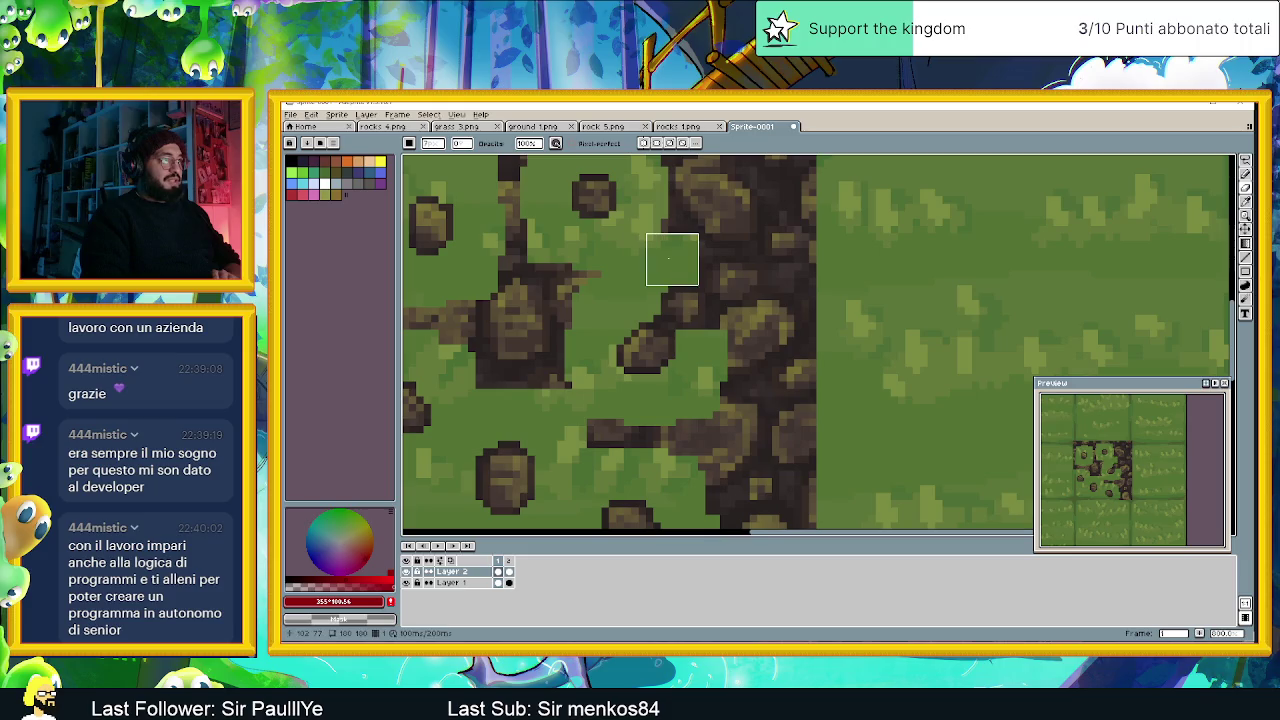
{"action": "left_click", "coordinate": [723, 268]}
{"action": "left_click", "coordinate": [724, 341]}
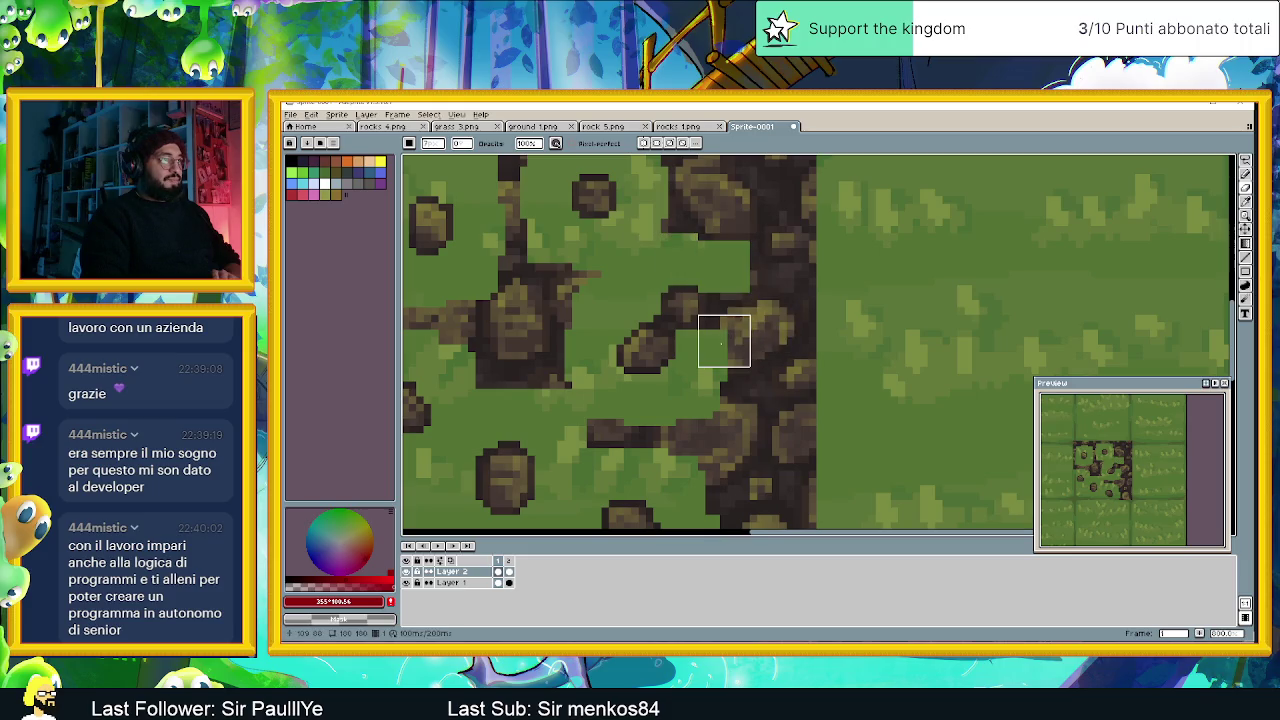
{"action": "left_click", "coordinate": [716, 348]}
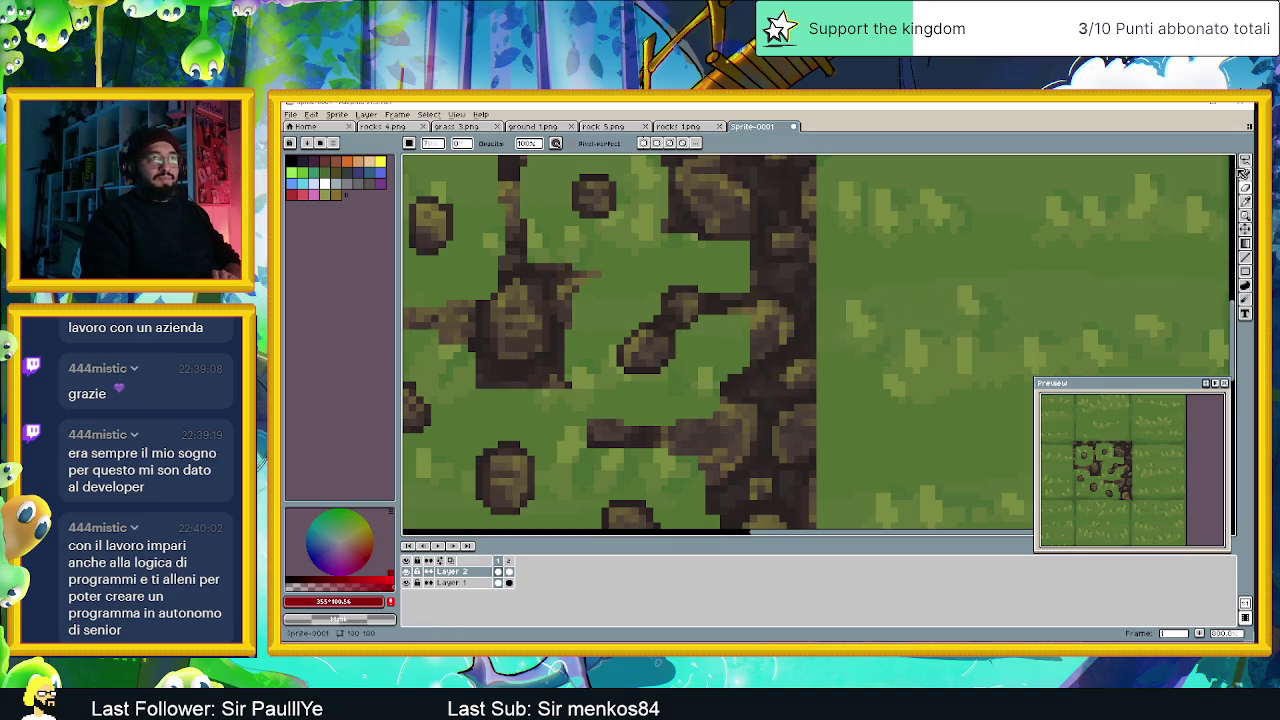
Select the Pencil and uncheck Size/Pressure in its Dynamics settings.
{"action": "left_click", "coordinate": [1243, 173]}
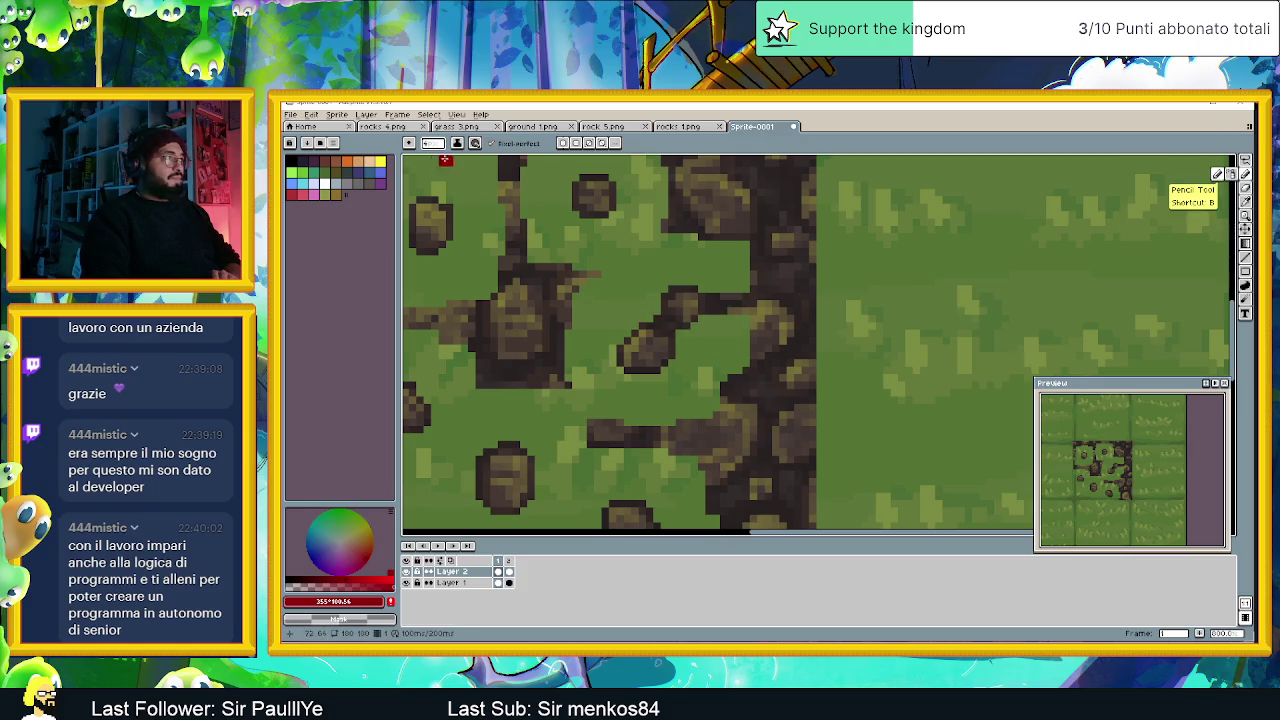
{"action": "left_click", "coordinate": [474, 143]}
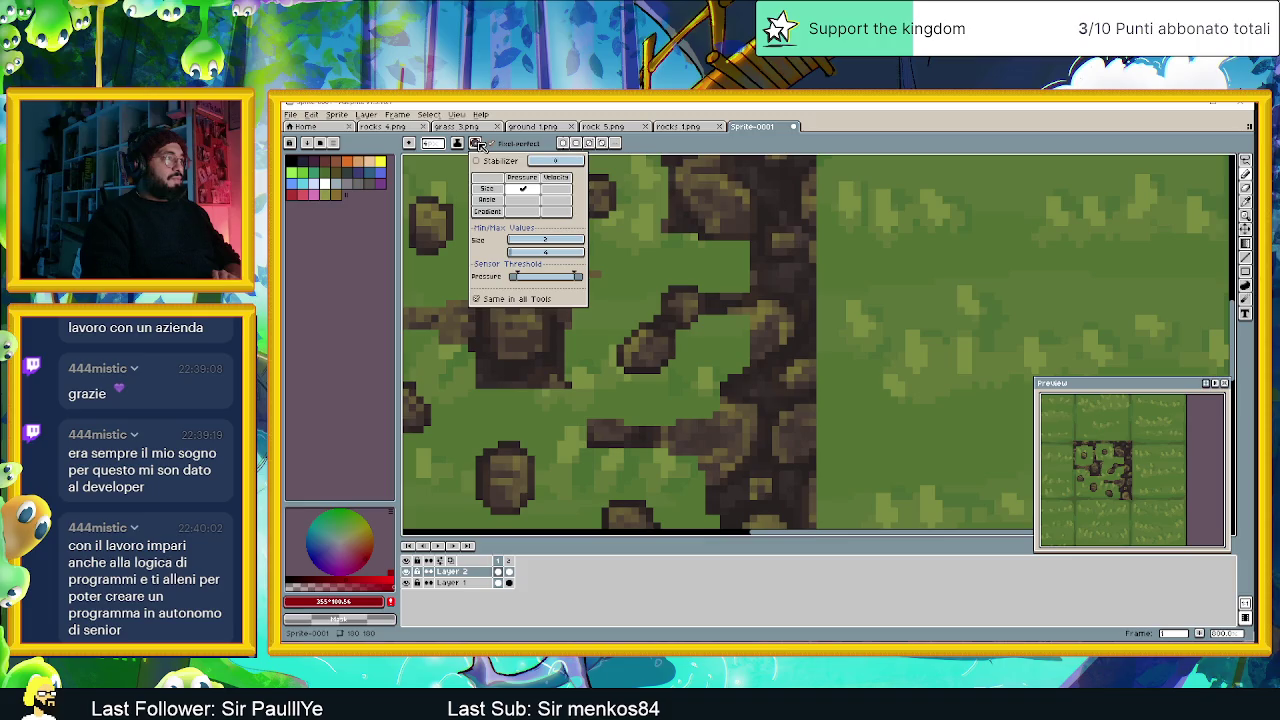
{"action": "left_click", "coordinate": [527, 189]}
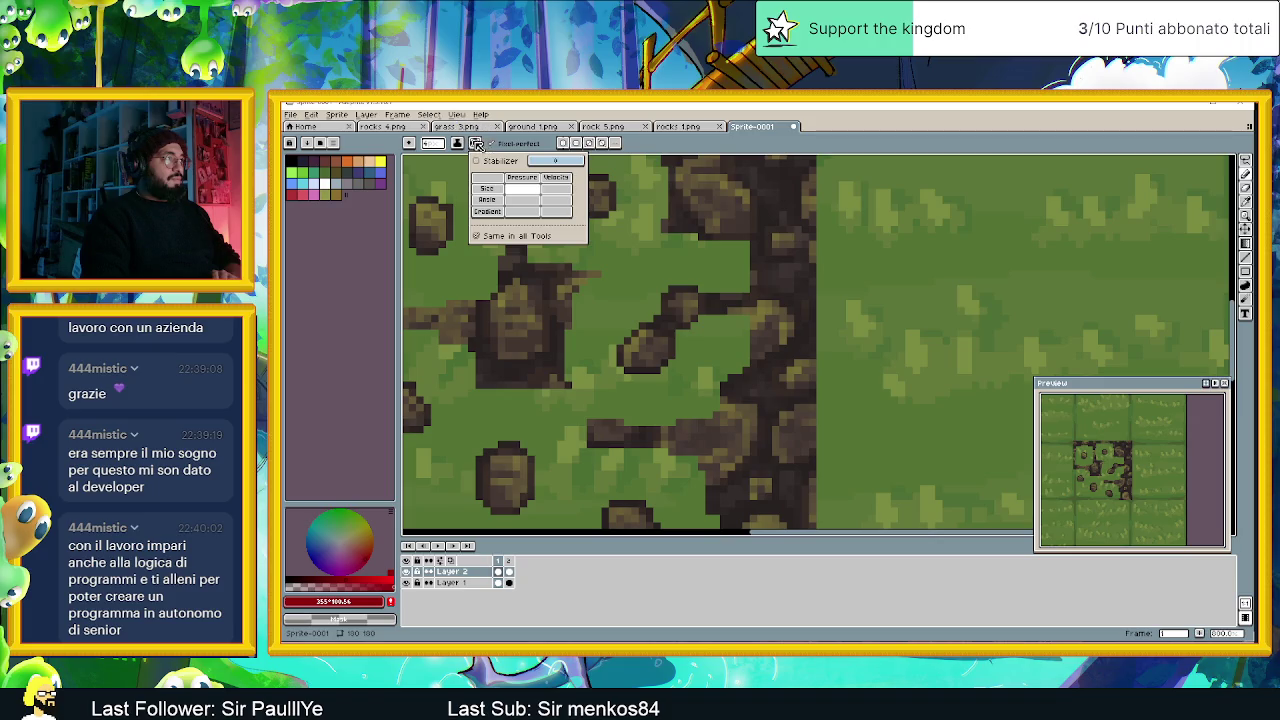
{"action": "left_click", "coordinate": [642, 153]}
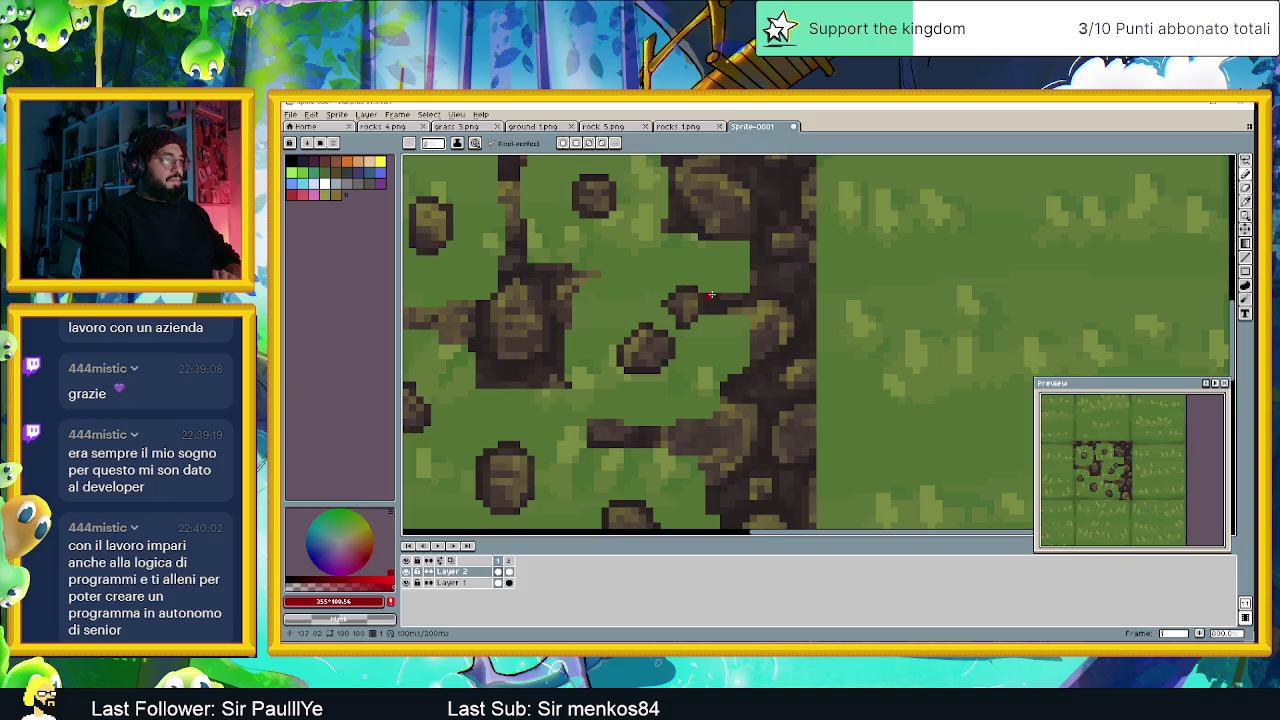
Zoom in and paint a short grass stroke over the dirt beside the rocks, redoing it once.
{"action": "scroll", "coordinate": [718, 314], "scroll_direction": "down", "scroll_amount": 3}
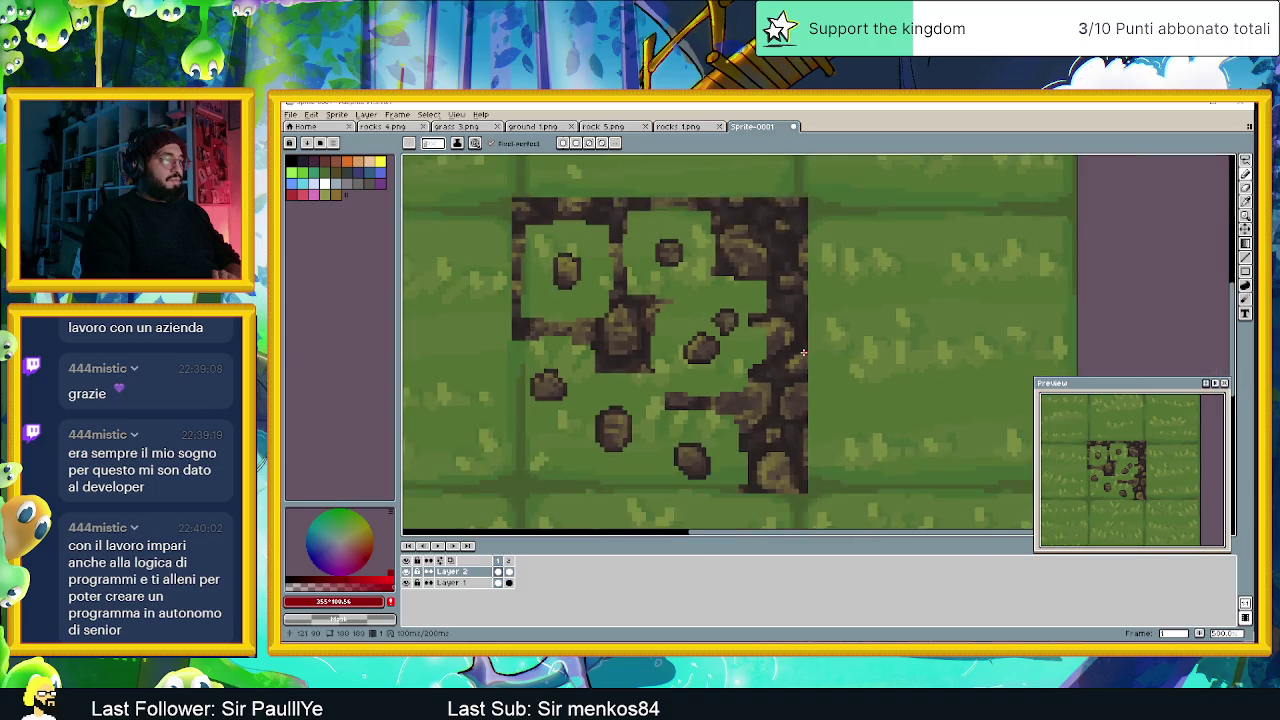
{"action": "scroll", "coordinate": [720, 350], "scroll_direction": "down", "scroll_amount": 1}
{"action": "scroll", "coordinate": [721, 393], "scroll_direction": "up", "scroll_amount": 4}
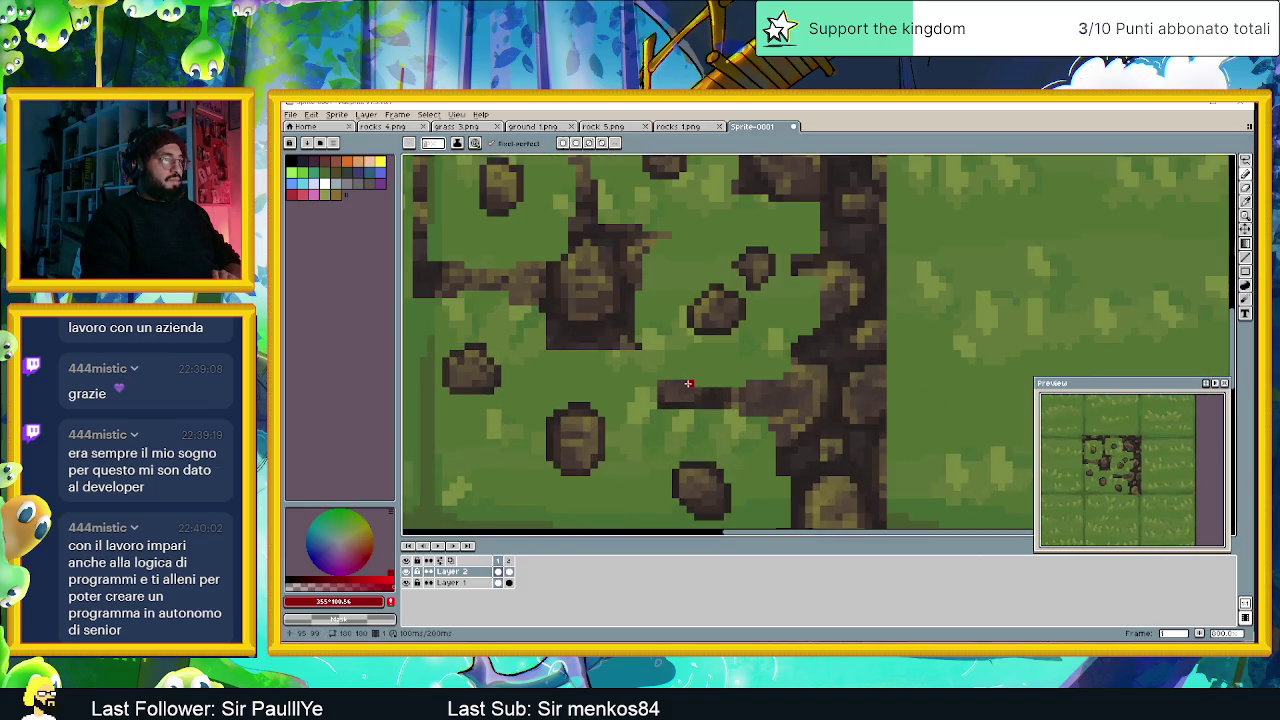
{"action": "scroll", "coordinate": [688, 383], "scroll_direction": "down", "scroll_amount": 3}
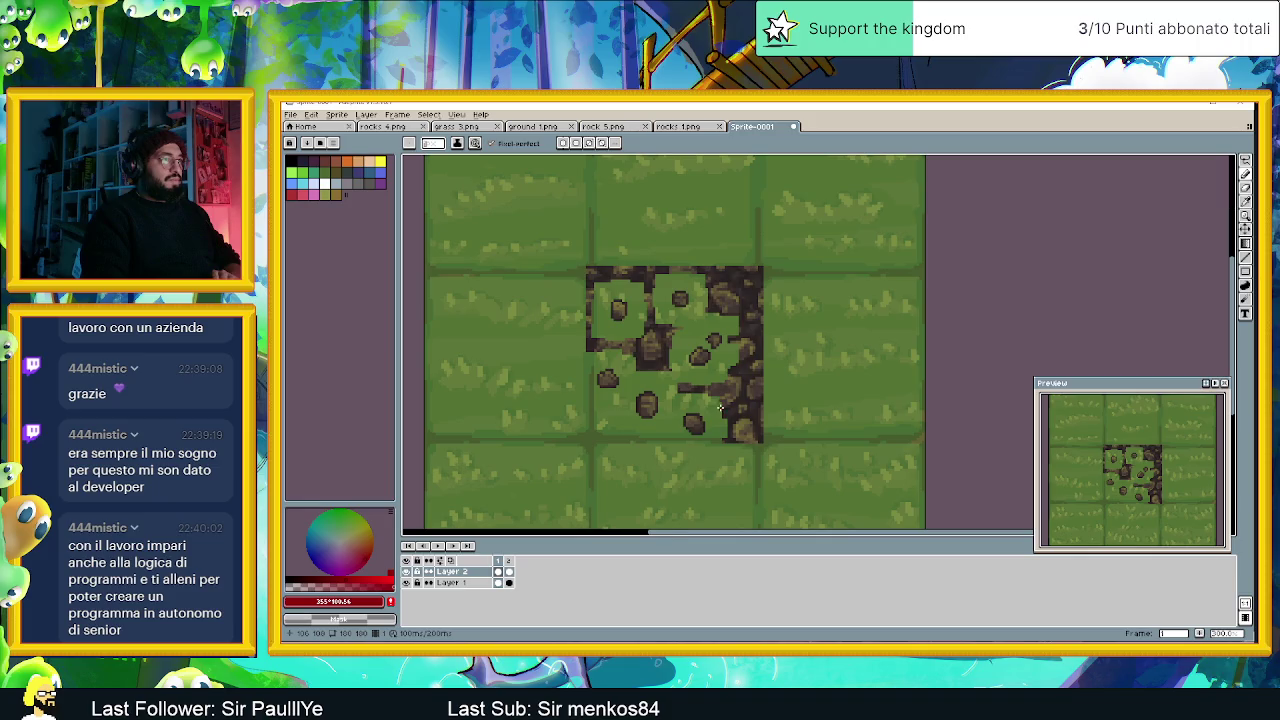
{"action": "scroll", "coordinate": [719, 408], "scroll_direction": "up", "scroll_amount": 1}
{"action": "scroll", "coordinate": [760, 300], "scroll_direction": "up", "scroll_amount": 2}
{"action": "scroll", "coordinate": [728, 271], "scroll_direction": "up", "scroll_amount": 1}
{"action": "left_click_drag", "start_coordinate": [678, 261], "coordinate": [701, 260]}
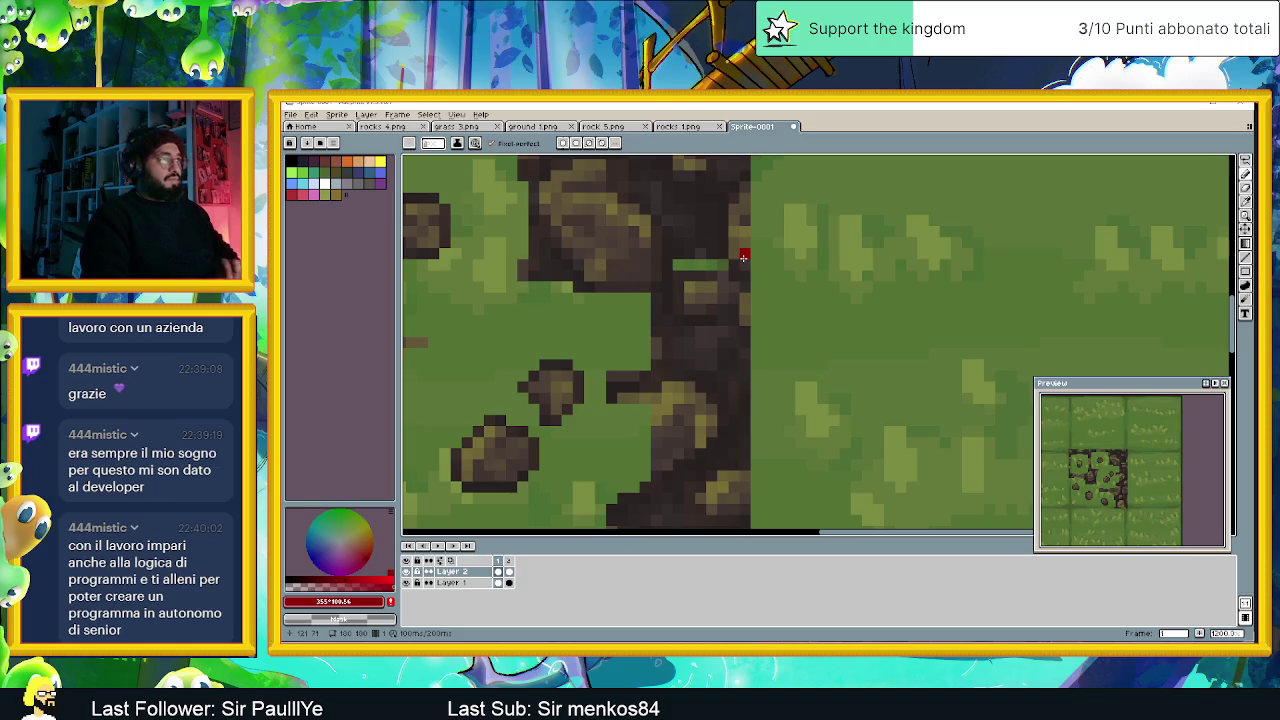
{"action": "key", "text": "ctrl+z"}
{"action": "left_click_drag", "start_coordinate": [731, 253], "coordinate": [700, 256]}
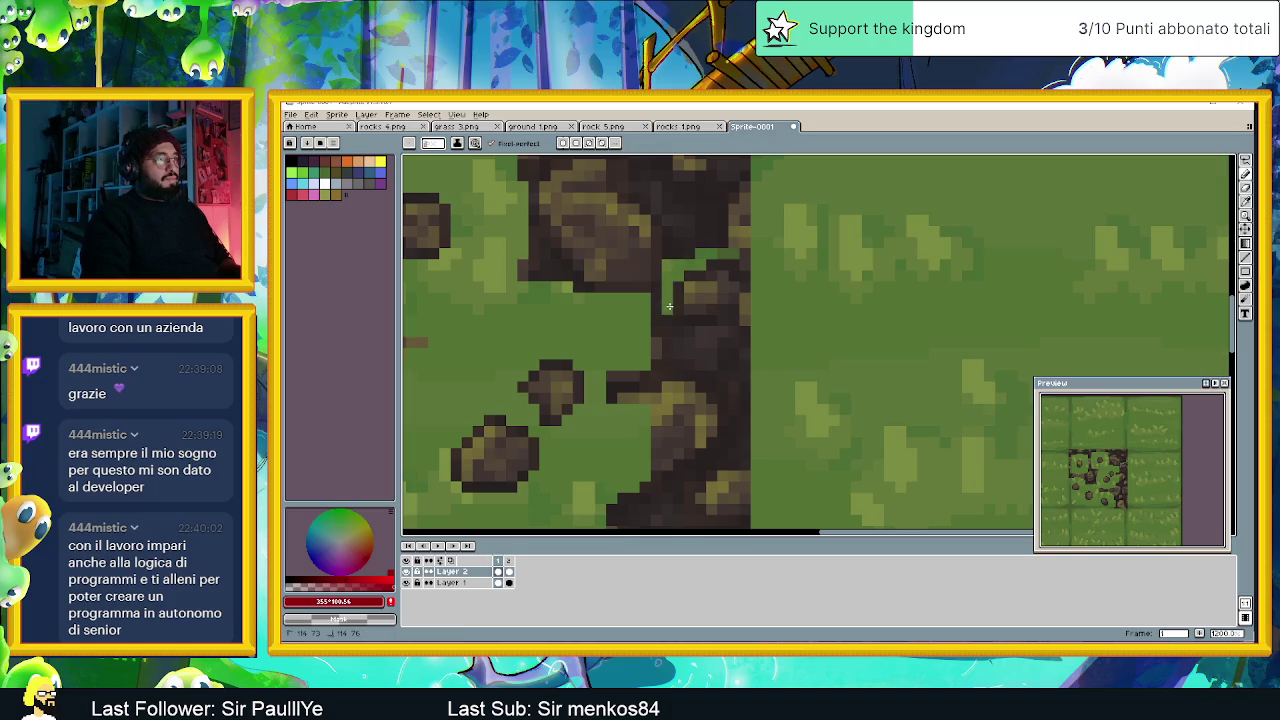
Paint the remaining dark dirt rows around the rocks grass green, then zoom out.
{"action": "left_click_drag", "start_coordinate": [678, 331], "coordinate": [731, 323]}
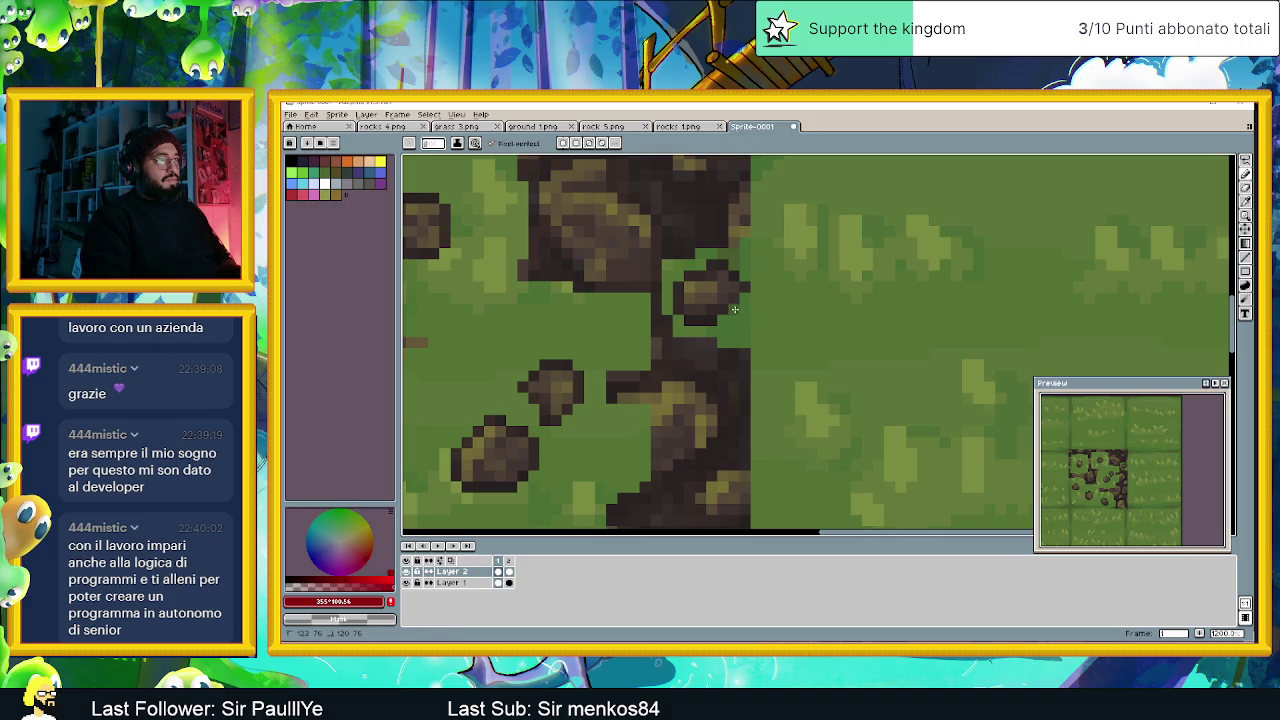
{"action": "mouse_move", "coordinate": [727, 338]}
{"action": "left_mouse_down"}
{"action": "mouse_move", "coordinate": [662, 325]}
{"action": "mouse_move", "coordinate": [745, 348]}
{"action": "left_mouse_up"}
{"action": "left_click_drag", "start_coordinate": [644, 288], "coordinate": [654, 270]}
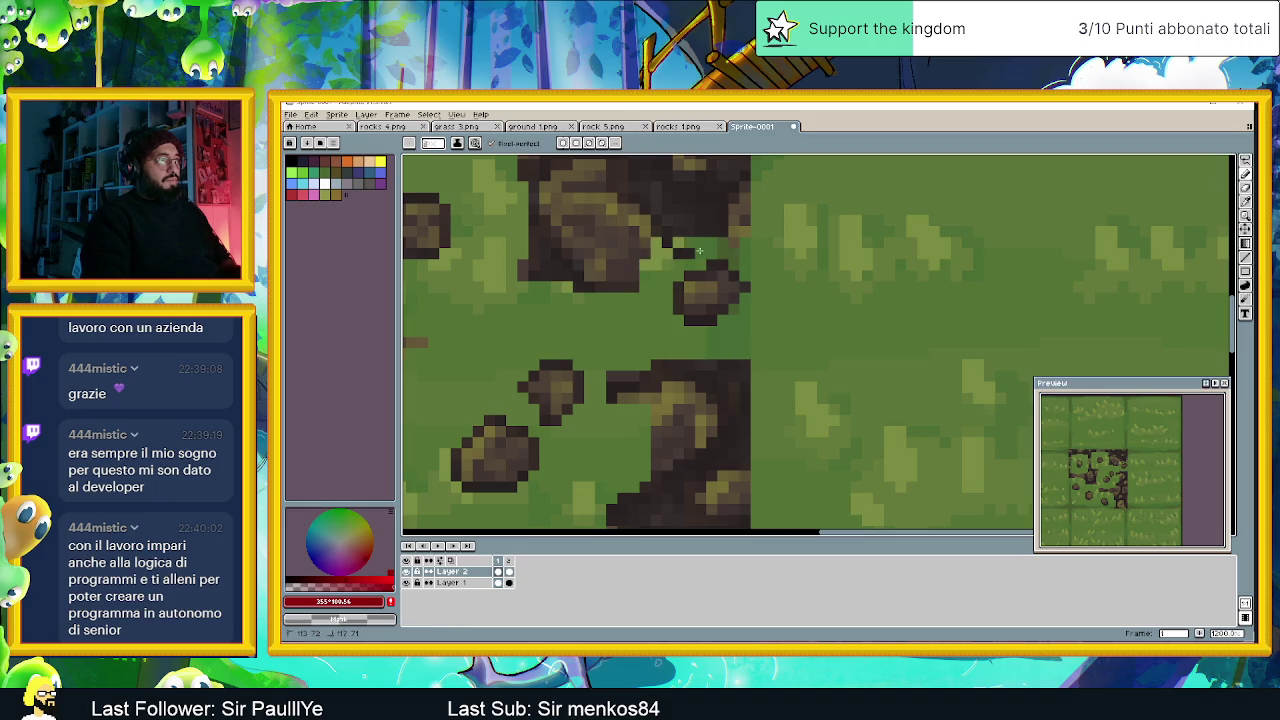
{"action": "scroll", "coordinate": [696, 242], "scroll_direction": "down", "scroll_amount": 3}
{"action": "scroll", "coordinate": [873, 278], "scroll_direction": "down", "scroll_amount": 2}
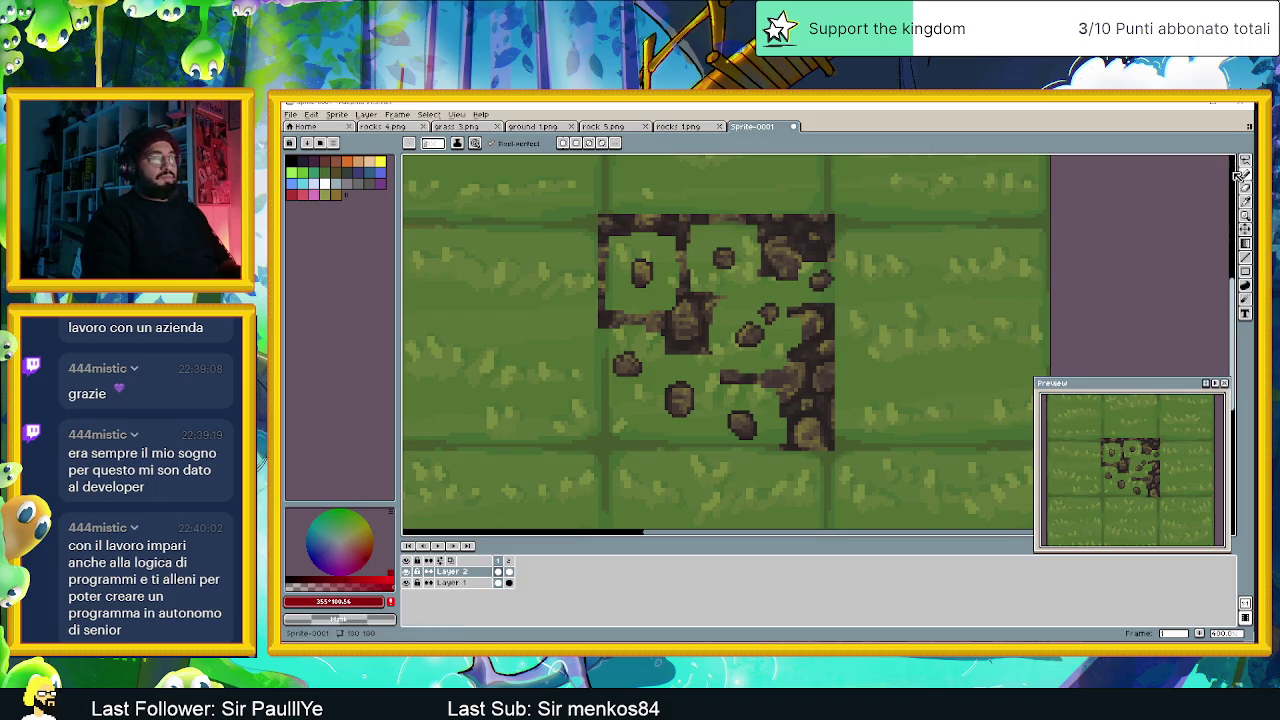
Select the upper-left, centre and lower rocks and move them onto the left grass tile.
{"action": "key", "text": "m"}
{"action": "mouse_move", "coordinate": [655, 255]}
{"action": "left_mouse_down"}
{"action": "mouse_move", "coordinate": [625, 264]}
{"action": "mouse_move", "coordinate": [570, 354]}
{"action": "left_mouse_up"}
{"action": "mouse_move", "coordinate": [712, 277]}
{"action": "left_mouse_down"}
{"action": "mouse_move", "coordinate": [757, 275]}
{"action": "mouse_move", "coordinate": [505, 286]}
{"action": "left_mouse_up"}
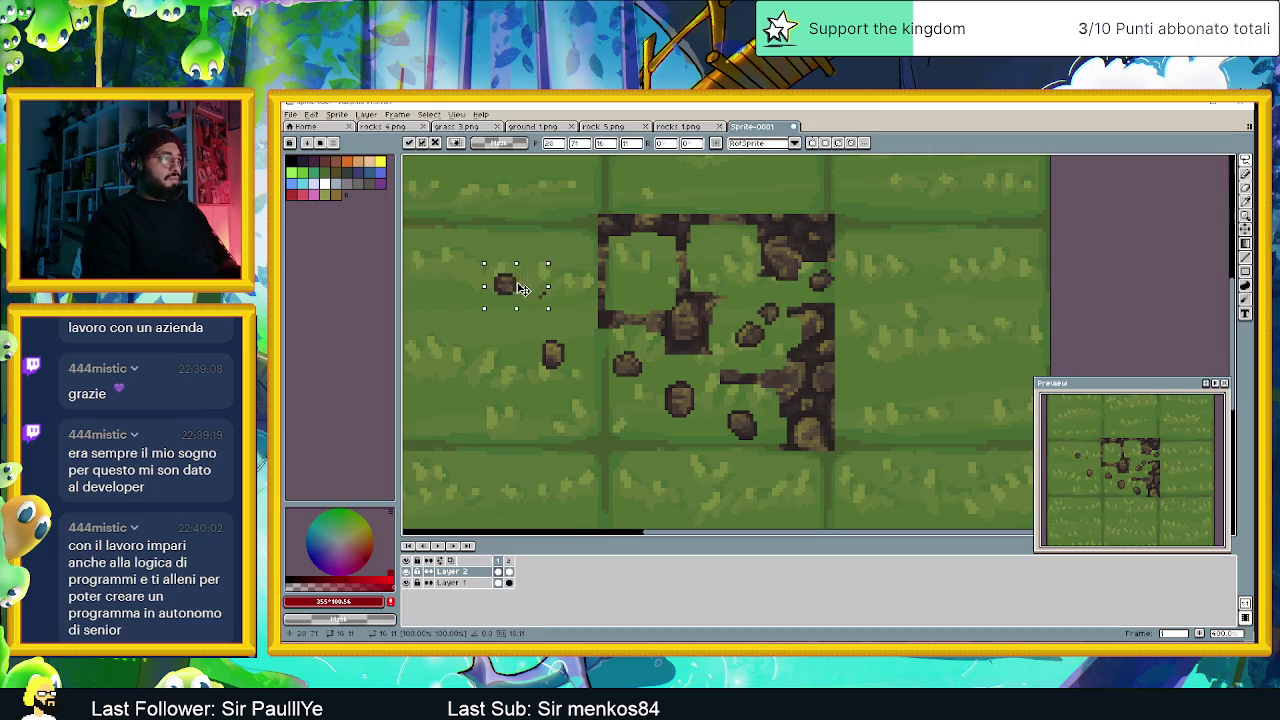
{"action": "key", "text": "b"}
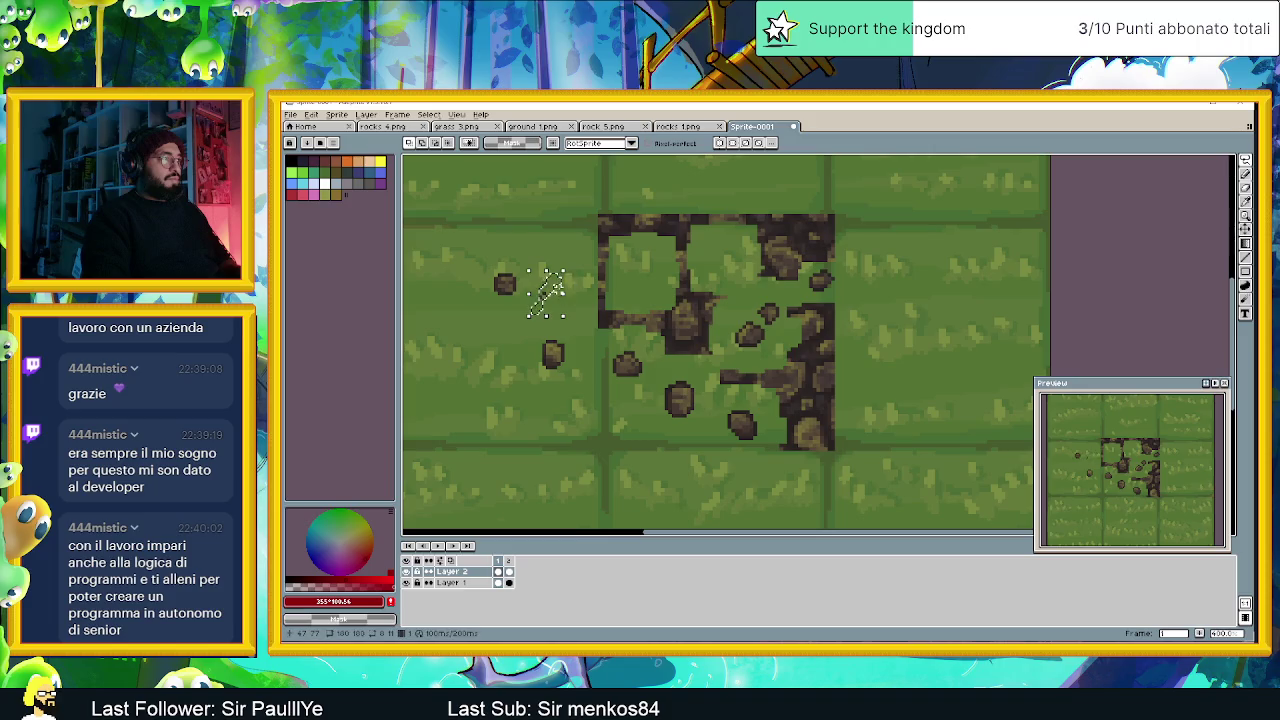
{"action": "mouse_move", "coordinate": [610, 352]}
{"action": "left_mouse_down"}
{"action": "mouse_move", "coordinate": [602, 377]}
{"action": "mouse_move", "coordinate": [610, 350]}
{"action": "mouse_move", "coordinate": [507, 405]}
{"action": "left_mouse_up"}
{"action": "left_click_drag", "start_coordinate": [645, 376], "coordinate": [657, 434]}
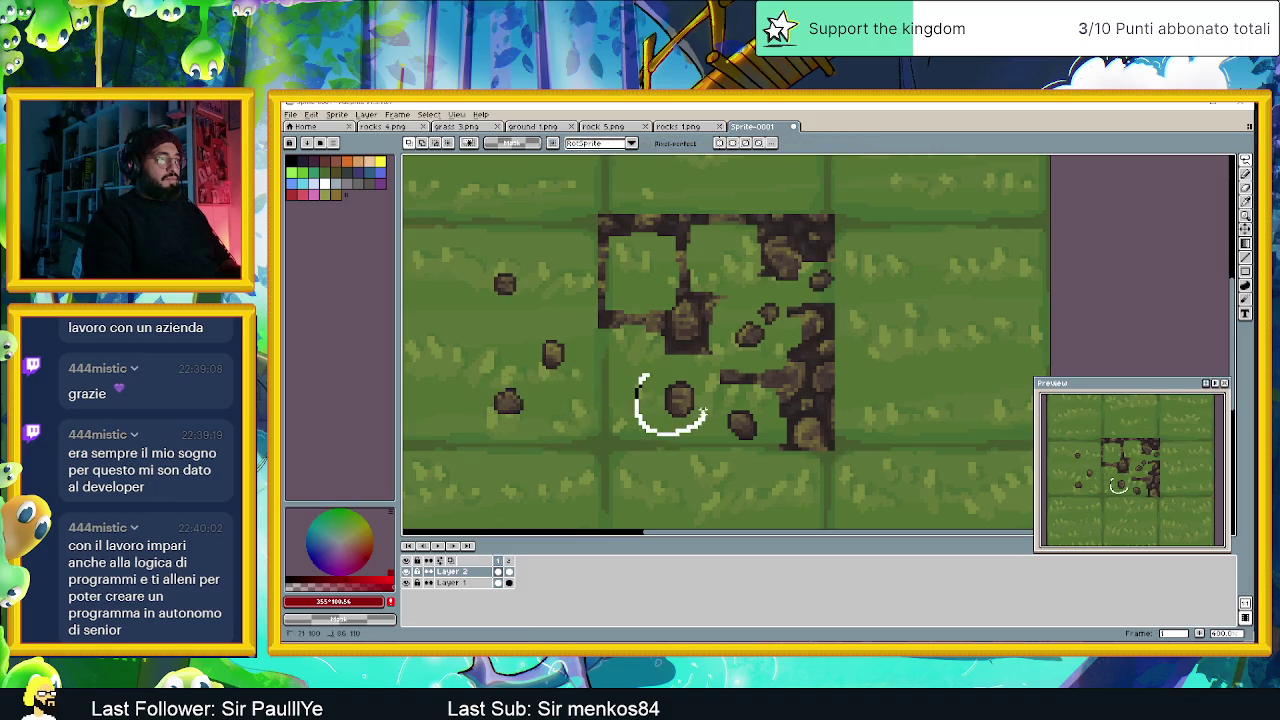
{"action": "left_click_drag", "start_coordinate": [655, 375], "coordinate": [457, 355]}
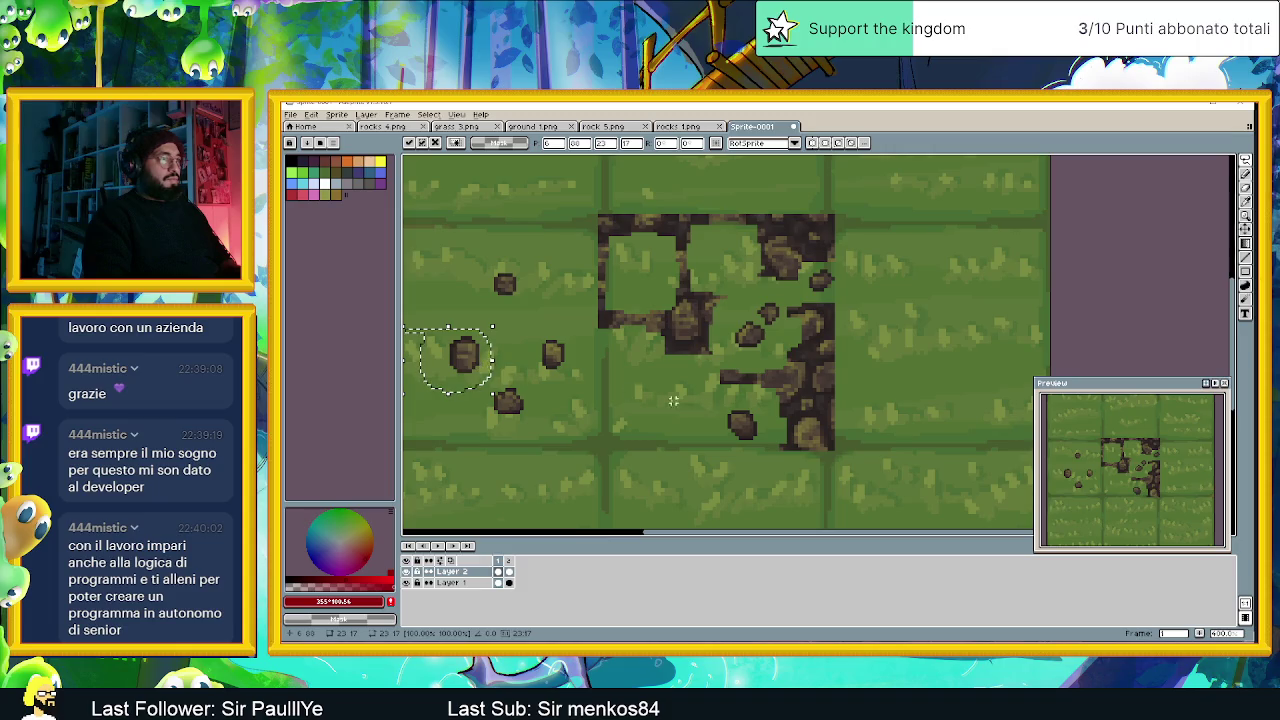
{"action": "mouse_move", "coordinate": [750, 400]}
{"action": "left_mouse_down"}
{"action": "mouse_move", "coordinate": [773, 425]}
{"action": "mouse_move", "coordinate": [430, 280]}
{"action": "mouse_move", "coordinate": [480, 297]}
{"action": "left_mouse_up"}
{"action": "left_click", "coordinate": [499, 304]}
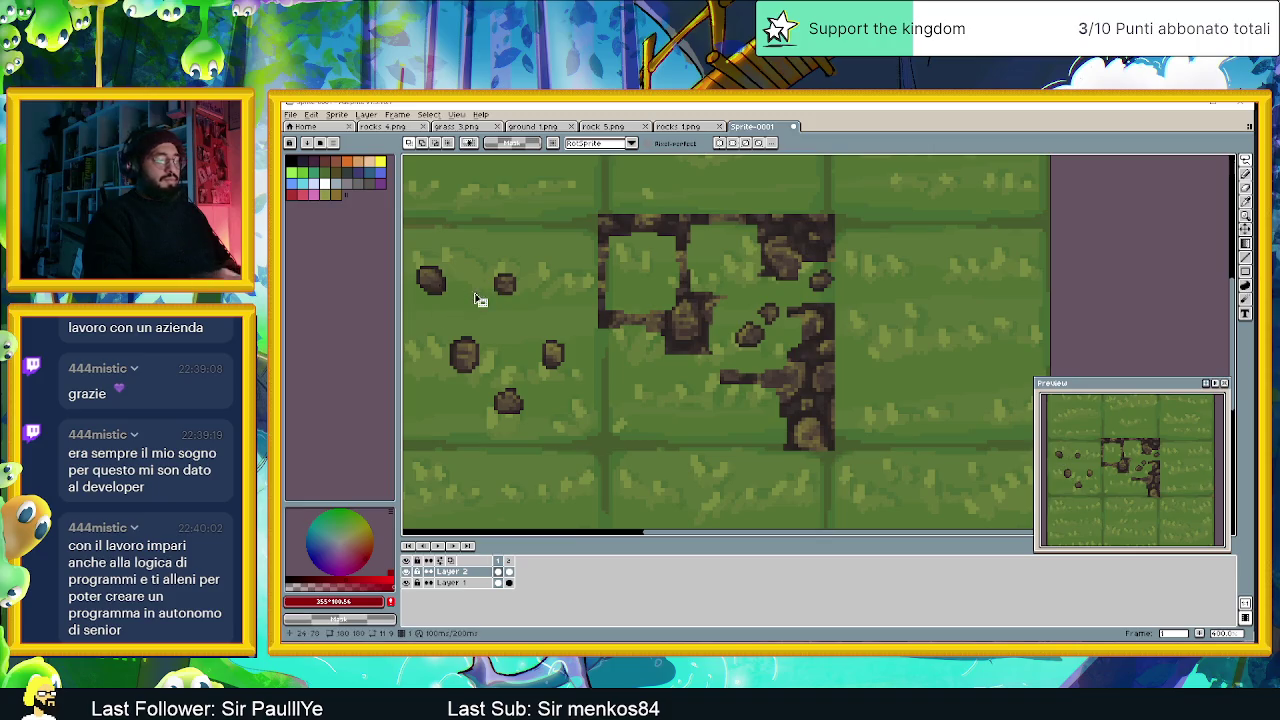
Lasso and delete the dirt patches around and below the rocks.
{"action": "mouse_move", "coordinate": [706, 198]}
{"action": "left_mouse_down"}
{"action": "mouse_move", "coordinate": [595, 200]}
{"action": "mouse_move", "coordinate": [714, 197]}
{"action": "left_mouse_up"}
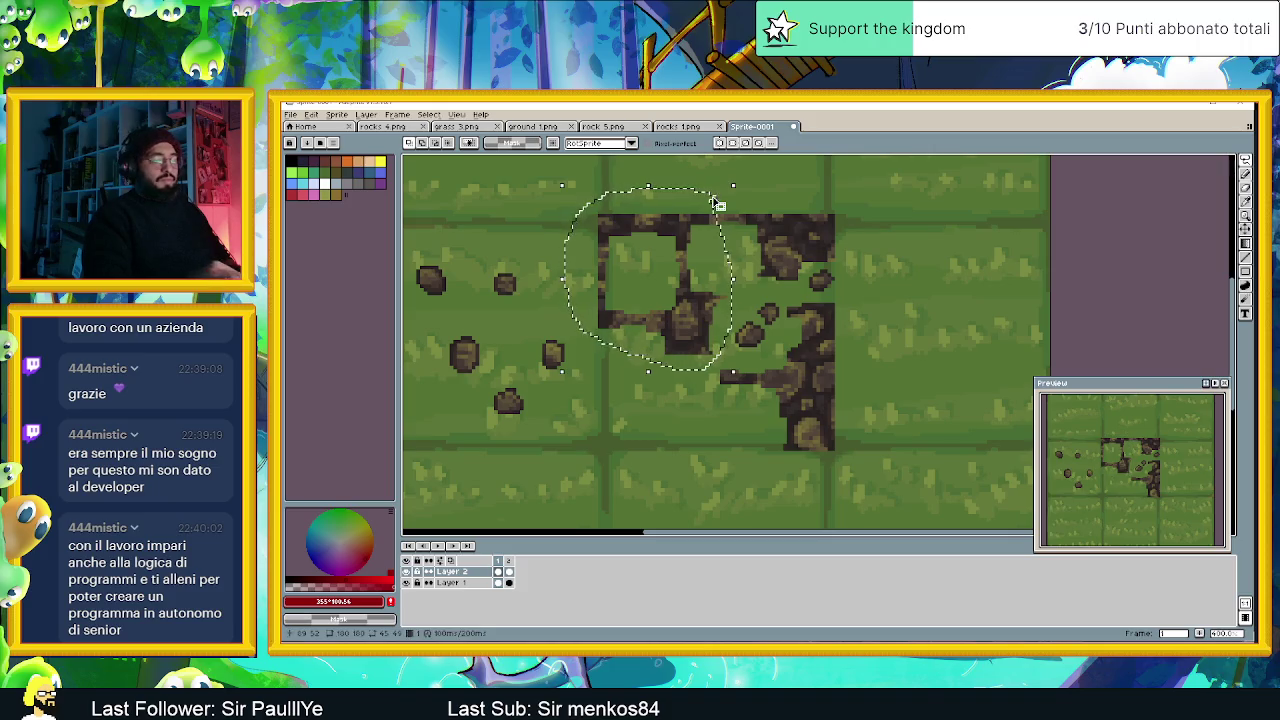
{"action": "key", "text": "Delete"}
{"action": "mouse_move", "coordinate": [706, 352]}
{"action": "left_mouse_down"}
{"action": "mouse_move", "coordinate": [920, 363]}
{"action": "mouse_move", "coordinate": [688, 412]}
{"action": "left_mouse_up"}
{"action": "left_click_drag", "start_coordinate": [703, 347], "coordinate": [710, 352]}
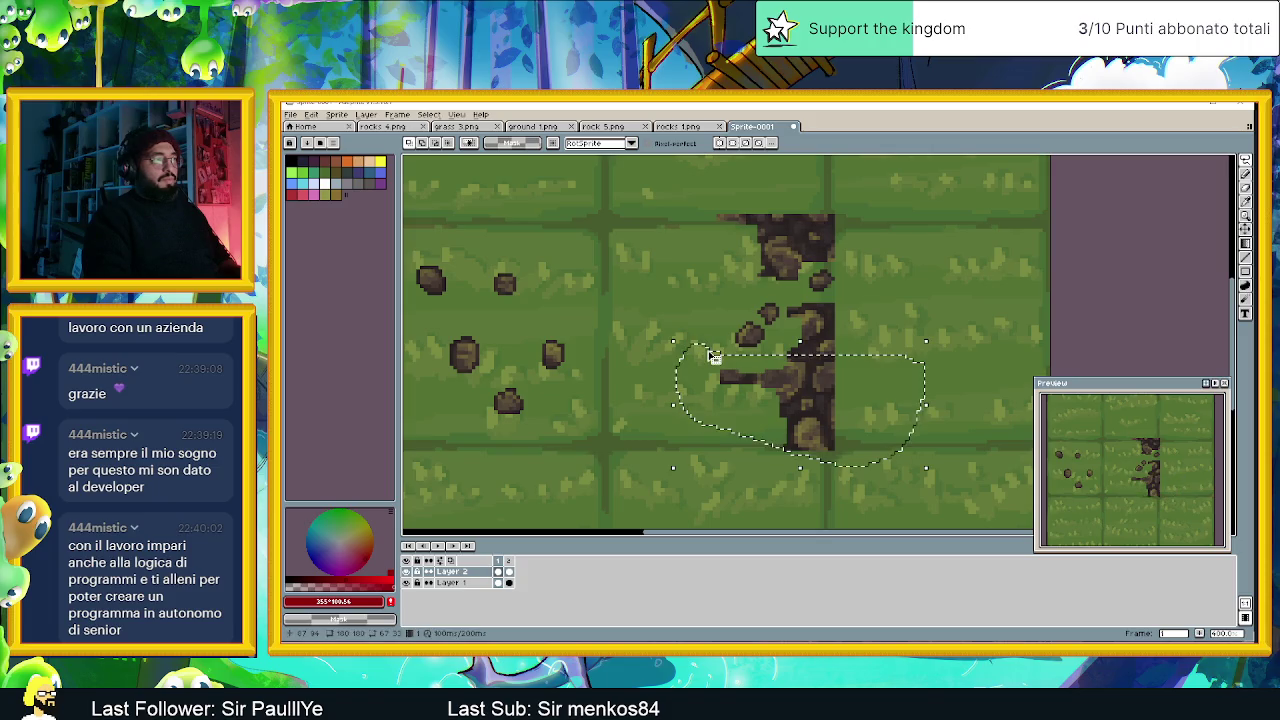
{"action": "key", "text": "Delete"}
{"action": "mouse_move", "coordinate": [843, 297]}
{"action": "left_mouse_down"}
{"action": "mouse_move", "coordinate": [802, 297]}
{"action": "mouse_move", "coordinate": [861, 354]}
{"action": "left_mouse_up"}
{"action": "left_click_drag", "start_coordinate": [852, 300], "coordinate": [848, 300]}
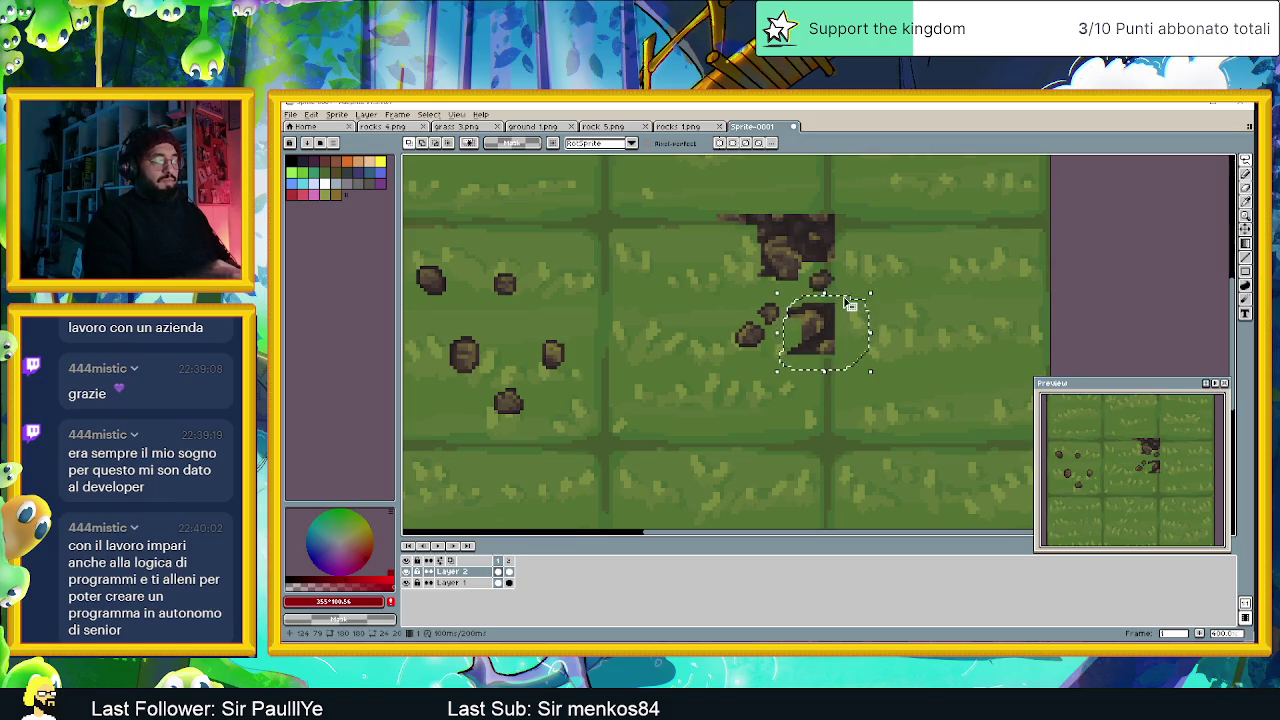
{"action": "key", "text": "Delete"}
Lasso and delete the remaining top dirt and a leftover piece, then recentre the tile map.
{"action": "left_click_drag", "start_coordinate": [847, 182], "coordinate": [850, 205]}
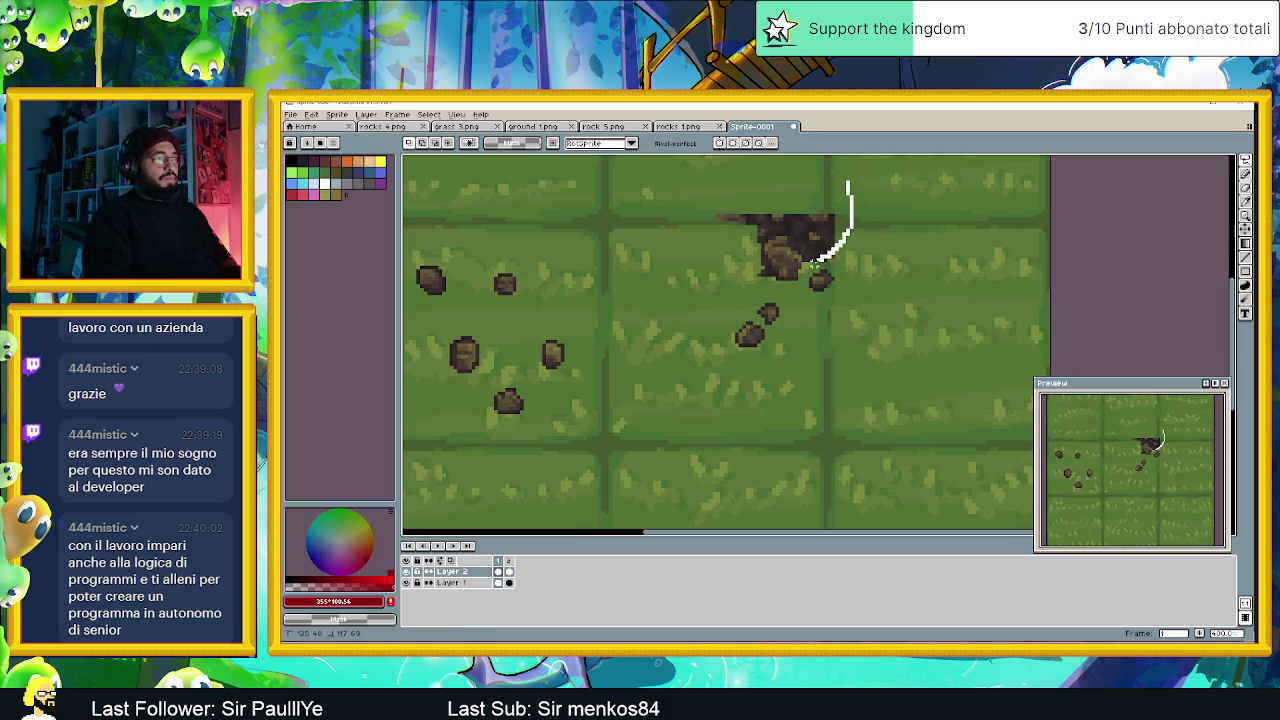
{"action": "left_click_drag", "start_coordinate": [772, 193], "coordinate": [693, 250]}
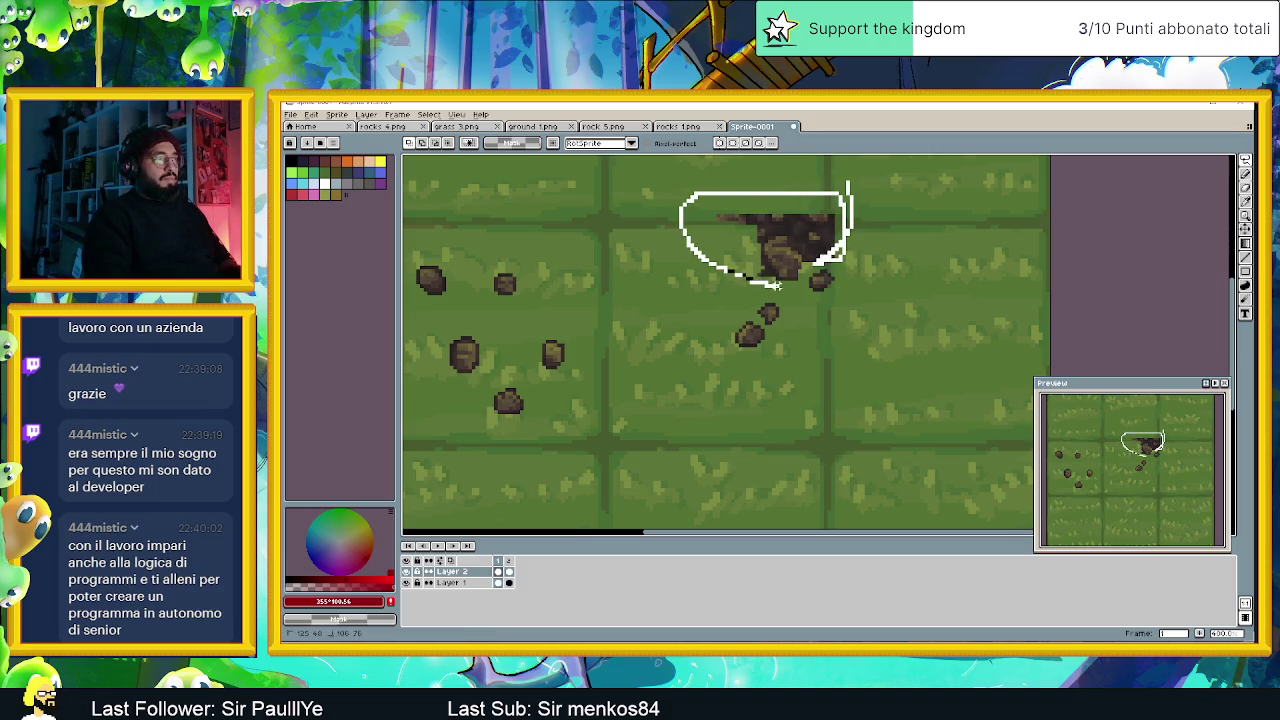
{"action": "left_click_drag", "start_coordinate": [808, 274], "coordinate": [814, 271]}
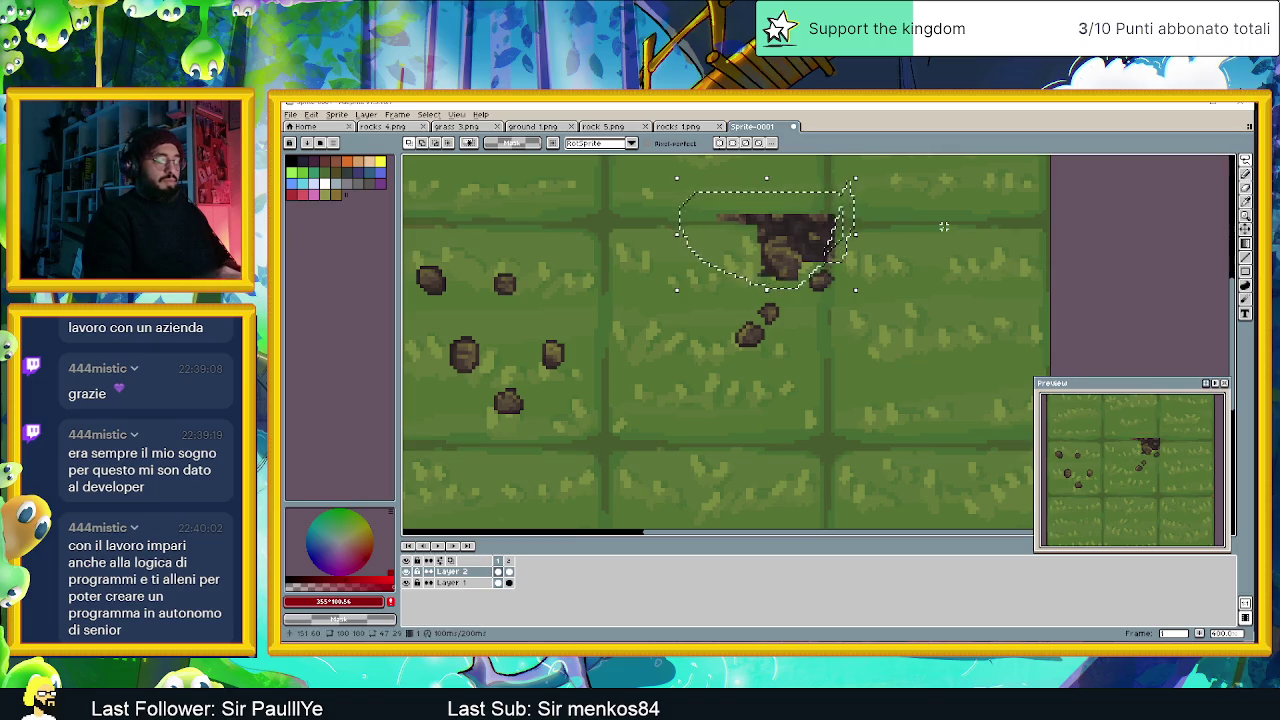
{"action": "key", "text": "Delete"}
{"action": "mouse_move", "coordinate": [848, 206]}
{"action": "left_mouse_down"}
{"action": "mouse_move", "coordinate": [800, 220]}
{"action": "mouse_move", "coordinate": [858, 210]}
{"action": "left_mouse_up"}
{"action": "key", "text": "Delete"}
{"action": "scroll", "coordinate": [826, 255], "scroll_direction": "down", "scroll_amount": 1}
{"action": "scroll", "coordinate": [826, 255], "scroll_direction": "down", "scroll_amount": 1}
{"action": "left_click_drag", "start_coordinate": [837, 277], "coordinate": [790, 319]}
{"action": "scroll", "coordinate": [776, 318], "scroll_direction": "up", "scroll_amount": 2}
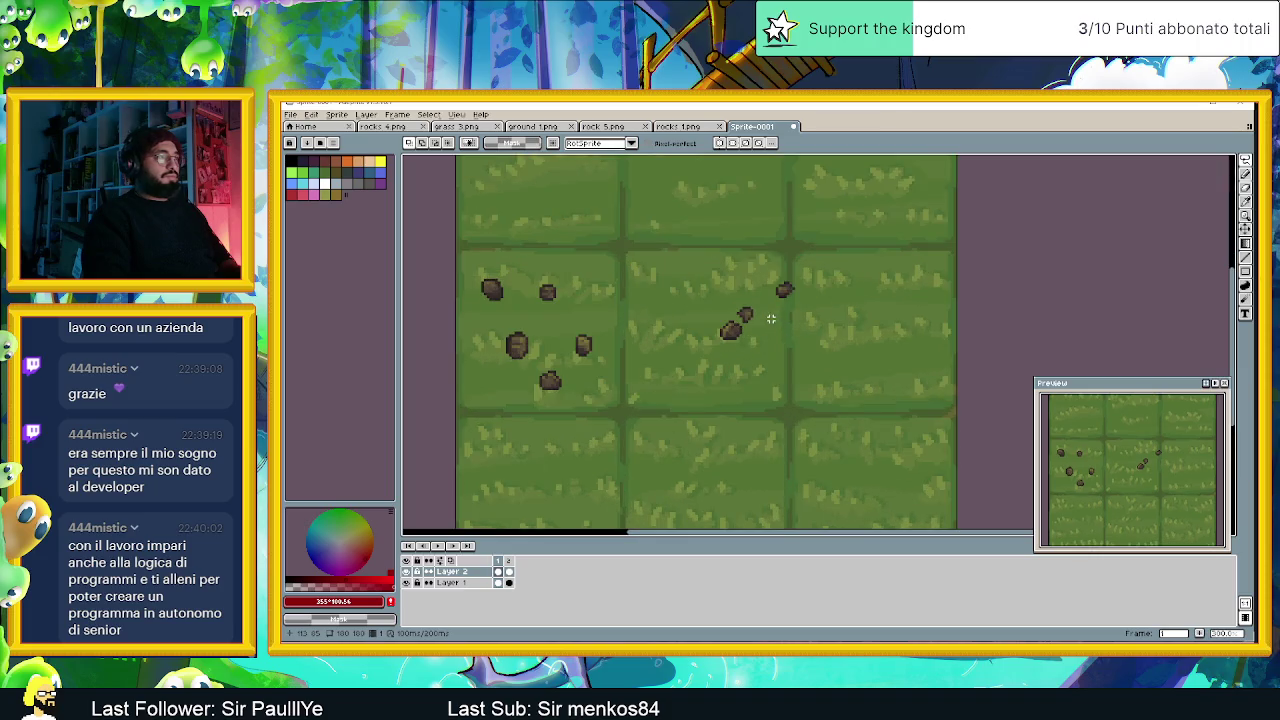
Box-select two rocks on the left tiles and move them up and to the right.
{"action": "scroll", "coordinate": [744, 313], "scroll_direction": "up", "scroll_amount": 1}
{"action": "mouse_move", "coordinate": [739, 286]}
{"action": "left_mouse_down"}
{"action": "mouse_move", "coordinate": [720, 313]}
{"action": "mouse_move", "coordinate": [760, 300]}
{"action": "mouse_move", "coordinate": [617, 235]}
{"action": "left_mouse_up"}
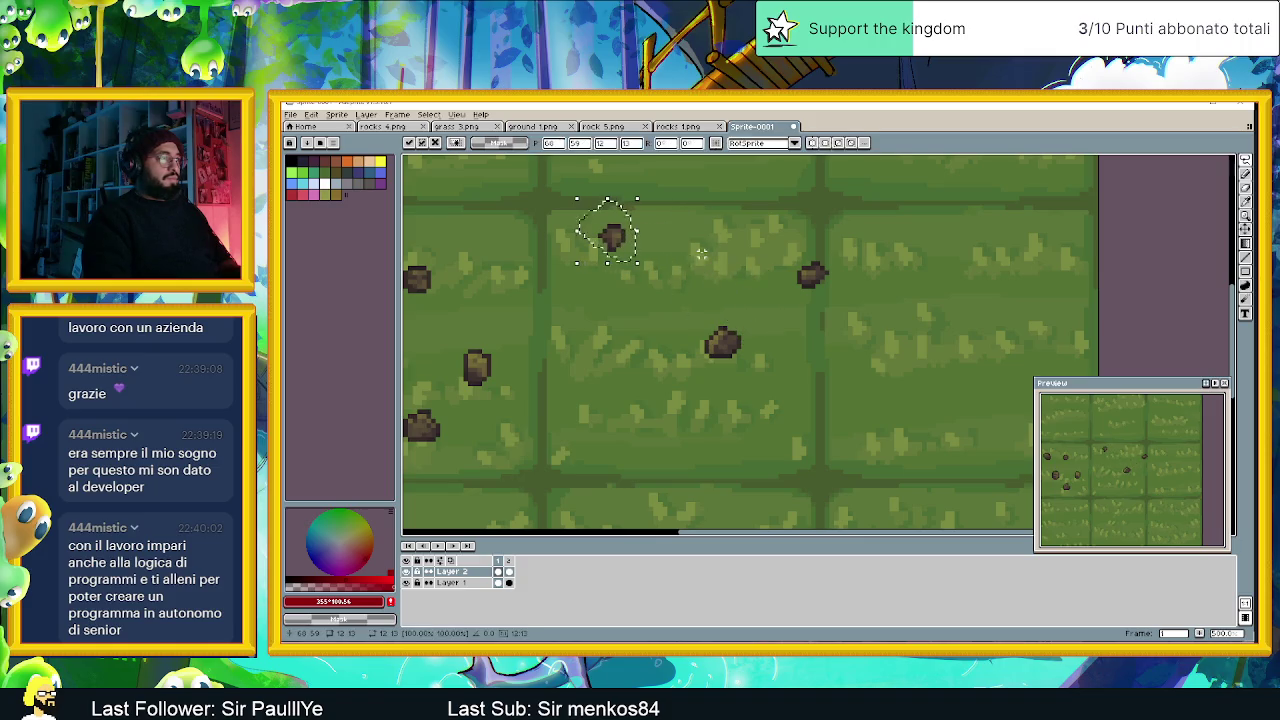
{"action": "key", "text": "b"}
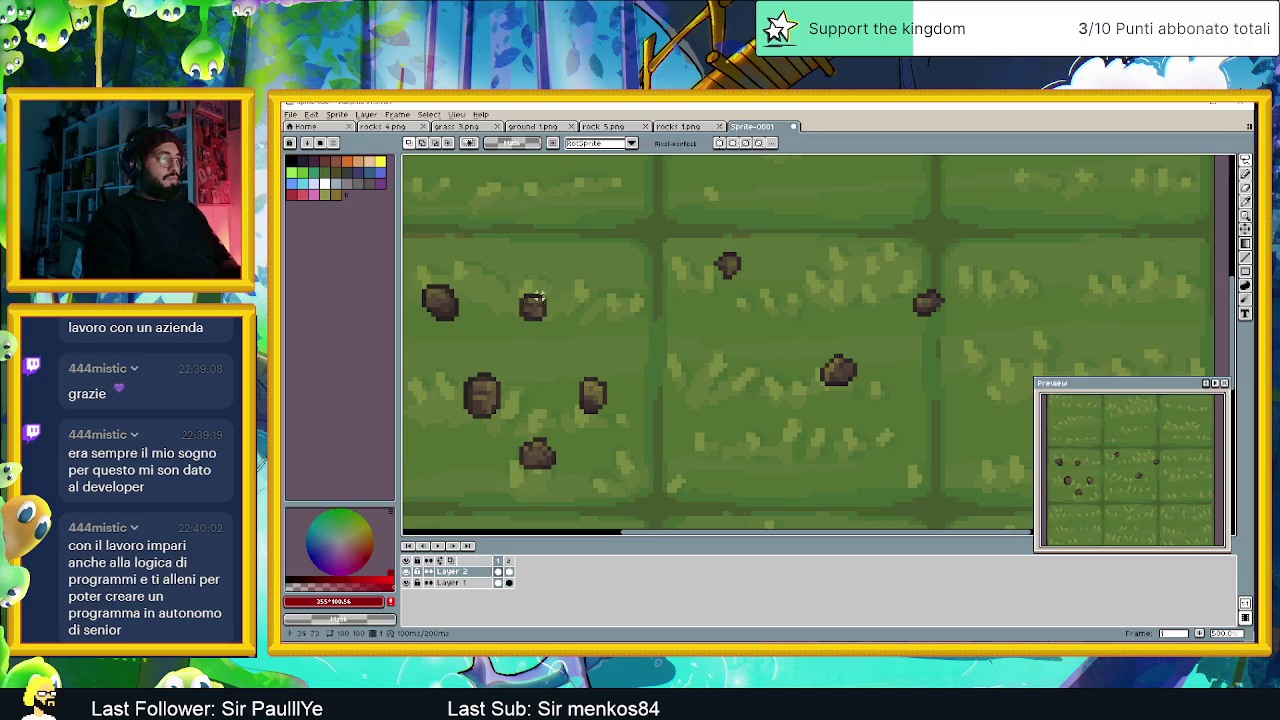
{"action": "left_click_drag", "start_coordinate": [535, 277], "coordinate": [628, 289]}
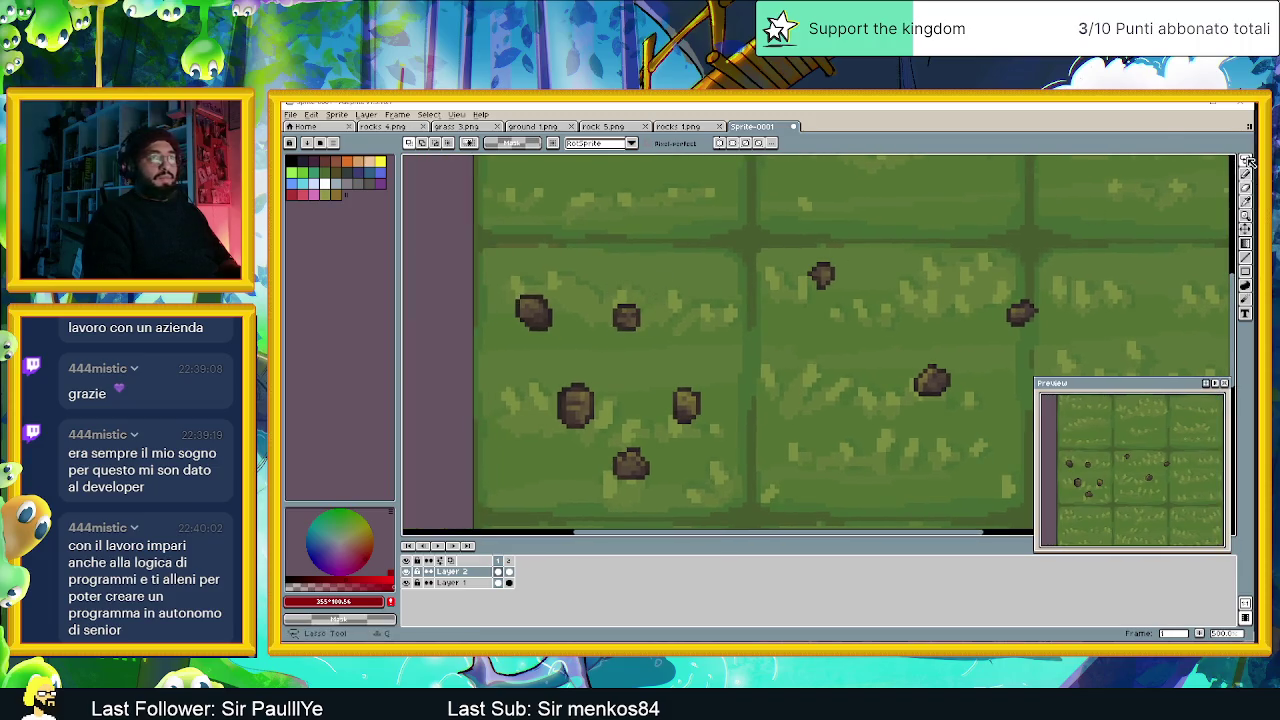
{"action": "left_click", "coordinate": [1176, 160]}
{"action": "mouse_move", "coordinate": [582, 265]}
{"action": "left_mouse_down"}
{"action": "mouse_move", "coordinate": [676, 347]}
{"action": "mouse_move", "coordinate": [672, 285]}
{"action": "left_mouse_up"}
{"action": "mouse_move", "coordinate": [481, 251]}
{"action": "left_mouse_down"}
{"action": "mouse_move", "coordinate": [587, 356]}
{"action": "mouse_move", "coordinate": [569, 286]}
{"action": "left_mouse_up"}
{"action": "mouse_move", "coordinate": [527, 354]}
{"action": "left_mouse_down"}
{"action": "mouse_move", "coordinate": [625, 434]}
{"action": "mouse_move", "coordinate": [533, 360]}
{"action": "left_mouse_up"}
{"action": "left_click", "coordinate": [660, 361]}
{"action": "mouse_move", "coordinate": [498, 300]}
{"action": "left_mouse_down"}
{"action": "mouse_move", "coordinate": [576, 378]}
{"action": "mouse_move", "coordinate": [556, 385]}
{"action": "left_mouse_up"}
{"action": "left_click", "coordinate": [642, 357]}
Move the lower rock up-left, the bottom rock left, and a centre rock to the bottom row.
{"action": "left_click_drag", "start_coordinate": [642, 357], "coordinate": [718, 450]}
{"action": "left_click_drag", "start_coordinate": [686, 408], "coordinate": [658, 365]}
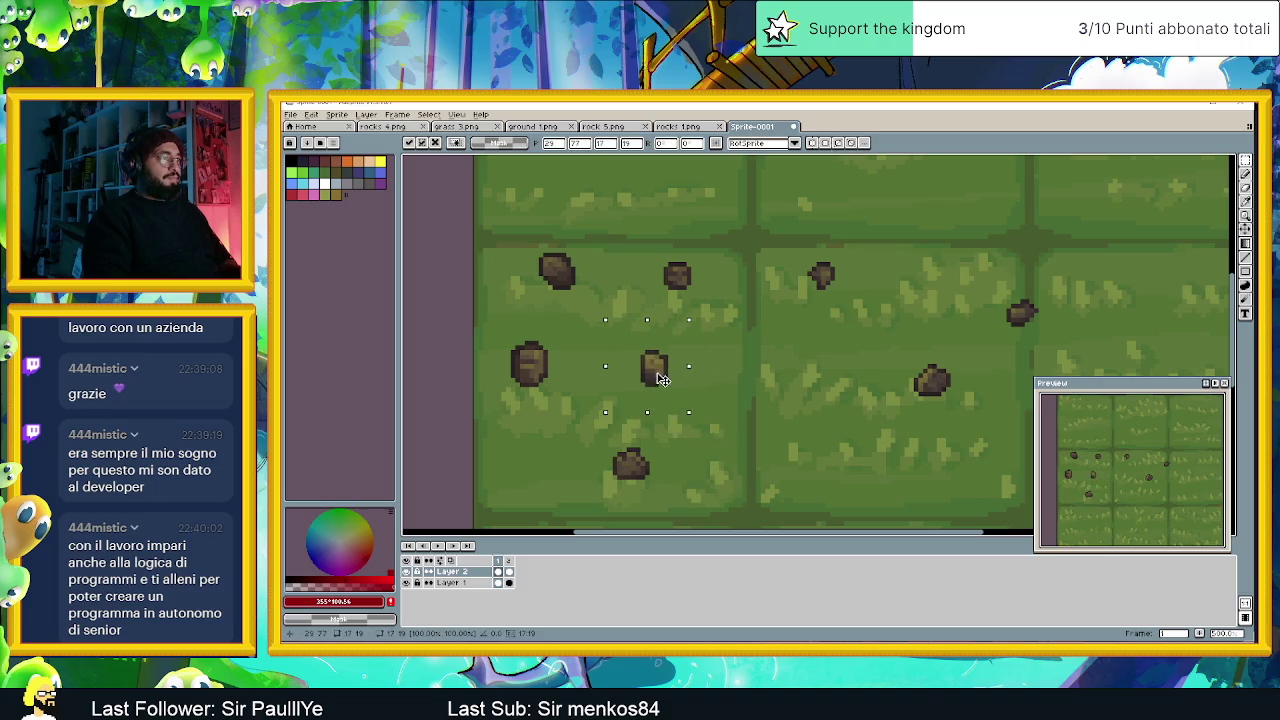
{"action": "left_click", "coordinate": [721, 384]}
{"action": "mouse_move", "coordinate": [601, 431]}
{"action": "left_mouse_down"}
{"action": "mouse_move", "coordinate": [682, 494]}
{"action": "mouse_move", "coordinate": [546, 465]}
{"action": "left_mouse_up"}
{"action": "left_click", "coordinate": [832, 398]}
{"action": "left_click_drag", "start_coordinate": [892, 346], "coordinate": [997, 429]}
{"action": "left_click_drag", "start_coordinate": [934, 382], "coordinate": [693, 465]}
{"action": "left_click", "coordinate": [796, 366]}
Nudge the rock near the centre tile's top and shift the far-right rock up and left.
{"action": "left_click_drag", "start_coordinate": [772, 237], "coordinate": [866, 318]}
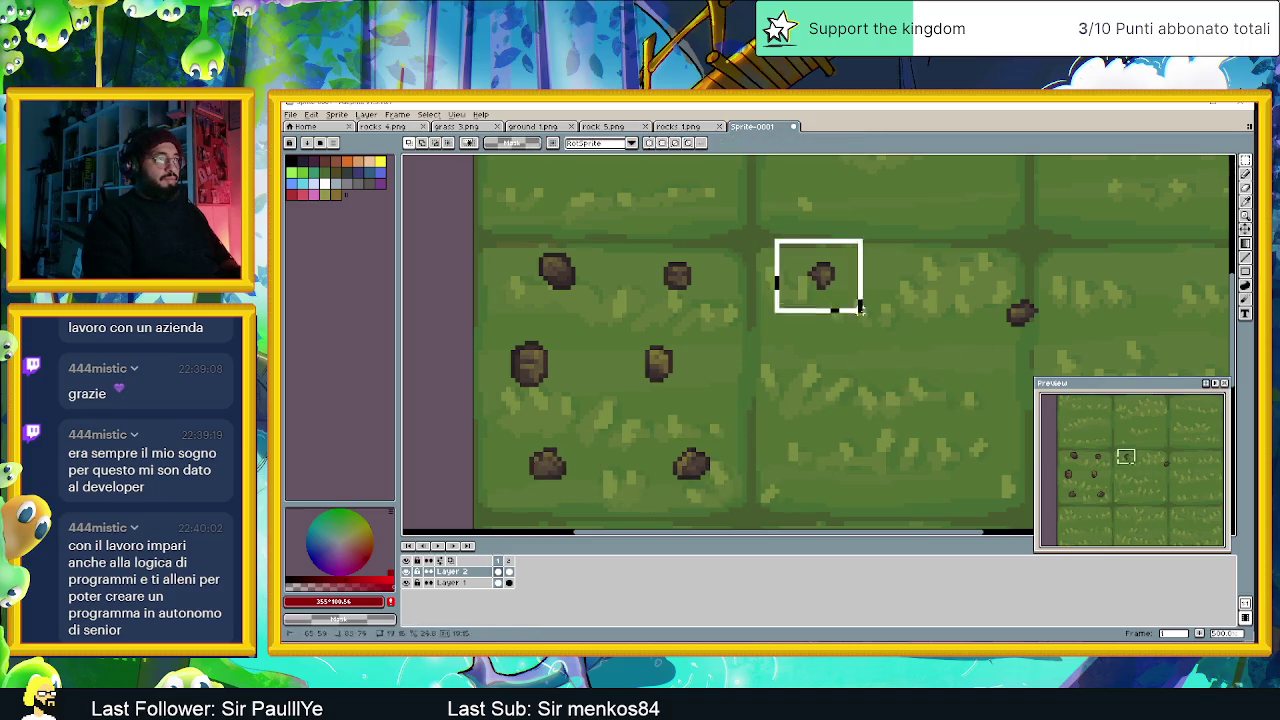
{"action": "left_click_drag", "start_coordinate": [830, 277], "coordinate": [826, 287]}
{"action": "left_click", "coordinate": [967, 283]}
{"action": "left_click_drag", "start_coordinate": [972, 267], "coordinate": [1071, 357]}
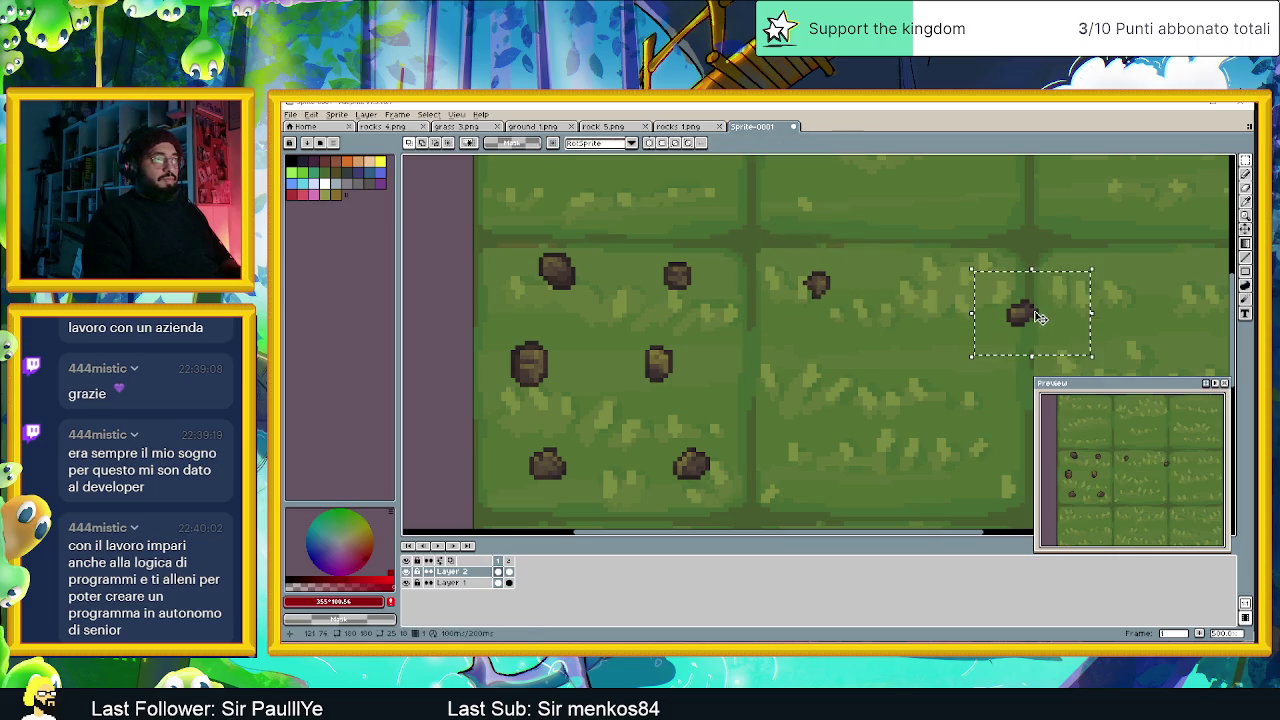
{"action": "left_click_drag", "start_coordinate": [1037, 317], "coordinate": [962, 284]}
{"action": "left_click", "coordinate": [929, 398]}
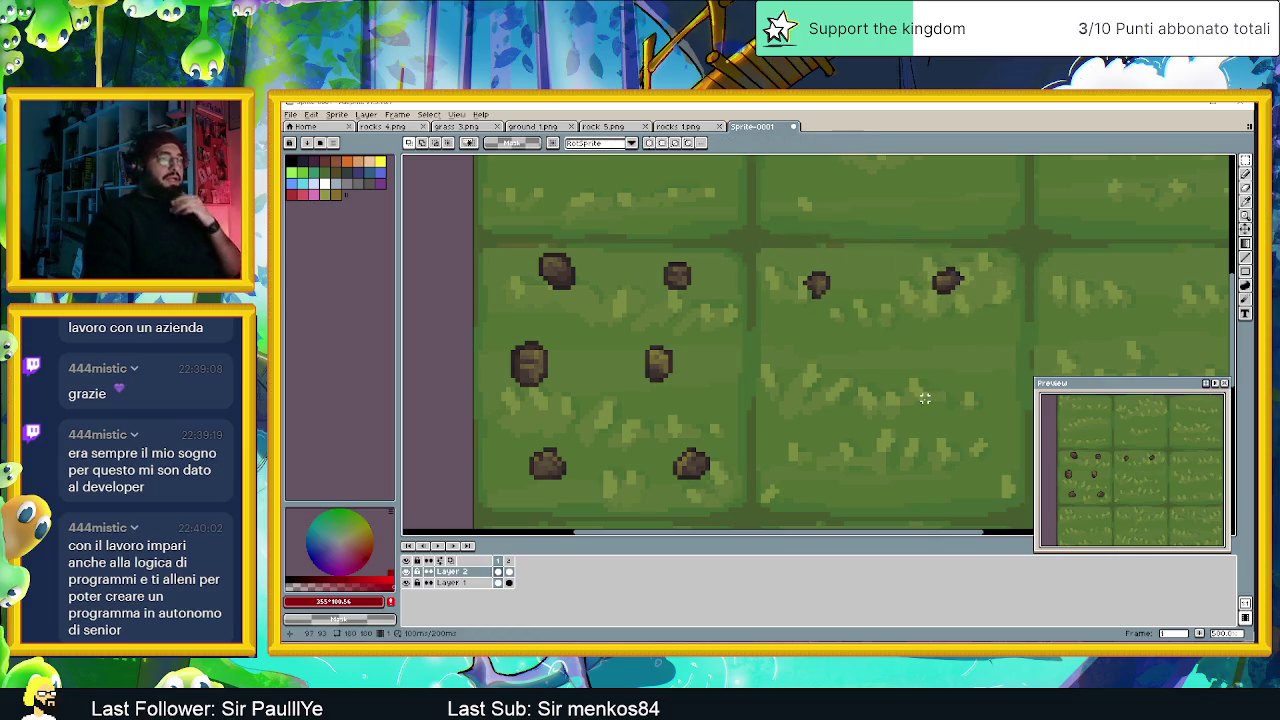
{"action": "scroll", "coordinate": [925, 394], "scroll_direction": "down", "scroll_amount": 4}
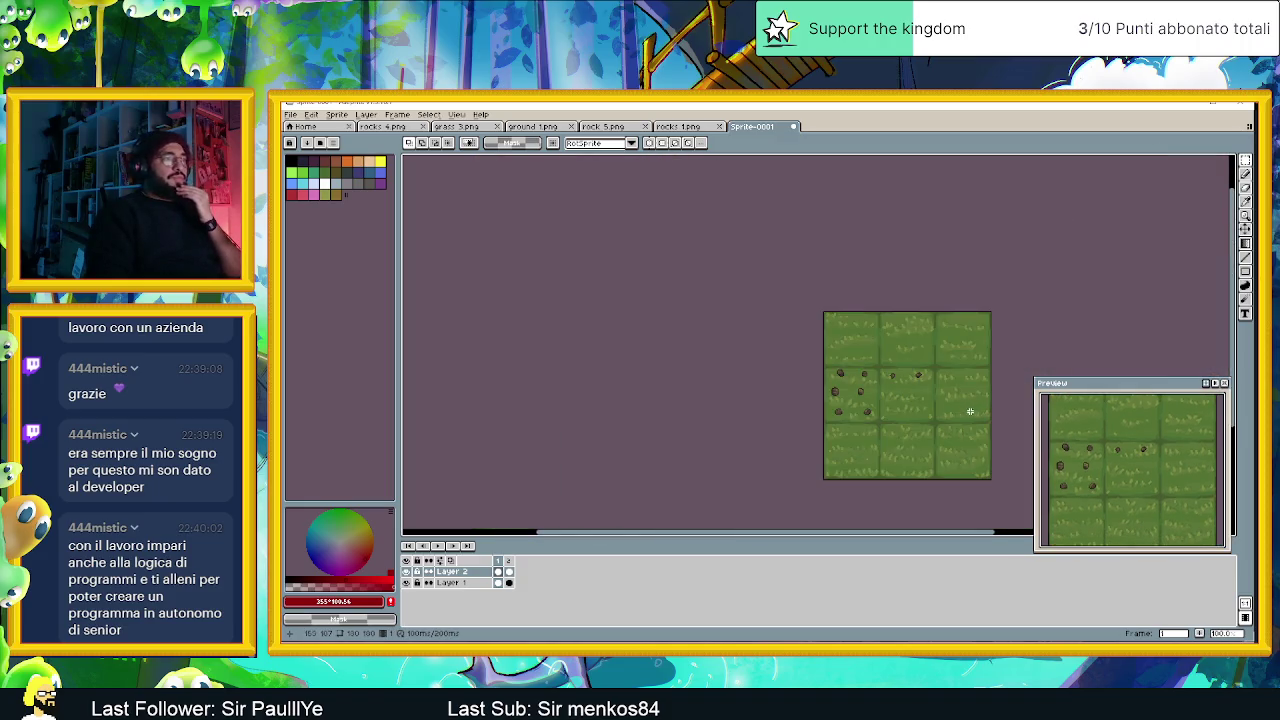
{"action": "scroll", "coordinate": [850, 400], "scroll_direction": "right", "scroll_amount": 2}
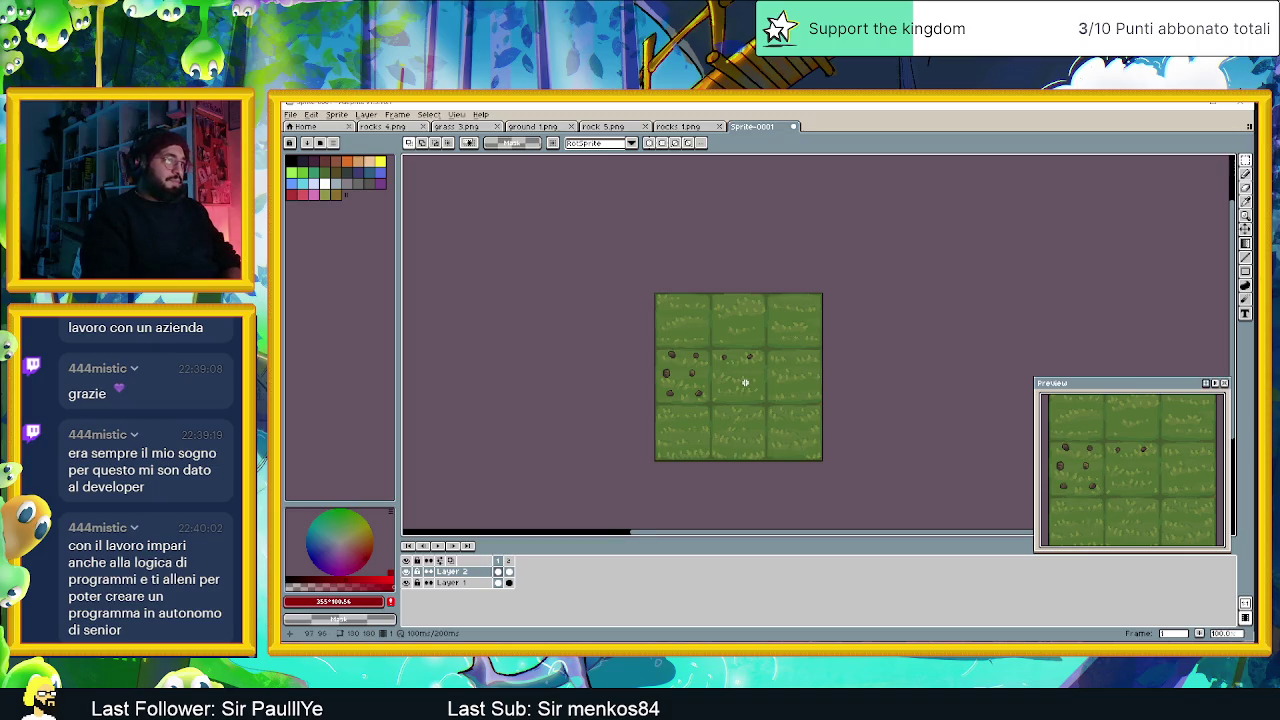
{"action": "scroll", "coordinate": [745, 382], "scroll_direction": "down", "scroll_amount": 1}
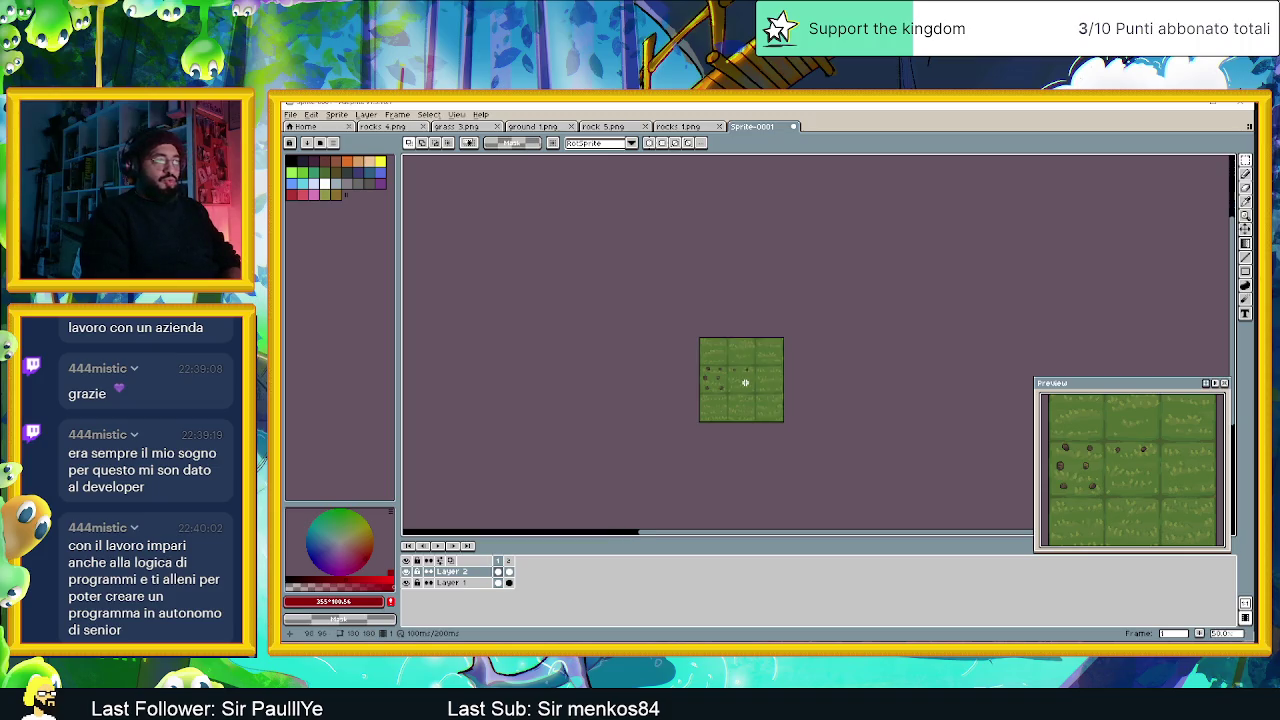
{"action": "scroll", "coordinate": [745, 382], "scroll_direction": "up", "scroll_amount": 1}
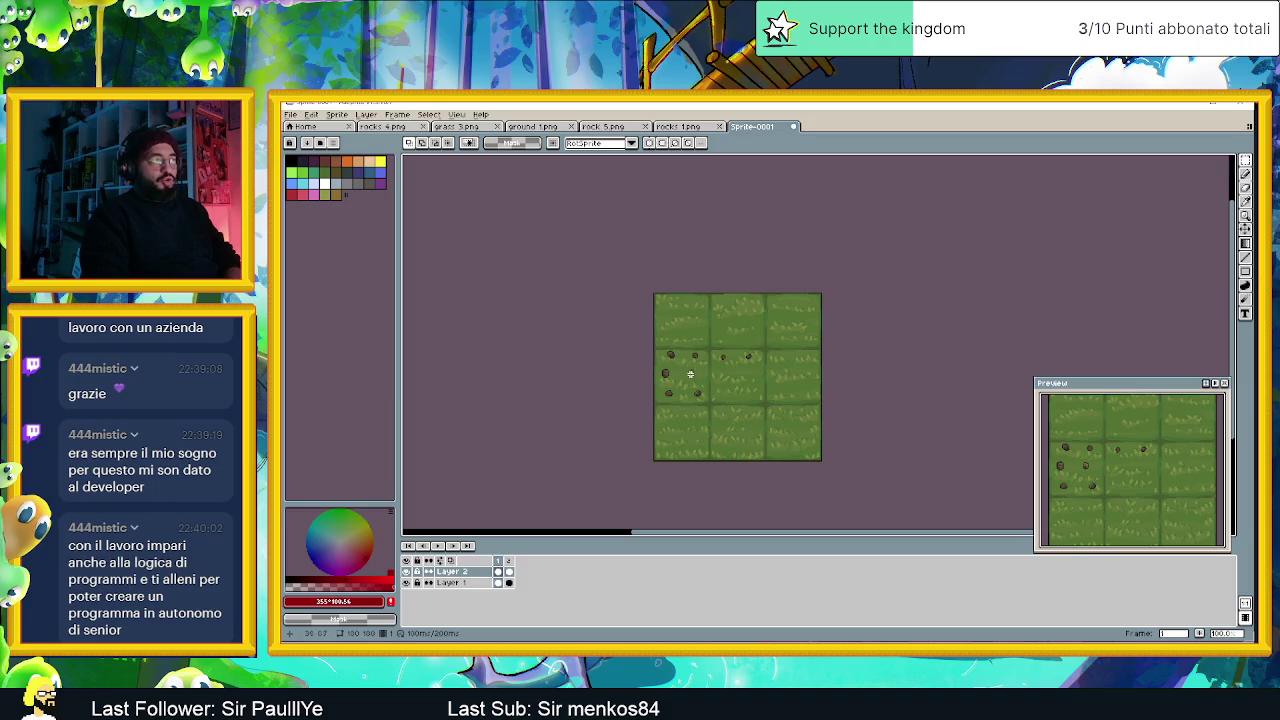
{"action": "scroll", "coordinate": [690, 373], "scroll_direction": "up", "scroll_amount": 2}
{"action": "scroll", "coordinate": [692, 376], "scroll_direction": "up", "scroll_amount": 1}
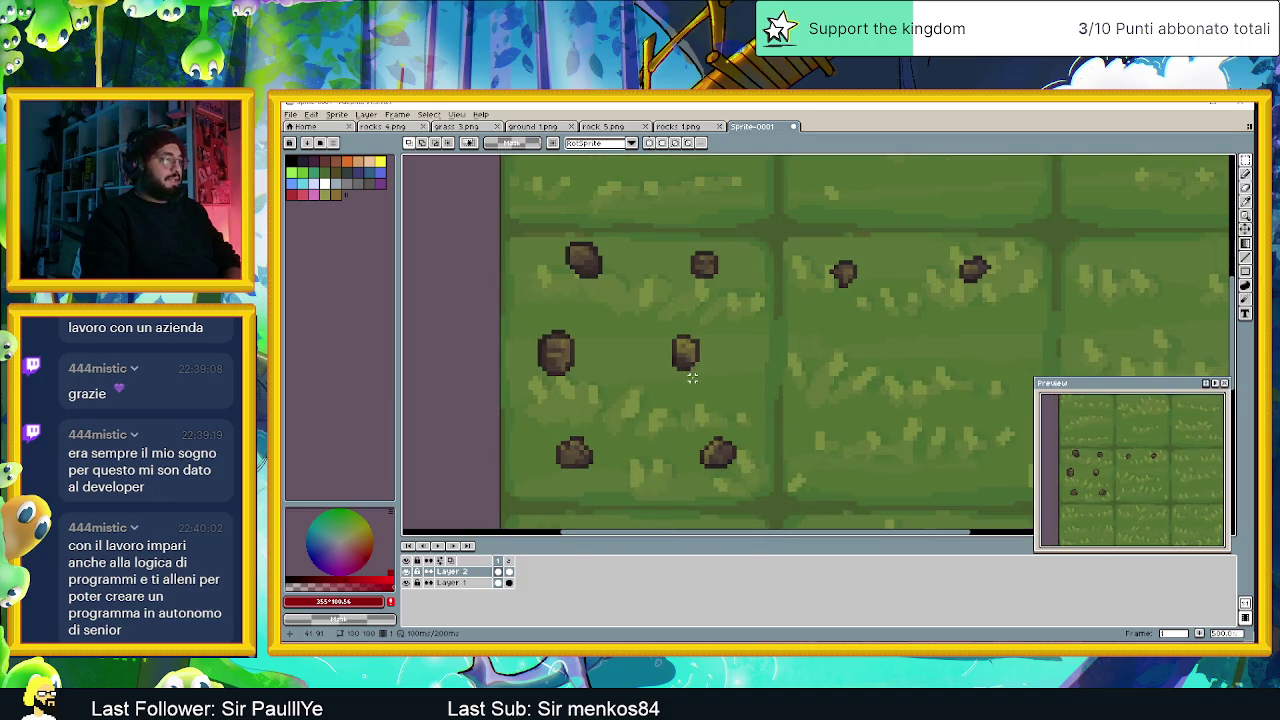
{"action": "scroll", "coordinate": [692, 377], "scroll_direction": "up", "scroll_amount": 1}
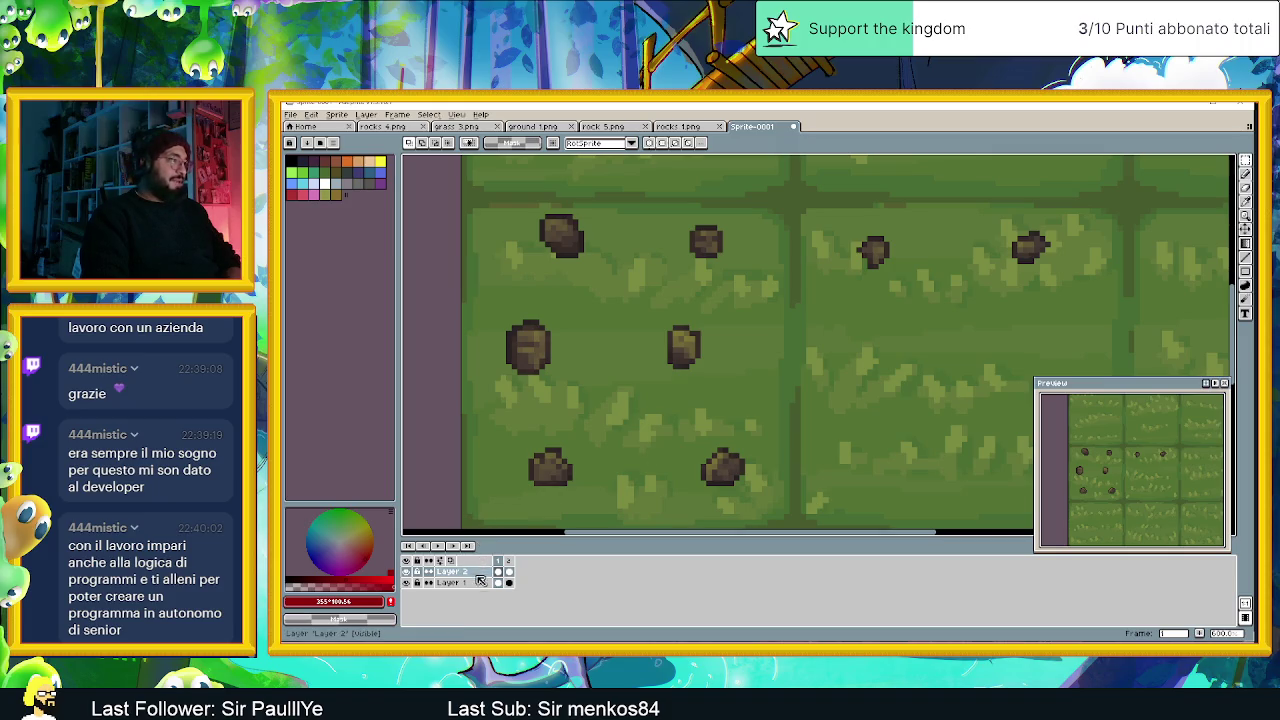
{"action": "right_click", "coordinate": [477, 583]}
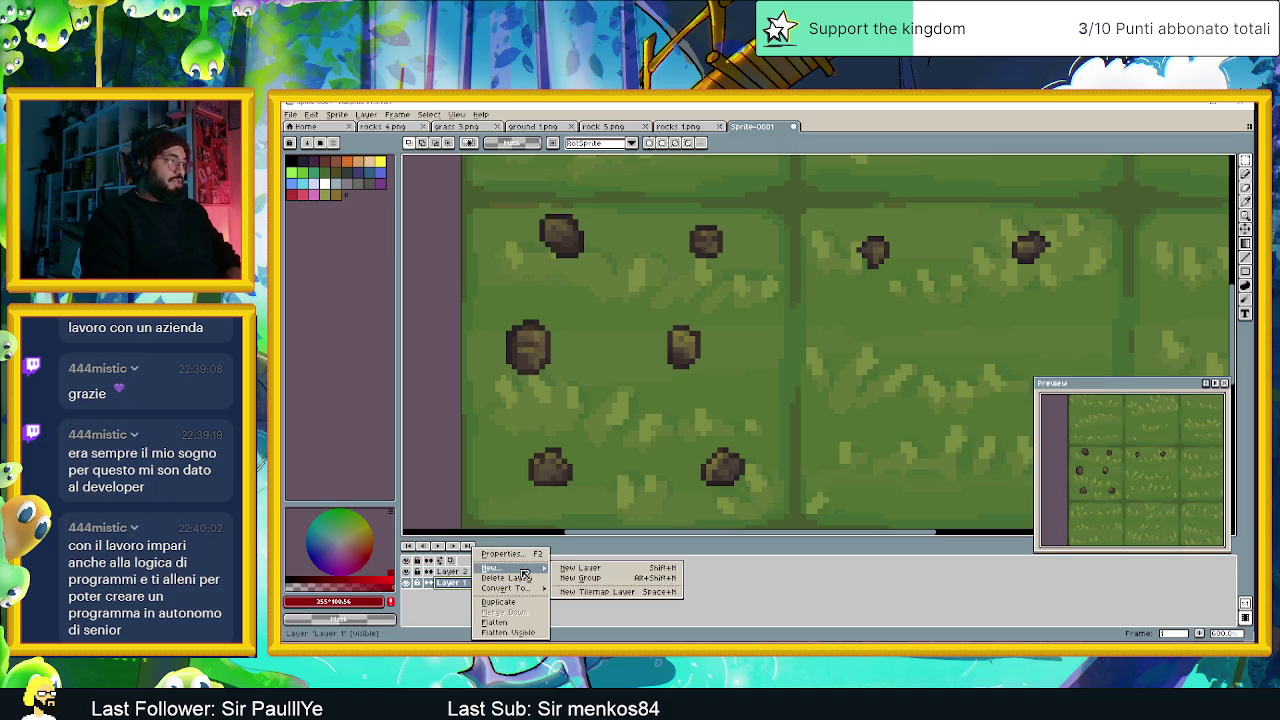
Add a layer above Layer 1, make Layer 2 active, and browse the menus for the FX filters.
{"action": "left_click", "coordinate": [585, 567]}
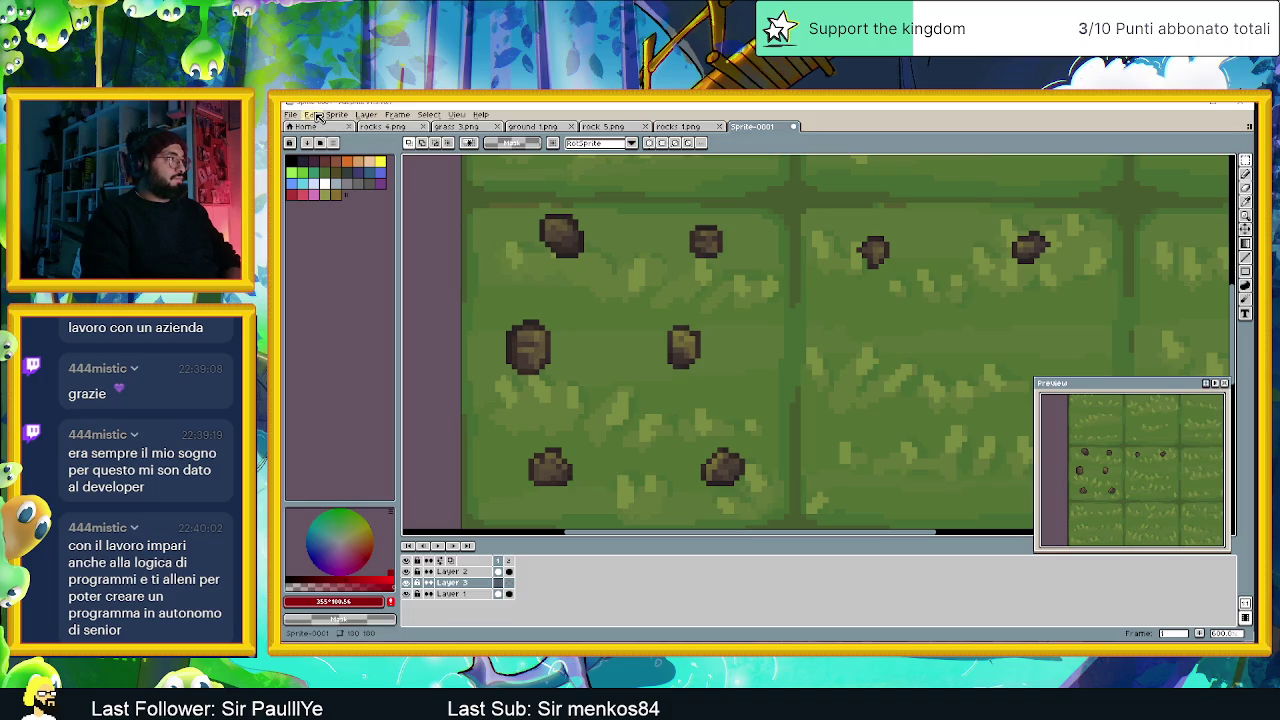
{"action": "left_click", "coordinate": [452, 571]}
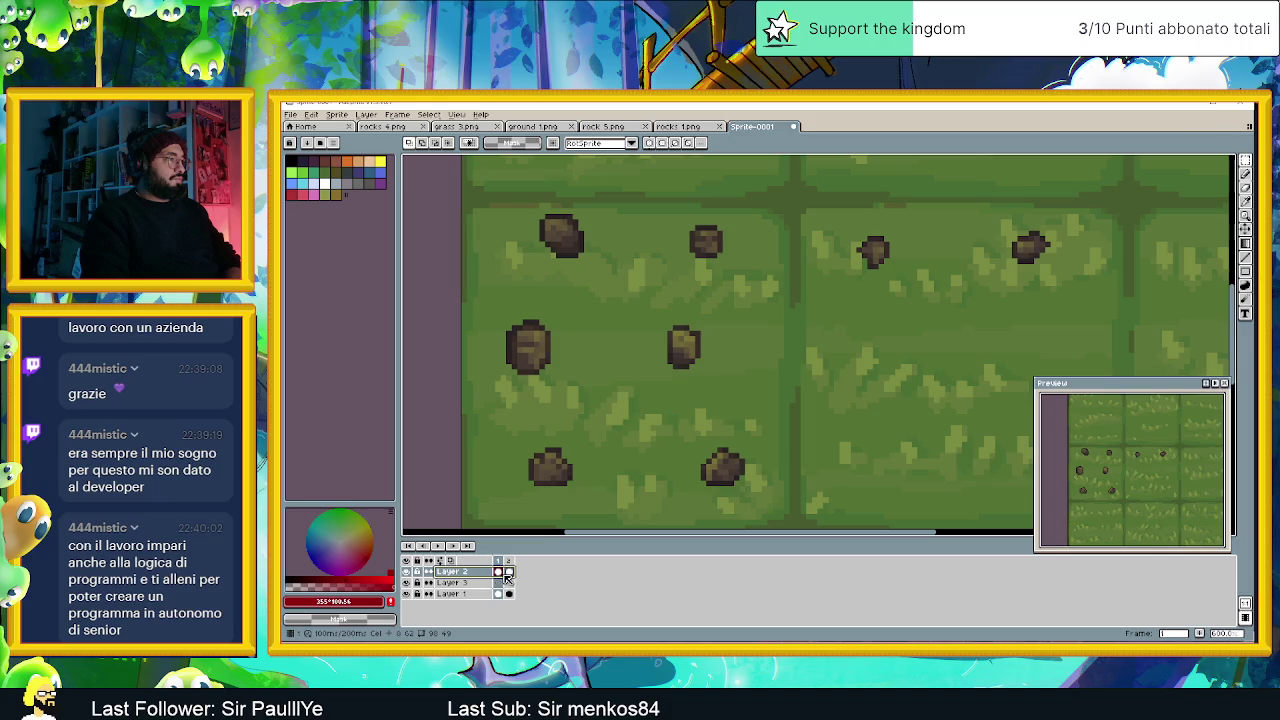
{"action": "left_click", "coordinate": [338, 116]}
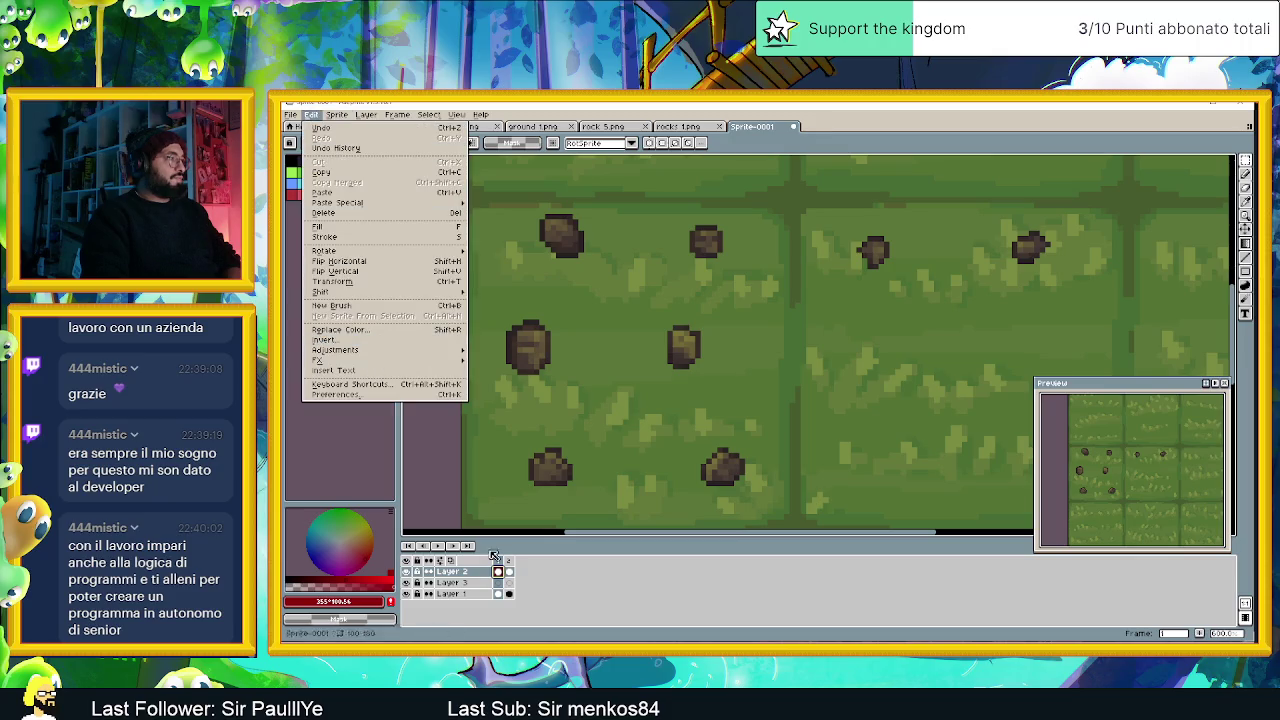
{"action": "left_click", "coordinate": [480, 522]}
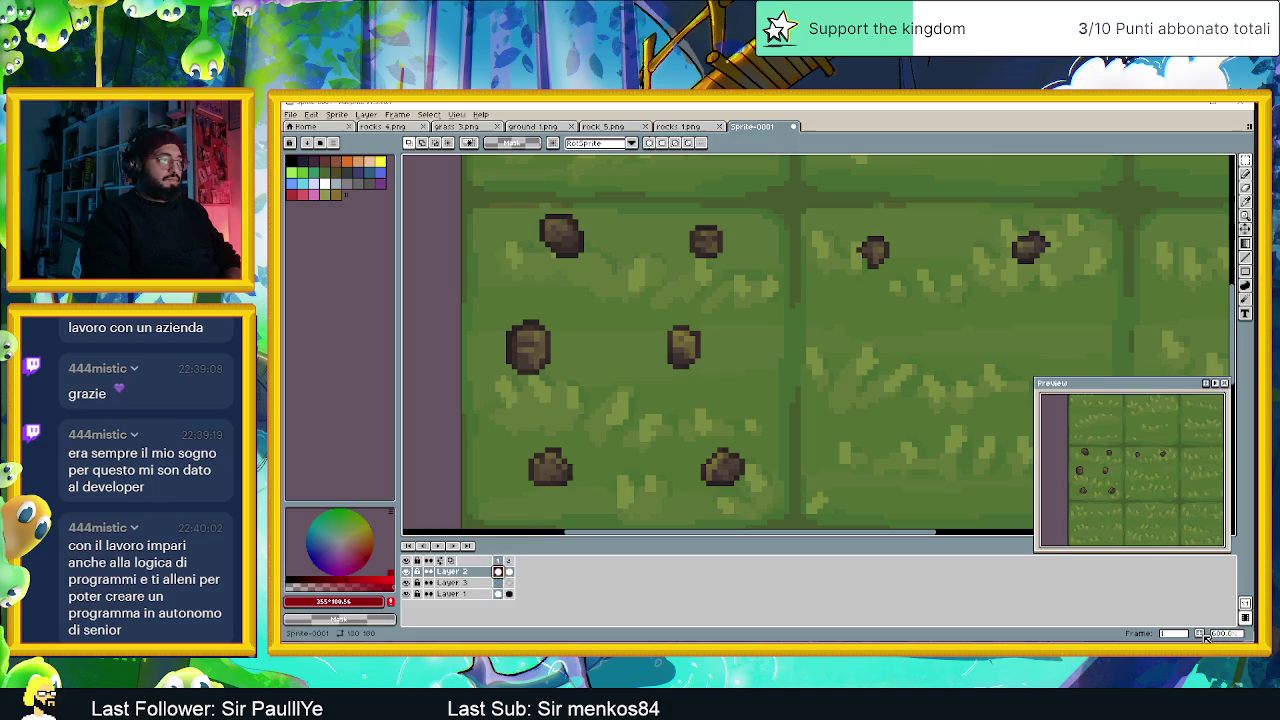
{"action": "key", "text": "alt+n"}
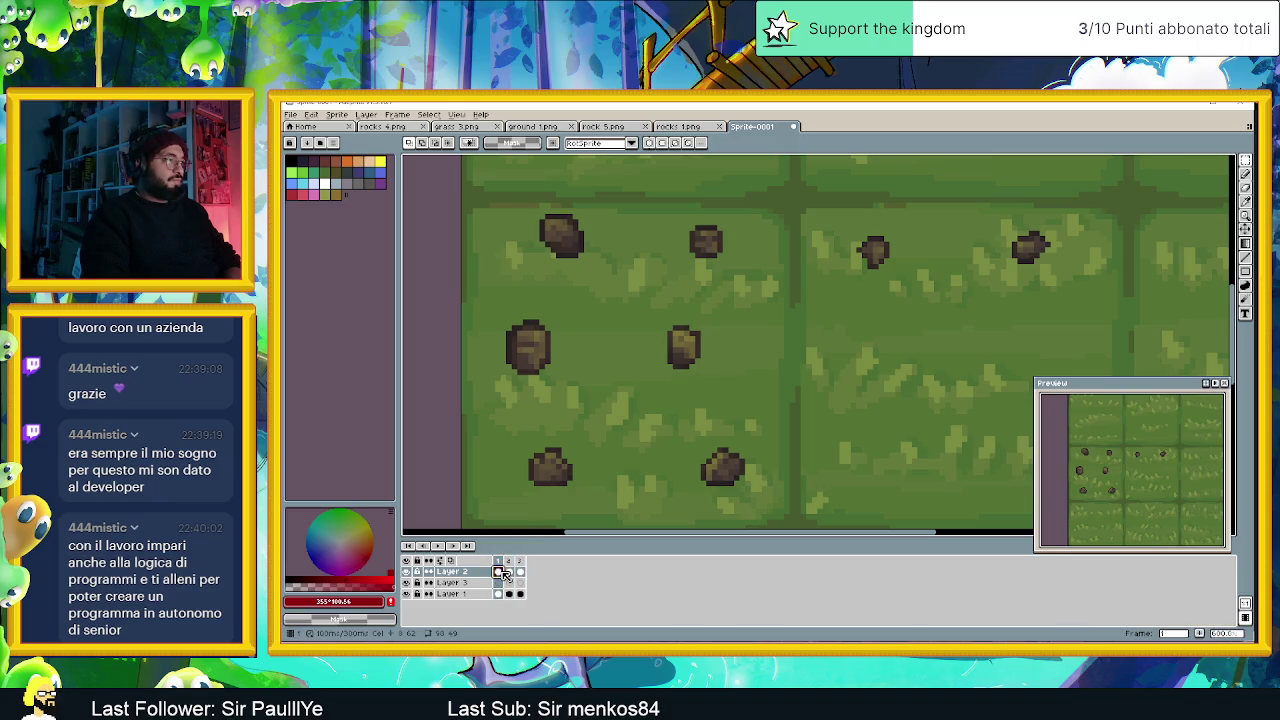
{"action": "left_click", "coordinate": [337, 114]}
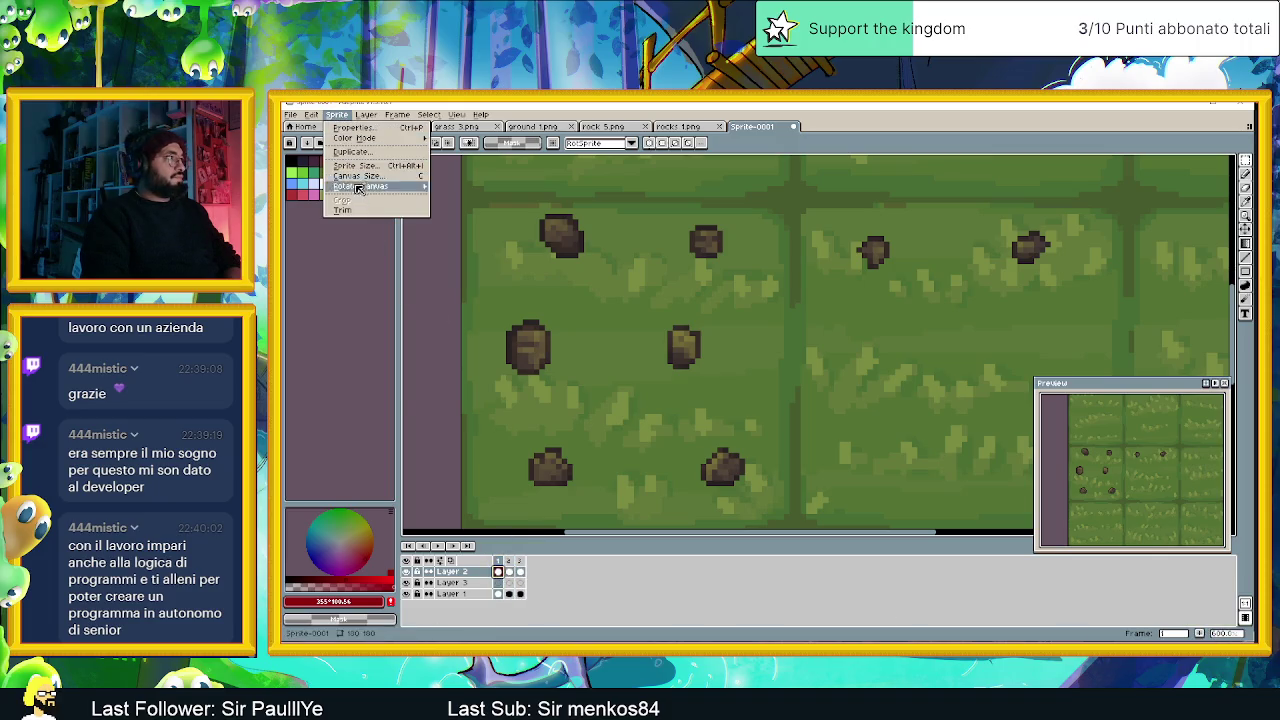
{"action": "mouse_move", "coordinate": [380, 360]}
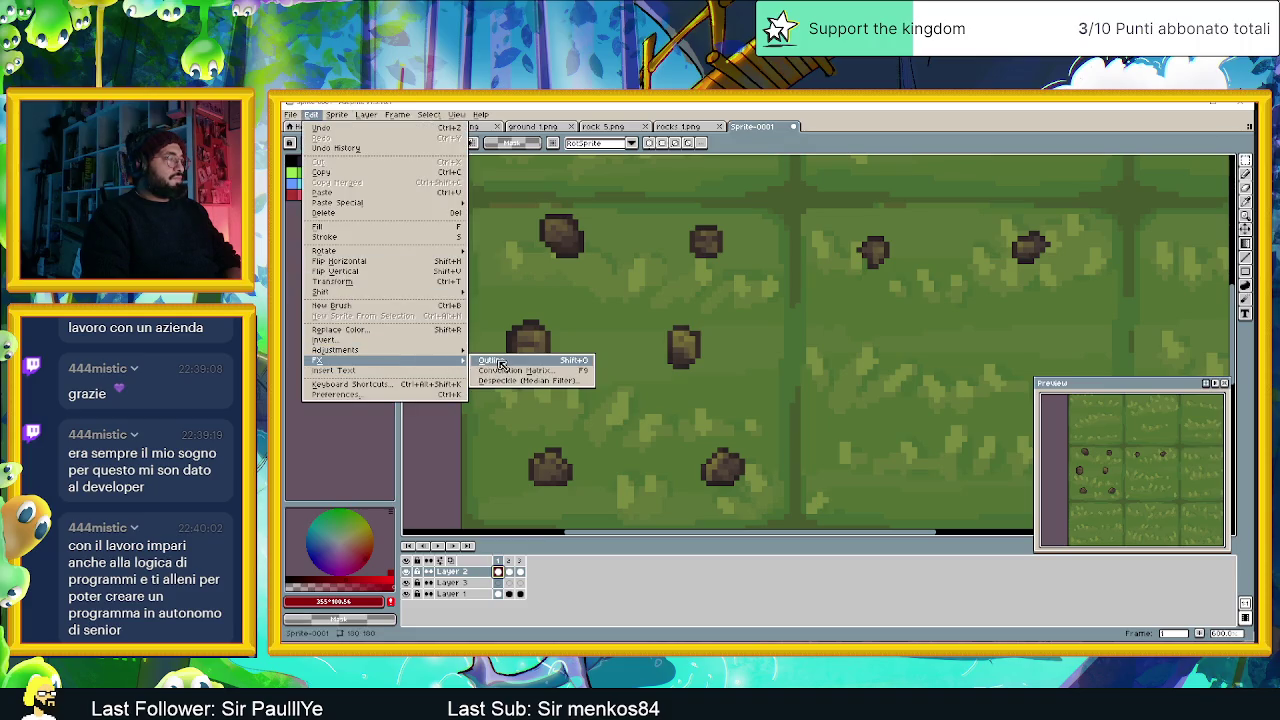
Open the Outline filter and try corner and round shapes in its outline matrix.
{"action": "left_click", "coordinate": [500, 363]}
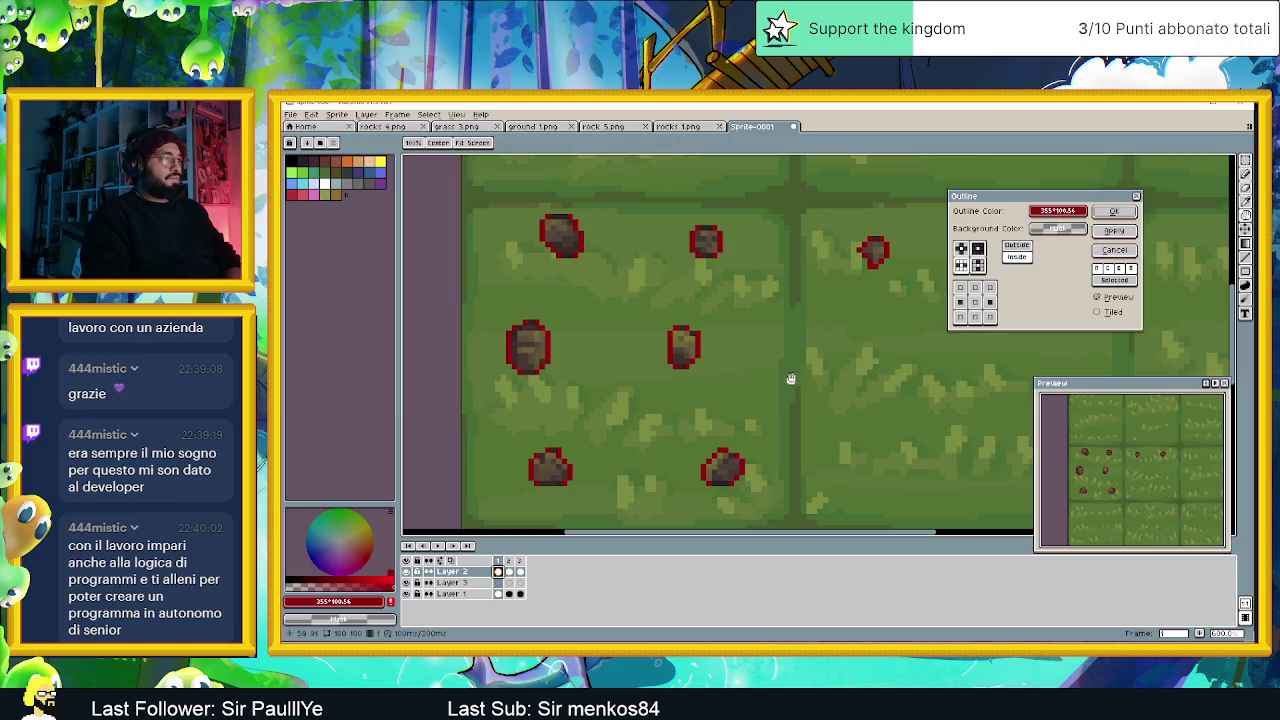
{"action": "left_click", "coordinate": [977, 265]}
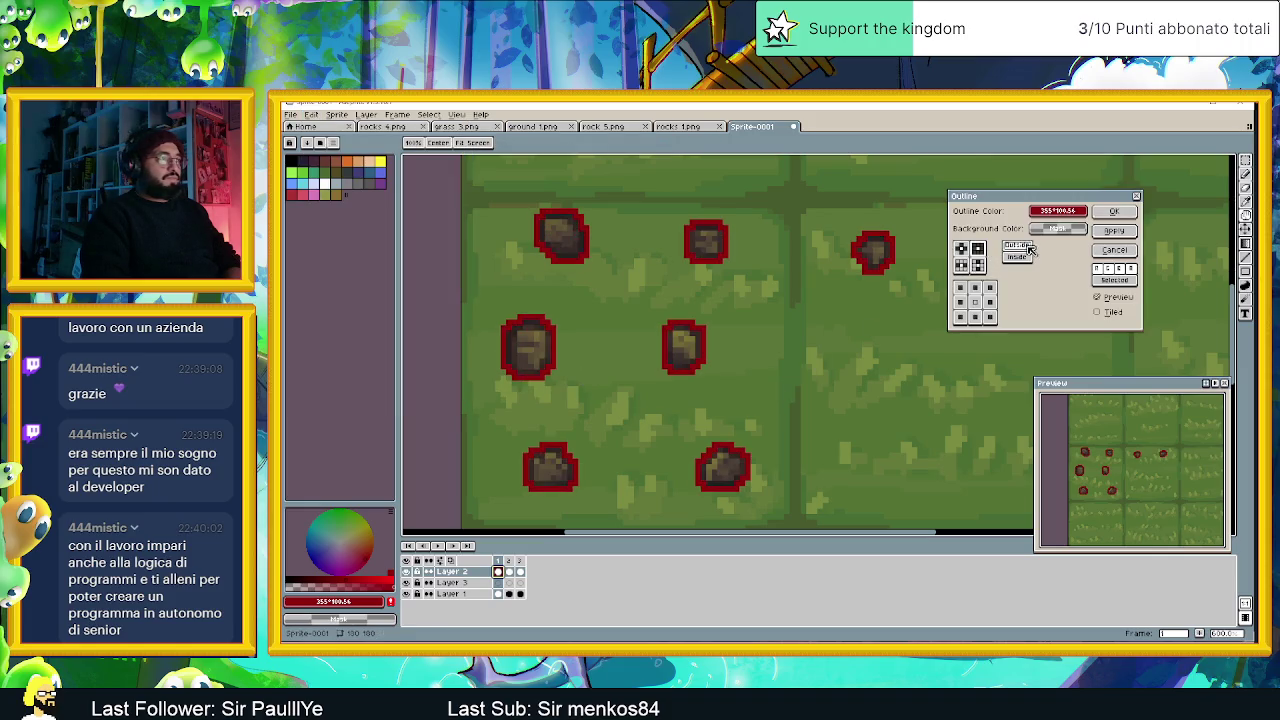
{"action": "left_click", "coordinate": [961, 249]}
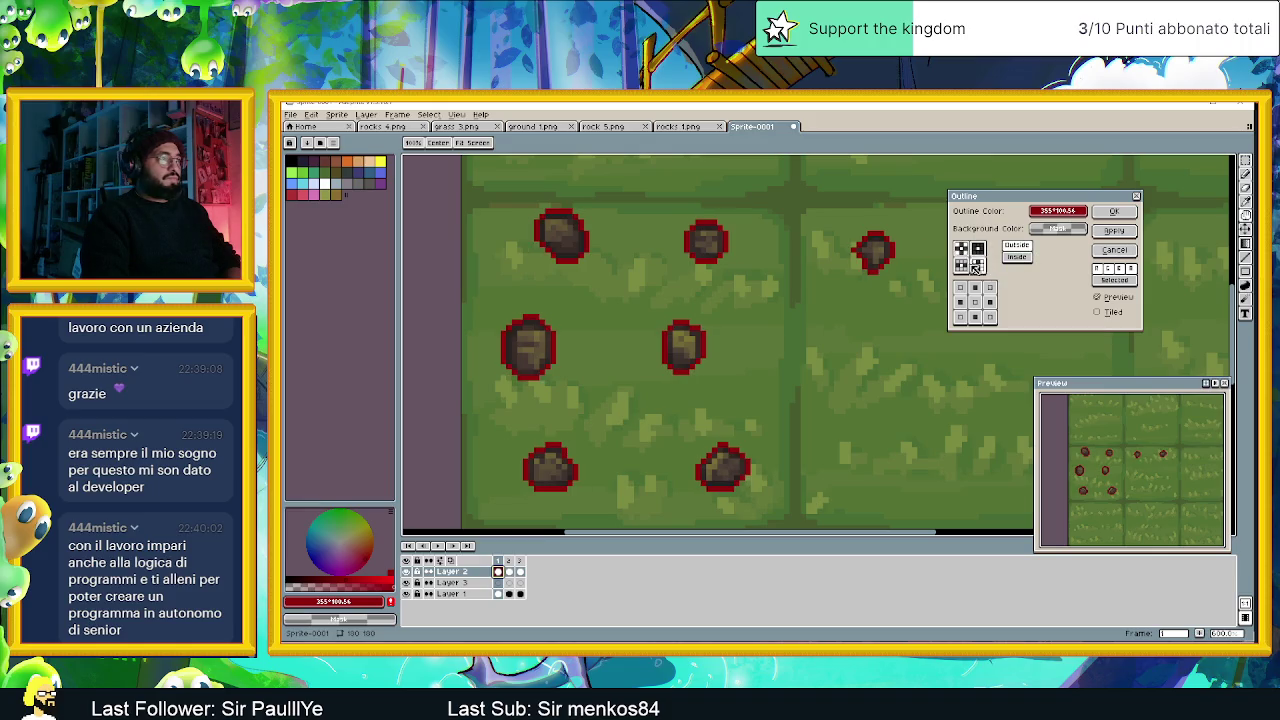
{"action": "left_click", "coordinate": [977, 265]}
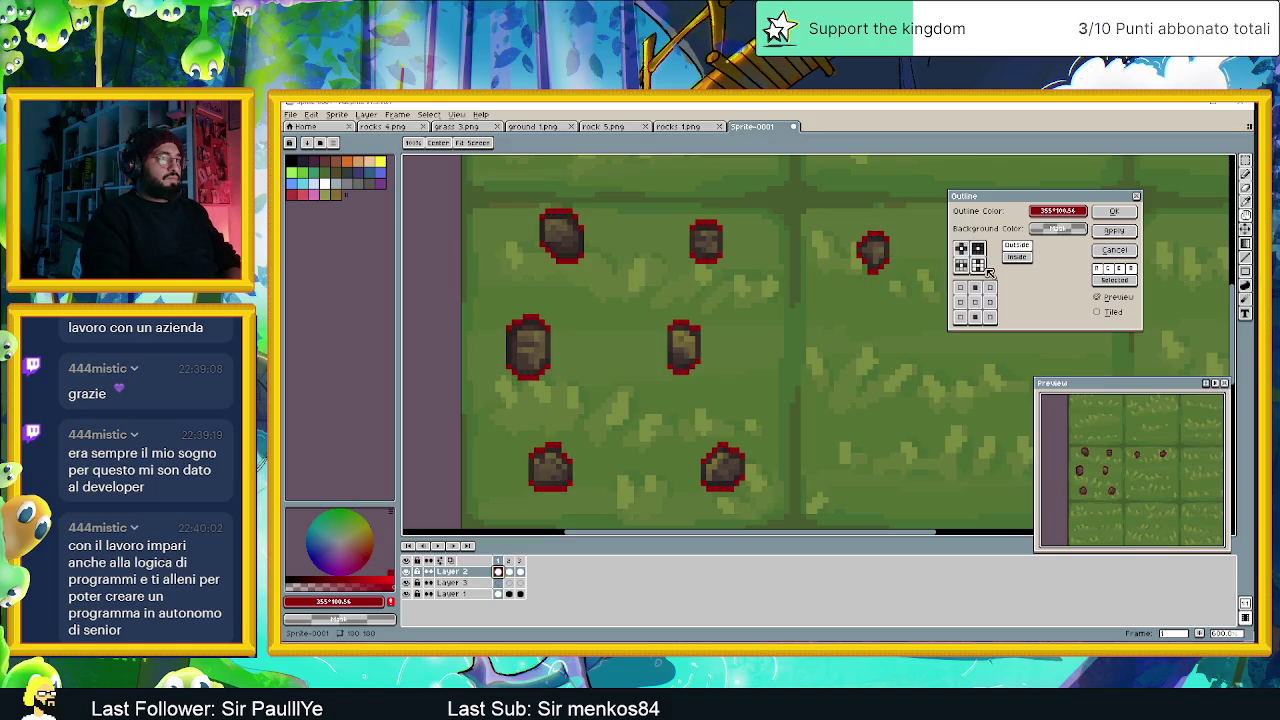
{"action": "left_click", "coordinate": [961, 265]}
{"action": "left_click", "coordinate": [960, 317]}
{"action": "left_click", "coordinate": [989, 317]}
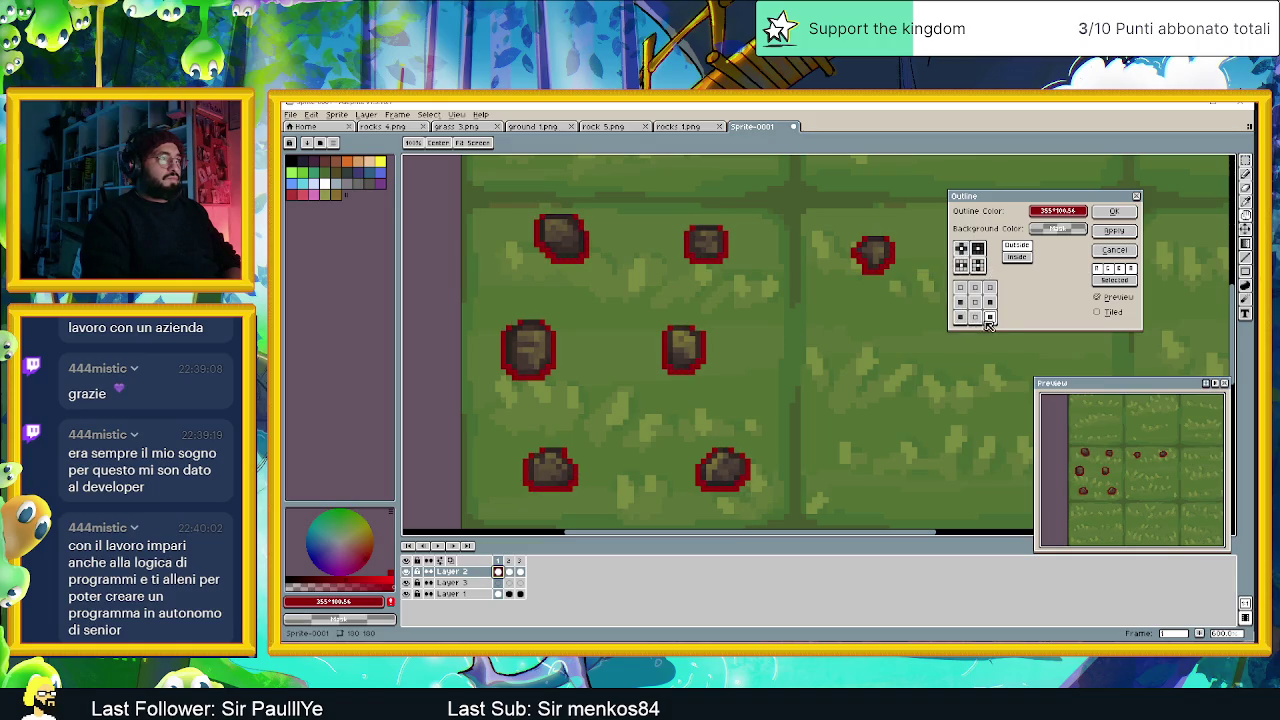
Toggle the outline matrix side cells until only the stones' bottom edge is outlined.
{"action": "left_click", "coordinate": [960, 303]}
{"action": "left_click", "coordinate": [991, 303]}
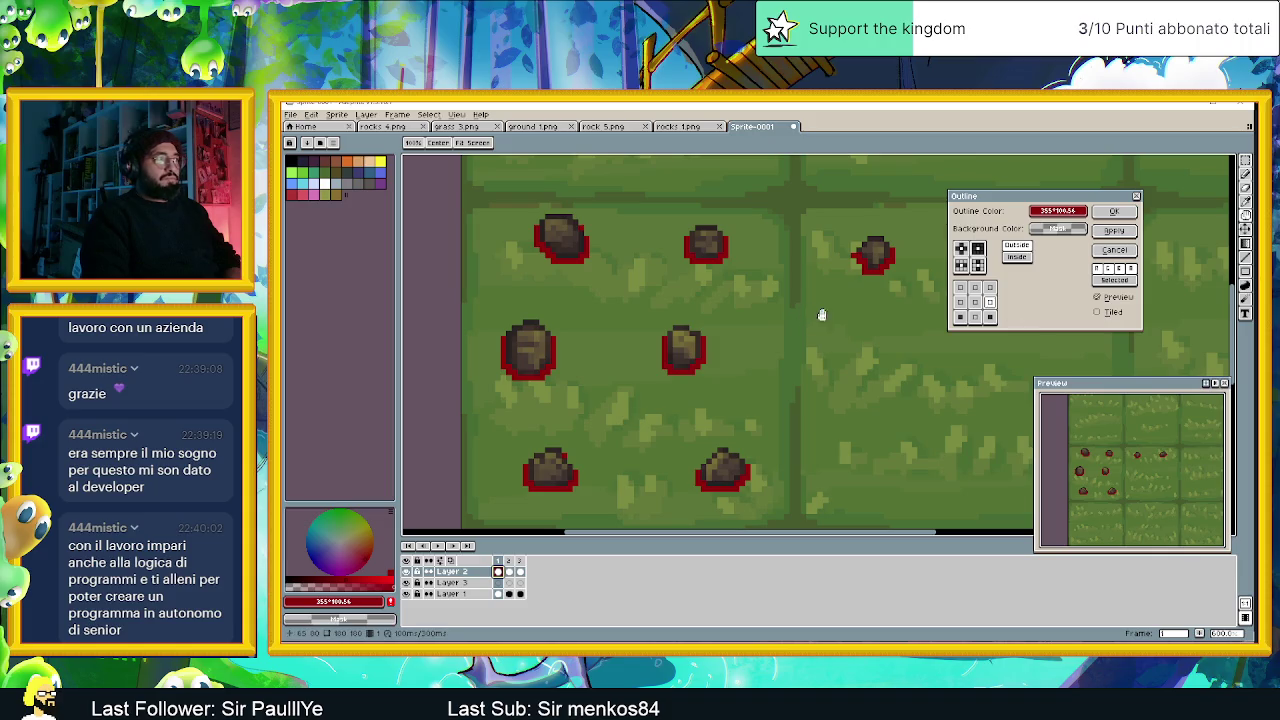
{"action": "left_click", "coordinate": [960, 317]}
{"action": "left_click", "coordinate": [990, 317]}
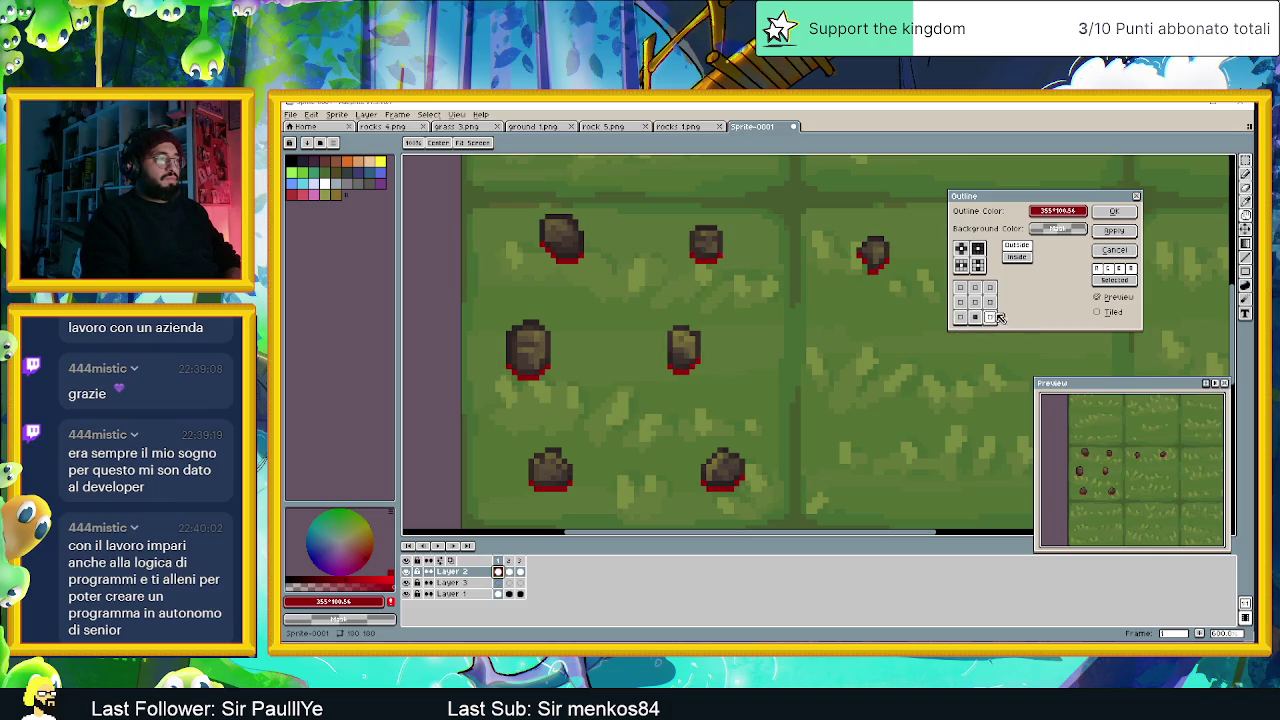
{"action": "left_click", "coordinate": [990, 303]}
{"action": "left_click", "coordinate": [960, 303]}
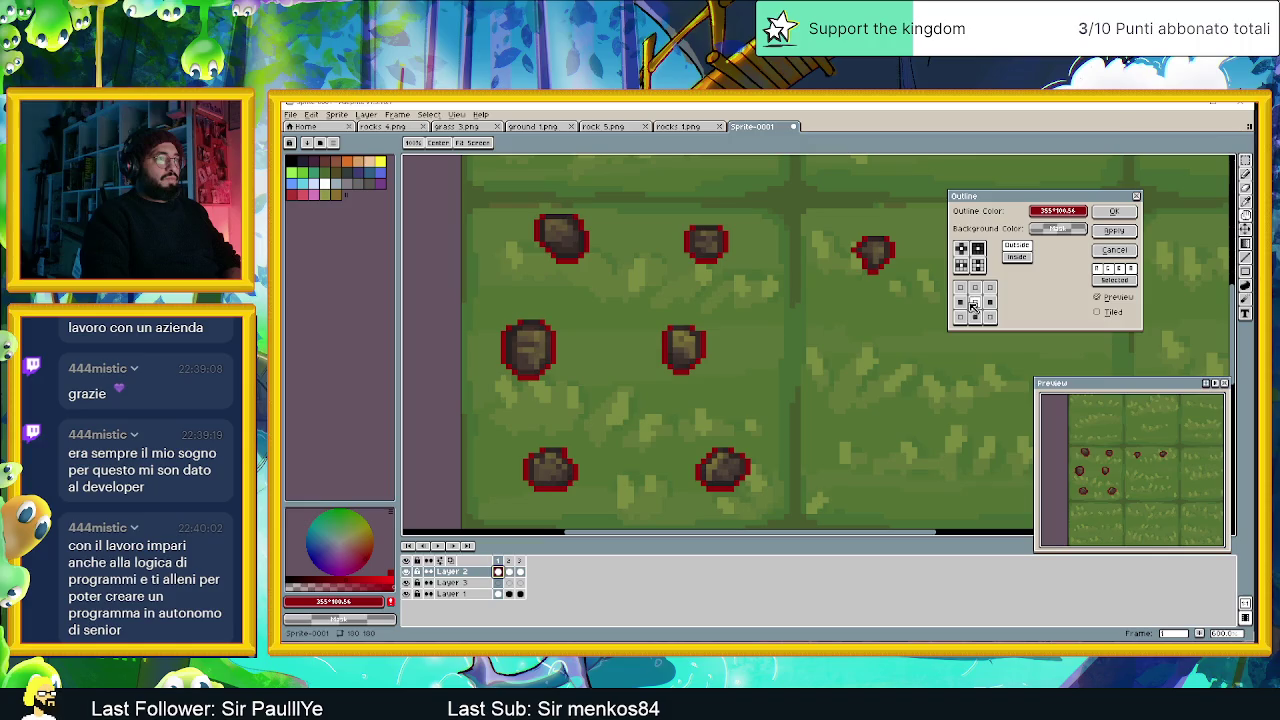
{"action": "left_click", "coordinate": [961, 303]}
{"action": "left_click", "coordinate": [990, 303]}
{"action": "left_click", "coordinate": [960, 317]}
Begin changing the red outline colour.
{"action": "scroll", "coordinate": [786, 343], "scroll_direction": "down", "scroll_amount": 1}
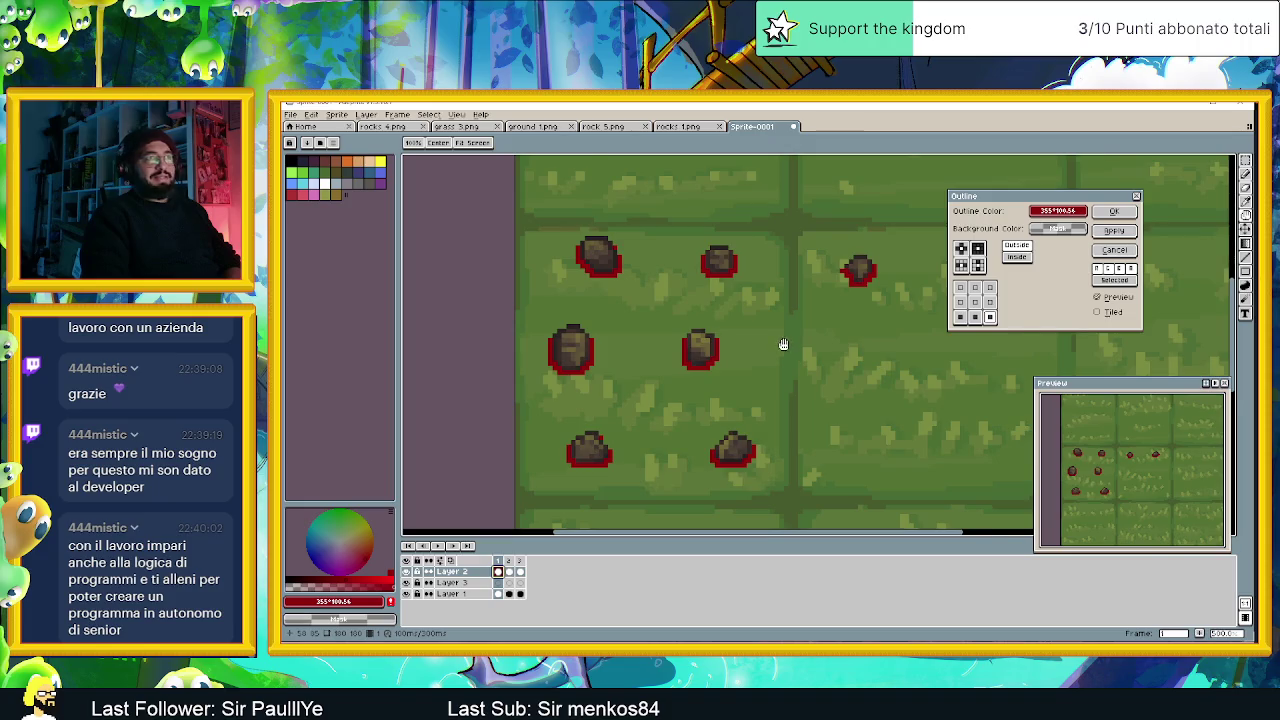
{"action": "scroll", "coordinate": [786, 343], "scroll_direction": "down", "scroll_amount": 1}
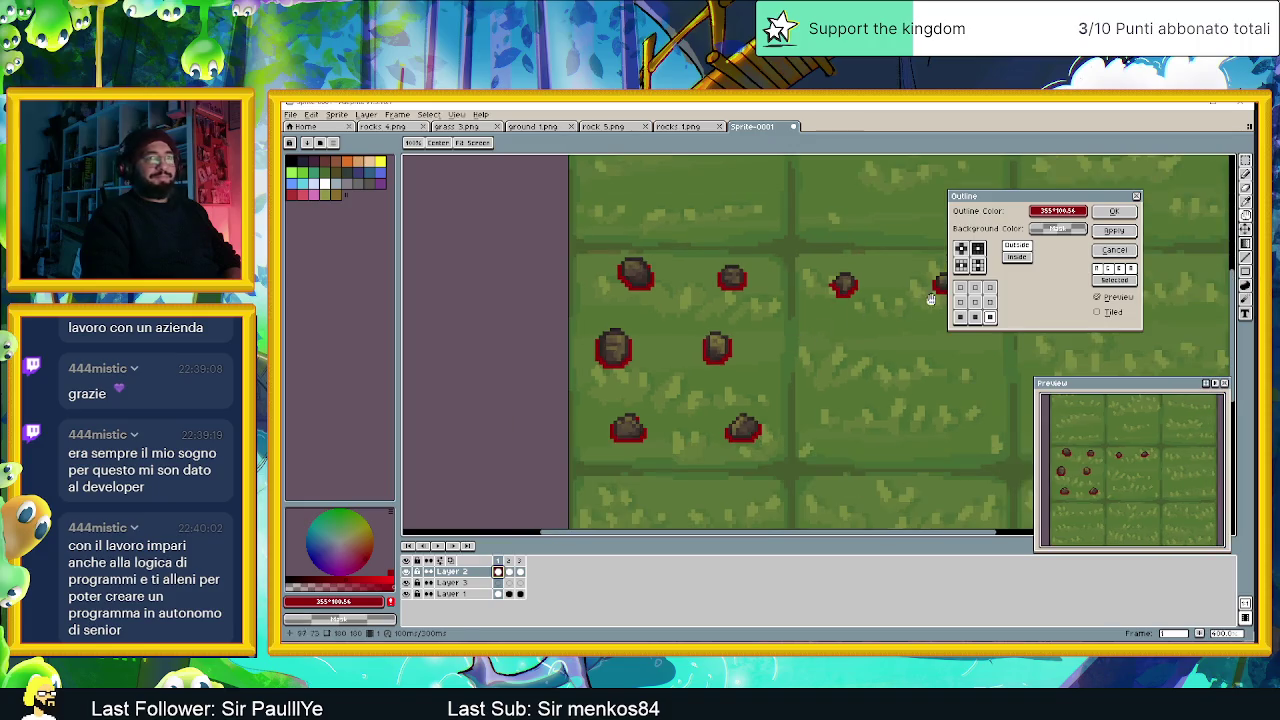
{"action": "left_click", "coordinate": [1065, 212]}
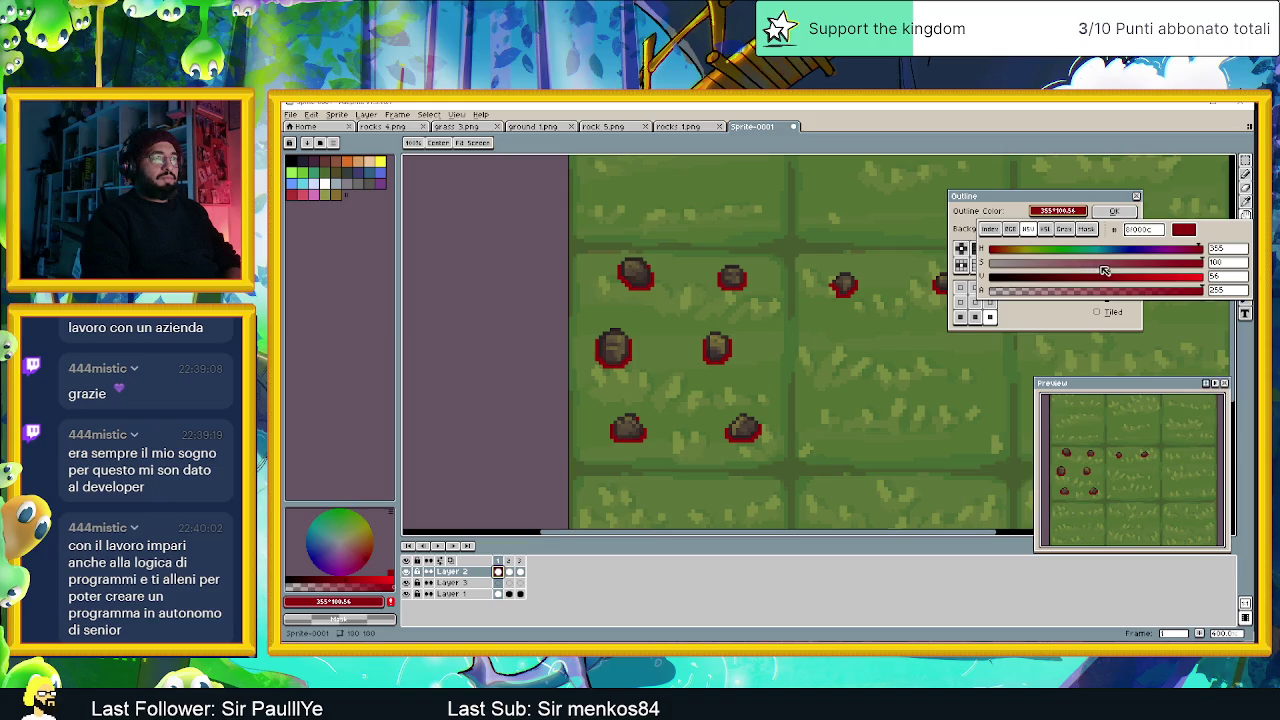
Pick a darker, desaturated, semi-transparent outline colour with its hue shifted away from red.
{"action": "left_click_drag", "start_coordinate": [1057, 250], "coordinate": [1118, 251]}
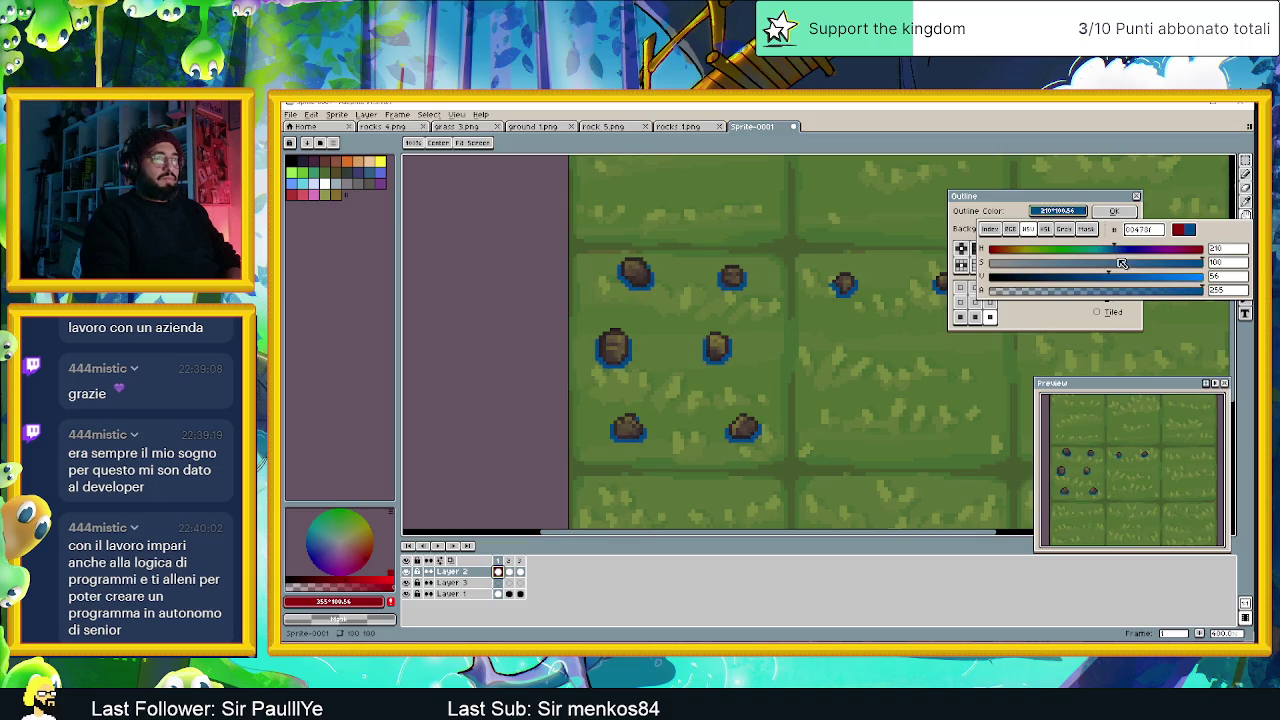
{"action": "left_click_drag", "start_coordinate": [1122, 268], "coordinate": [1050, 278]}
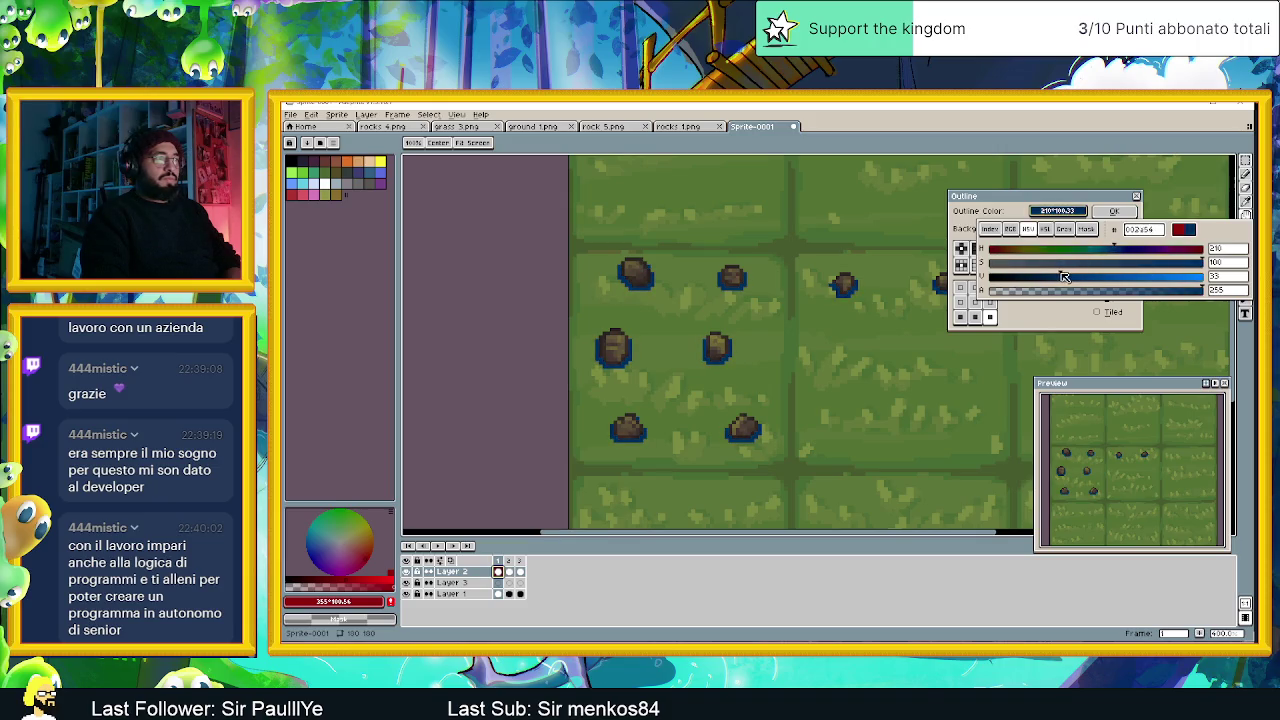
{"action": "left_click_drag", "start_coordinate": [1133, 263], "coordinate": [1103, 266]}
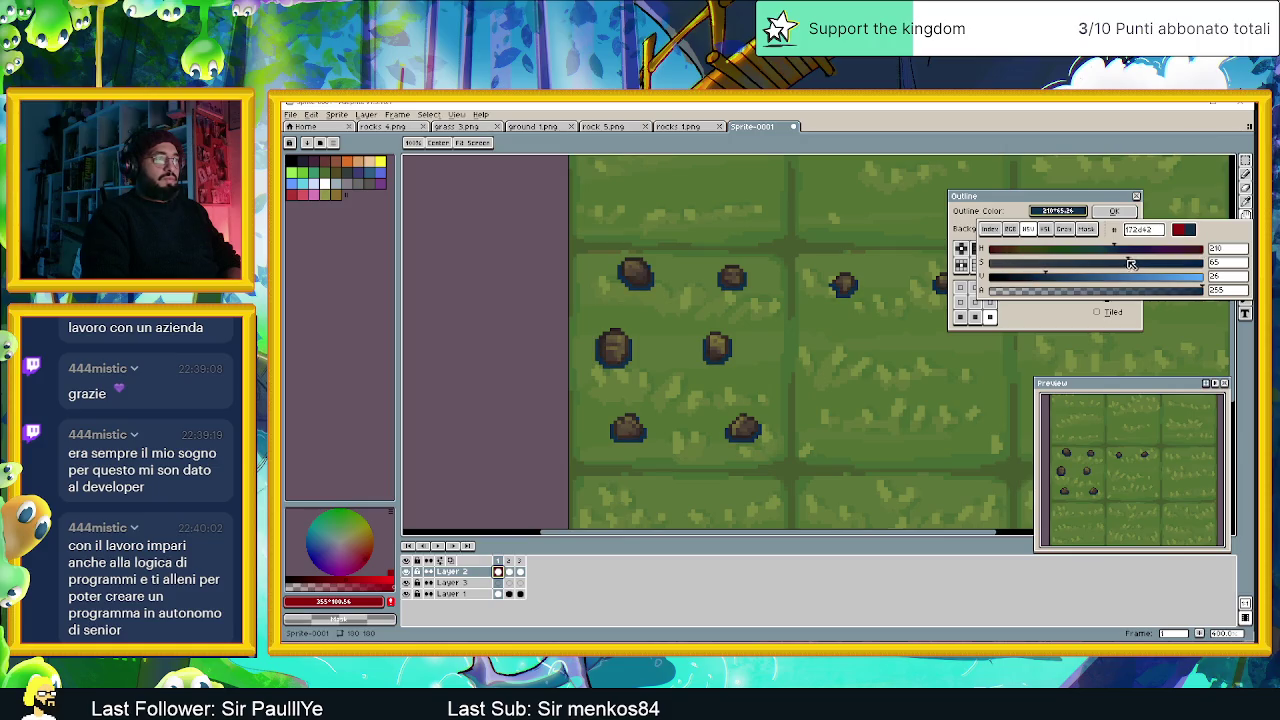
{"action": "left_click", "coordinate": [1121, 292]}
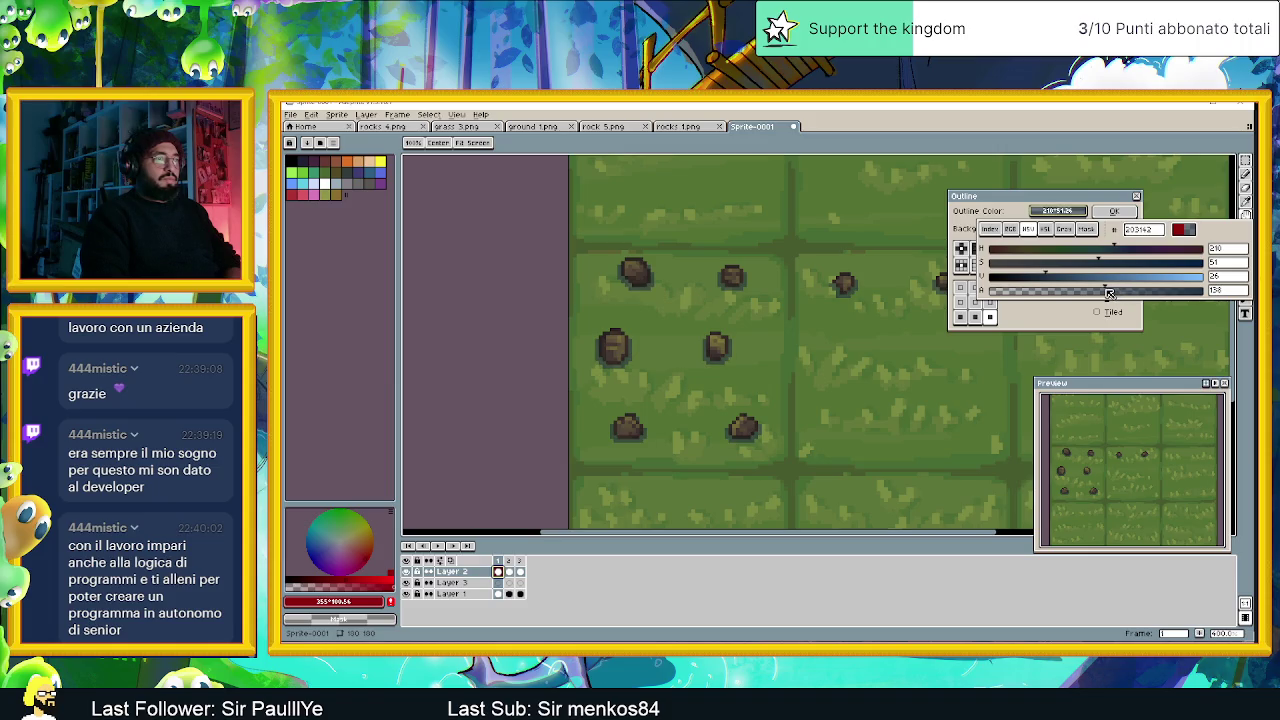
{"action": "left_click_drag", "start_coordinate": [1101, 294], "coordinate": [1089, 294]}
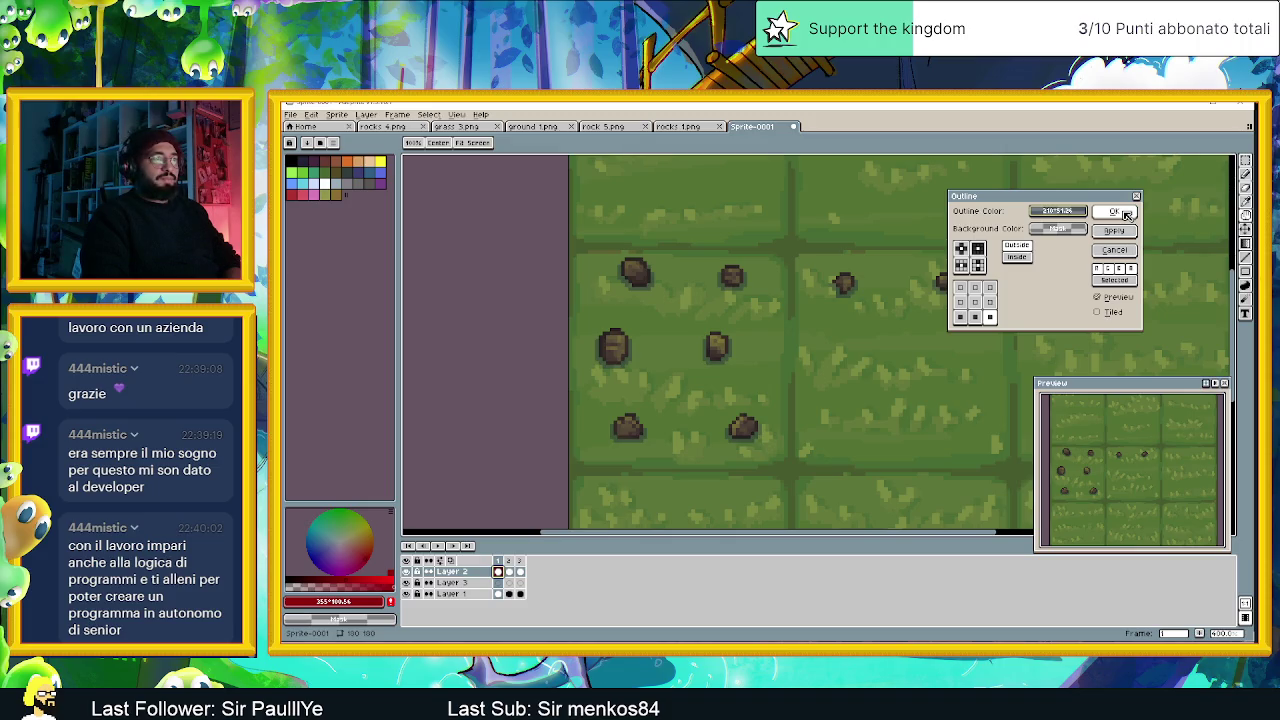
Apply the shadow outline to the stones and zoom out and back in to check it.
{"action": "left_click", "coordinate": [1125, 213]}
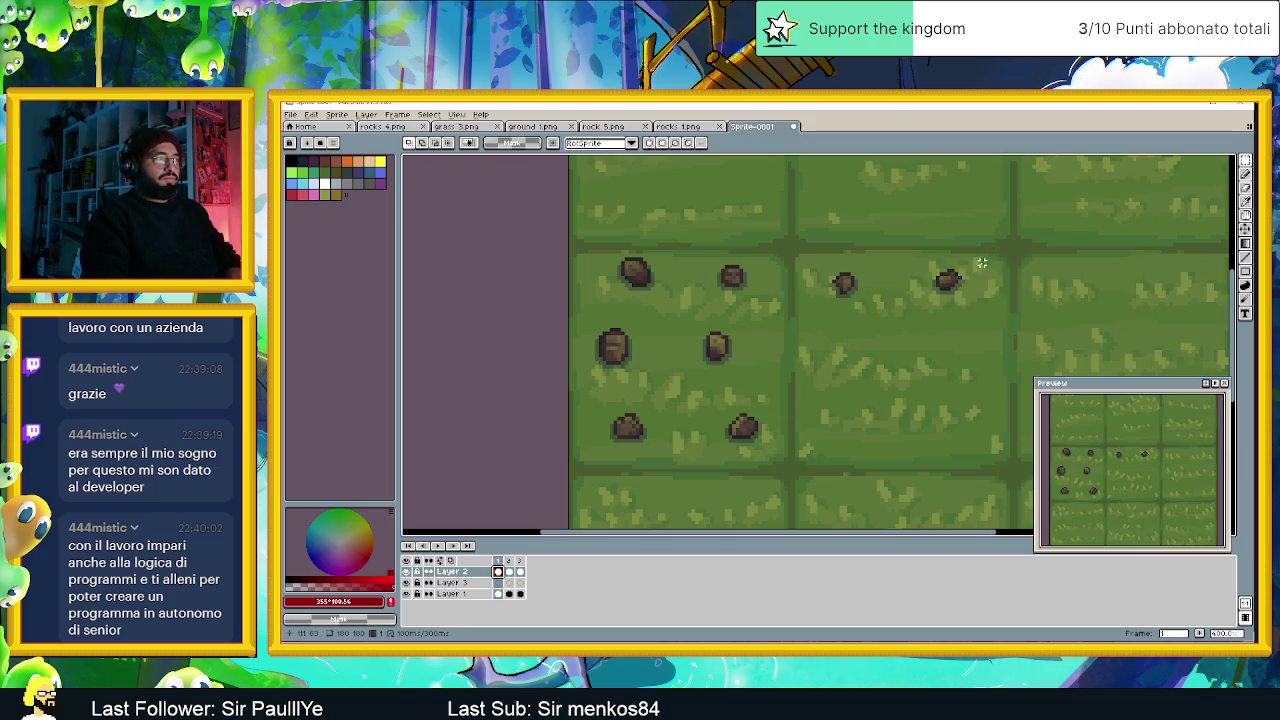
{"action": "scroll", "coordinate": [1074, 221], "scroll_direction": "down", "scroll_amount": 2}
{"action": "scroll", "coordinate": [1044, 315], "scroll_direction": "down", "scroll_amount": 2}
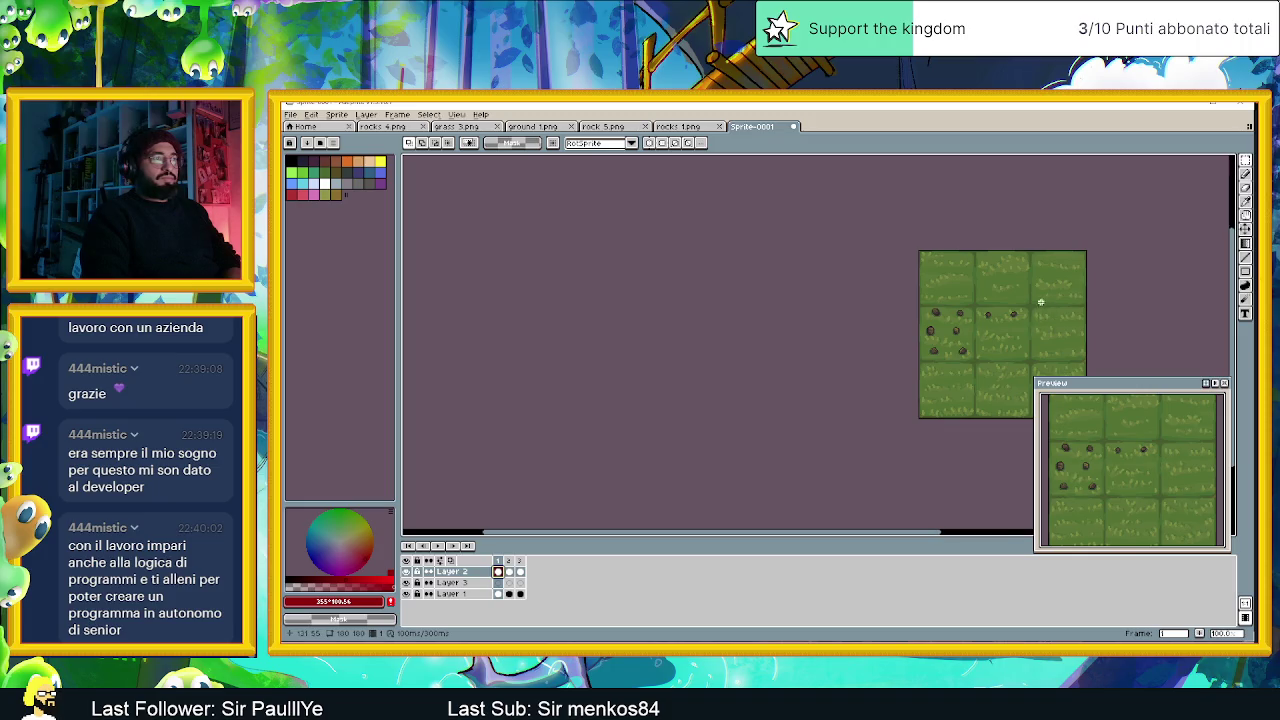
{"action": "left_click_drag", "start_coordinate": [1048, 302], "coordinate": [898, 287]}
{"action": "scroll", "coordinate": [901, 304], "scroll_direction": "up", "scroll_amount": 1}
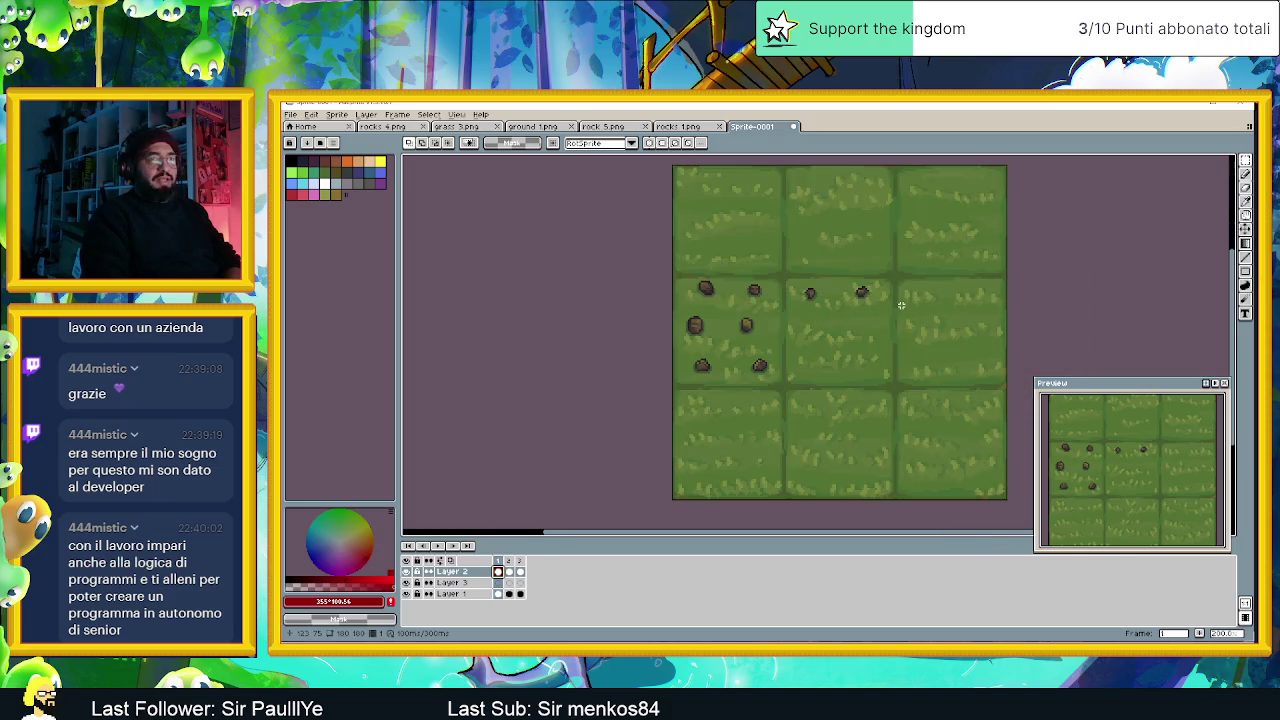
{"action": "scroll", "coordinate": [901, 304], "scroll_direction": "up", "scroll_amount": 1}
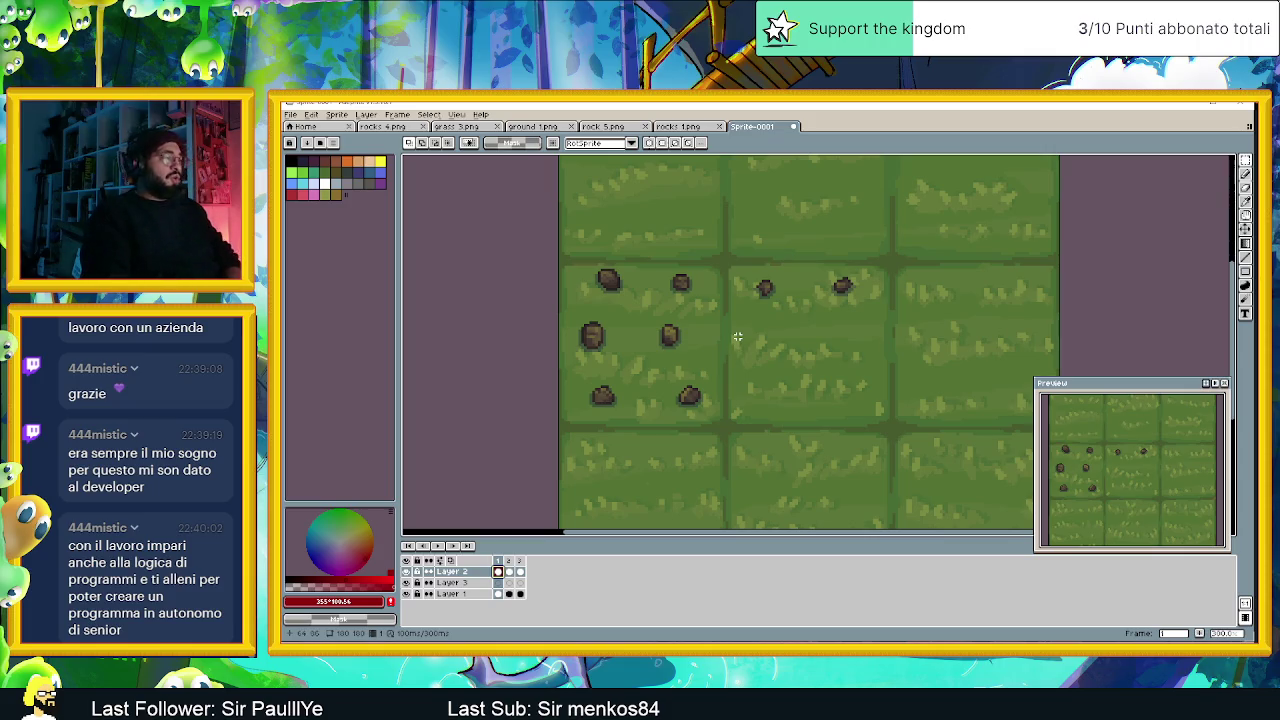
{"action": "left_click", "coordinate": [311, 115]}
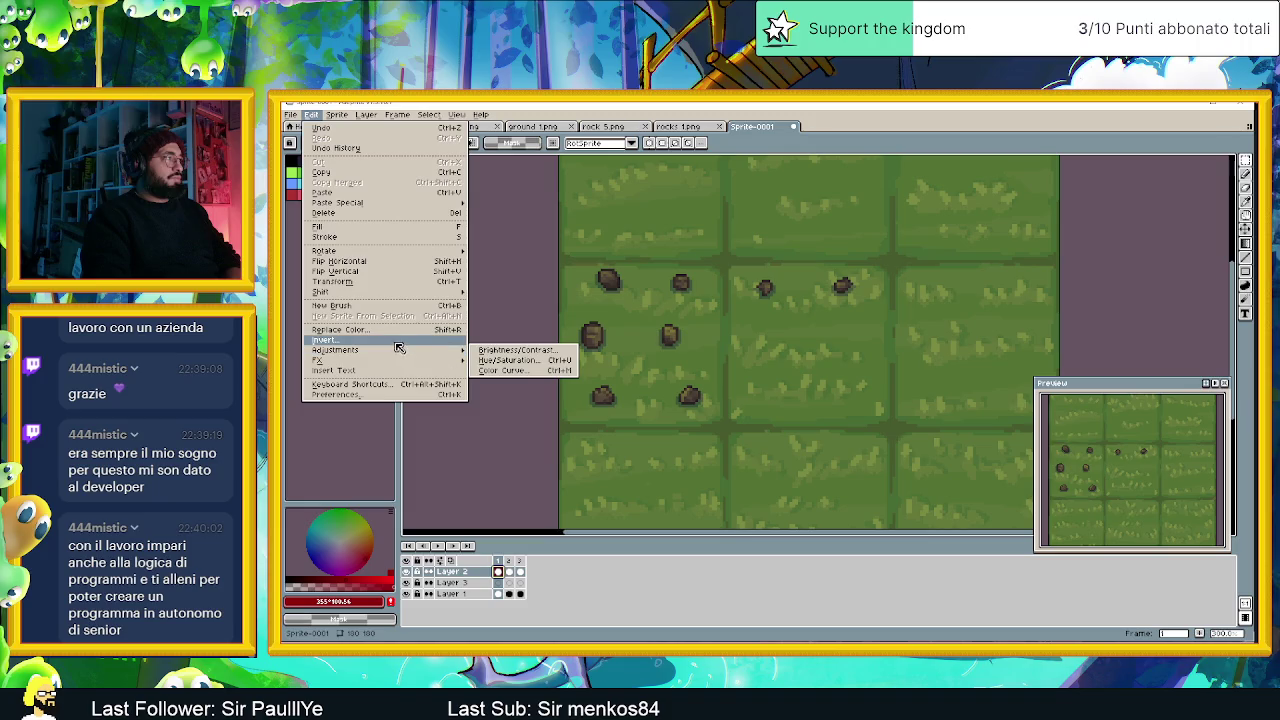
{"action": "mouse_move", "coordinate": [318, 360]}
{"action": "left_click", "coordinate": [500, 360]}
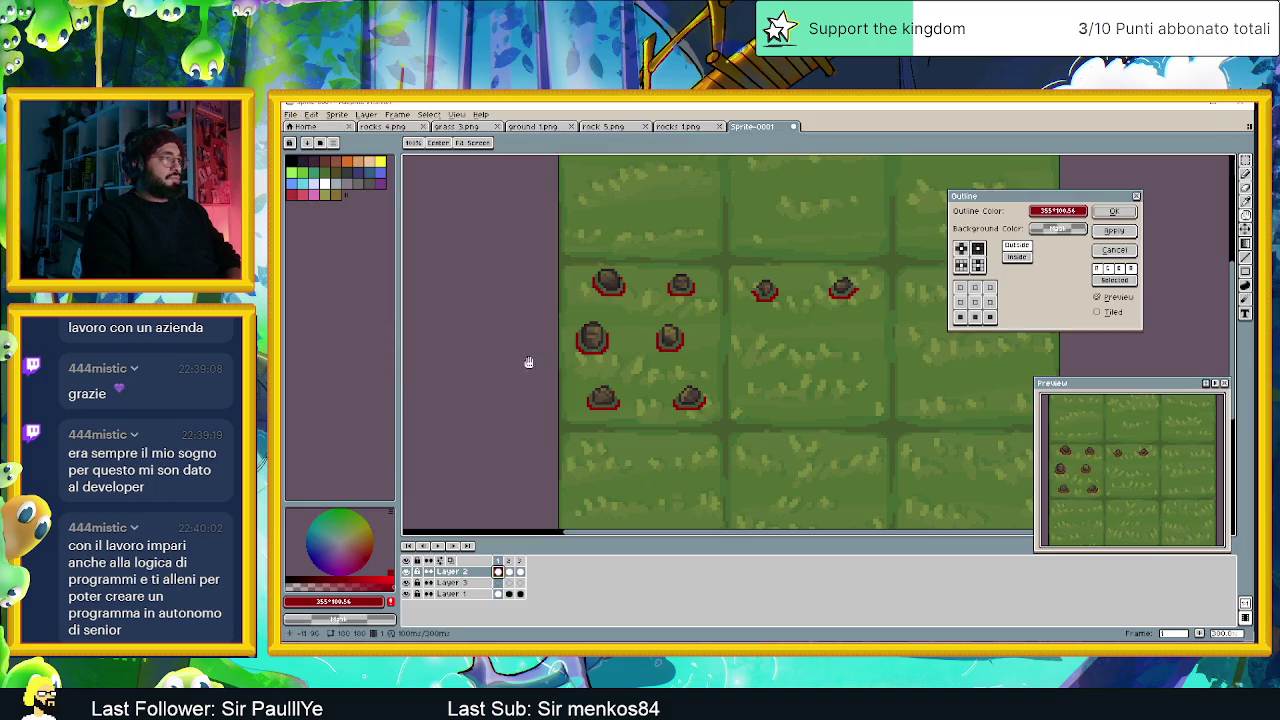
{"action": "left_click", "coordinate": [795, 295]}
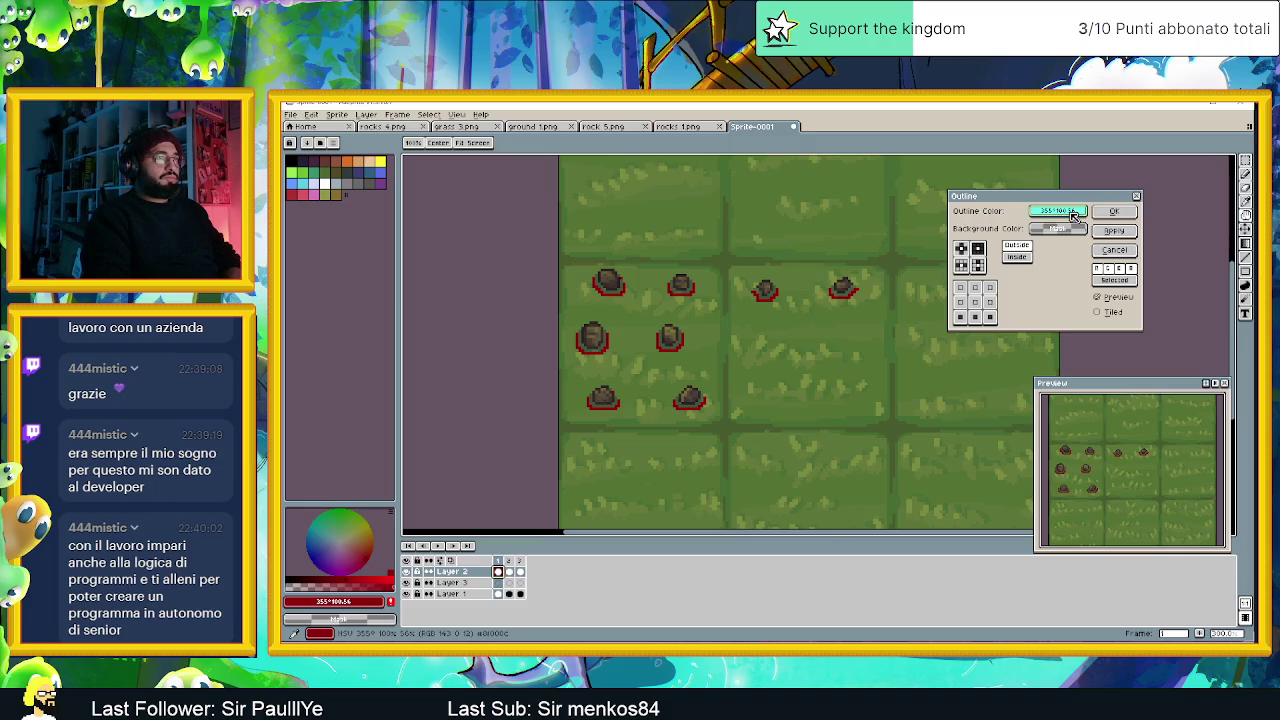
{"action": "left_click", "coordinate": [677, 341]}
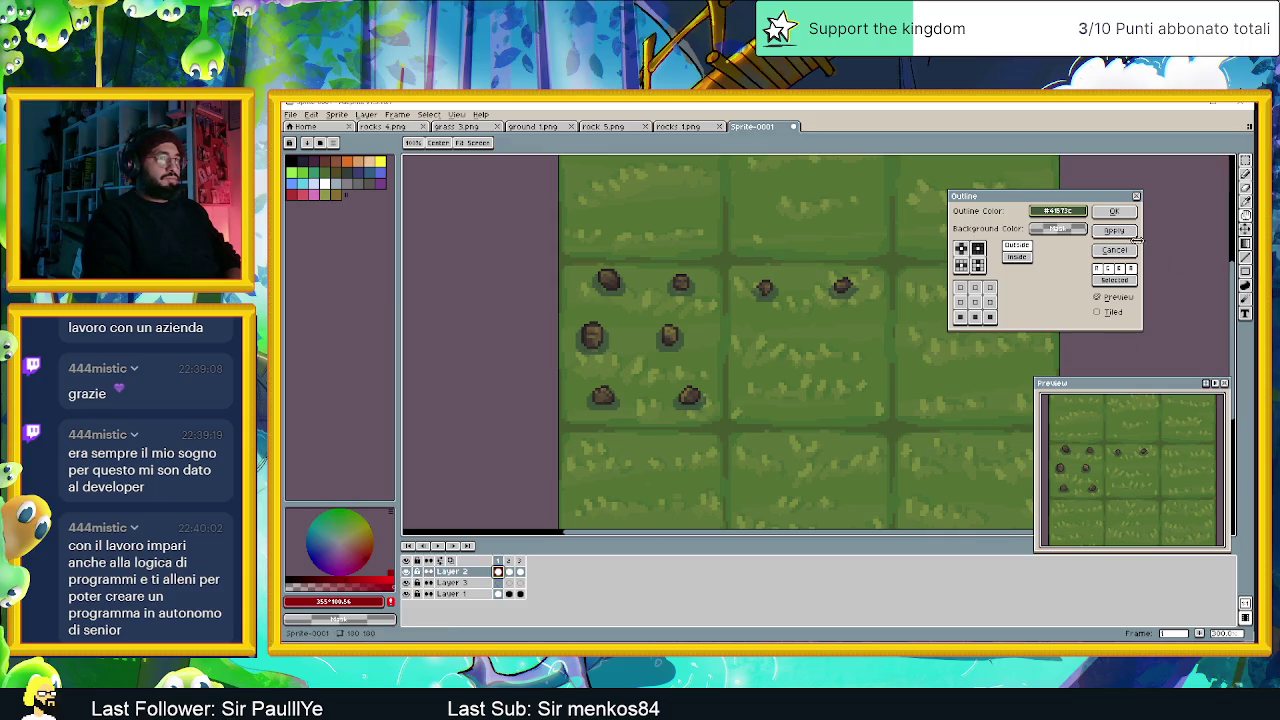
{"action": "left_click", "coordinate": [1108, 251]}
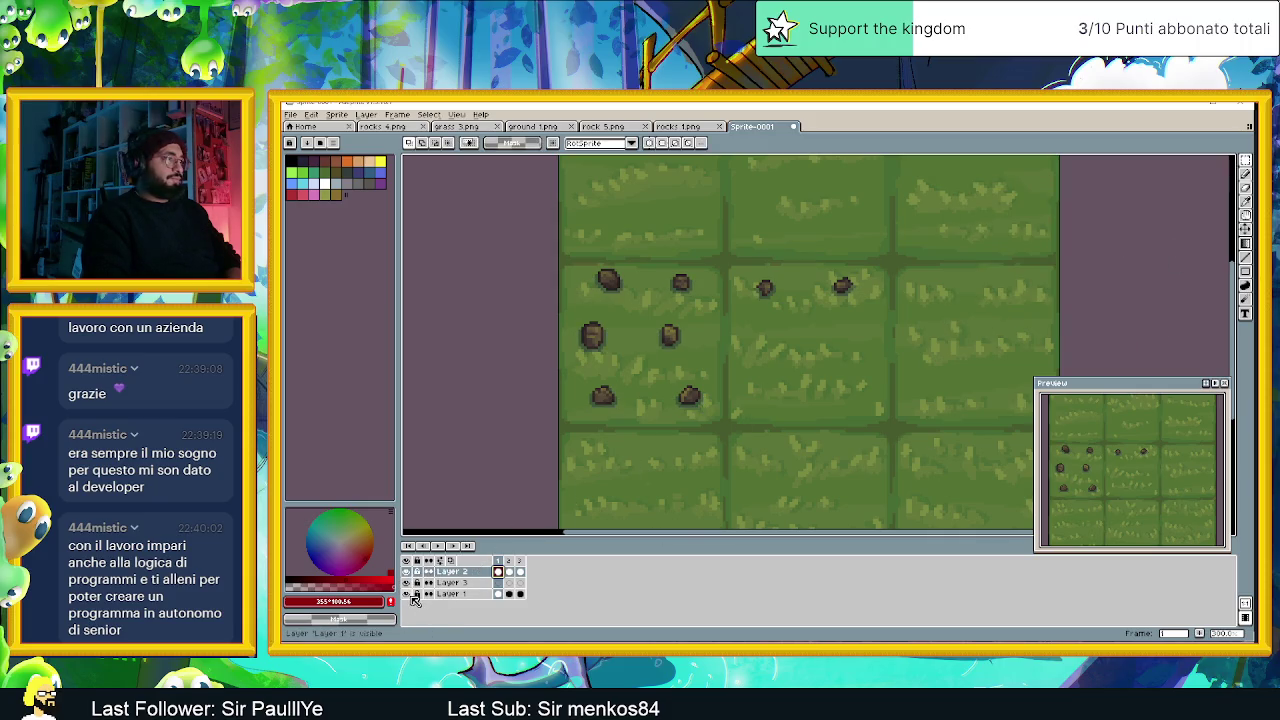
Hide the grass layer and open Edit > FX > Outline with a pale beige outline colour.
{"action": "left_click", "coordinate": [406, 594]}
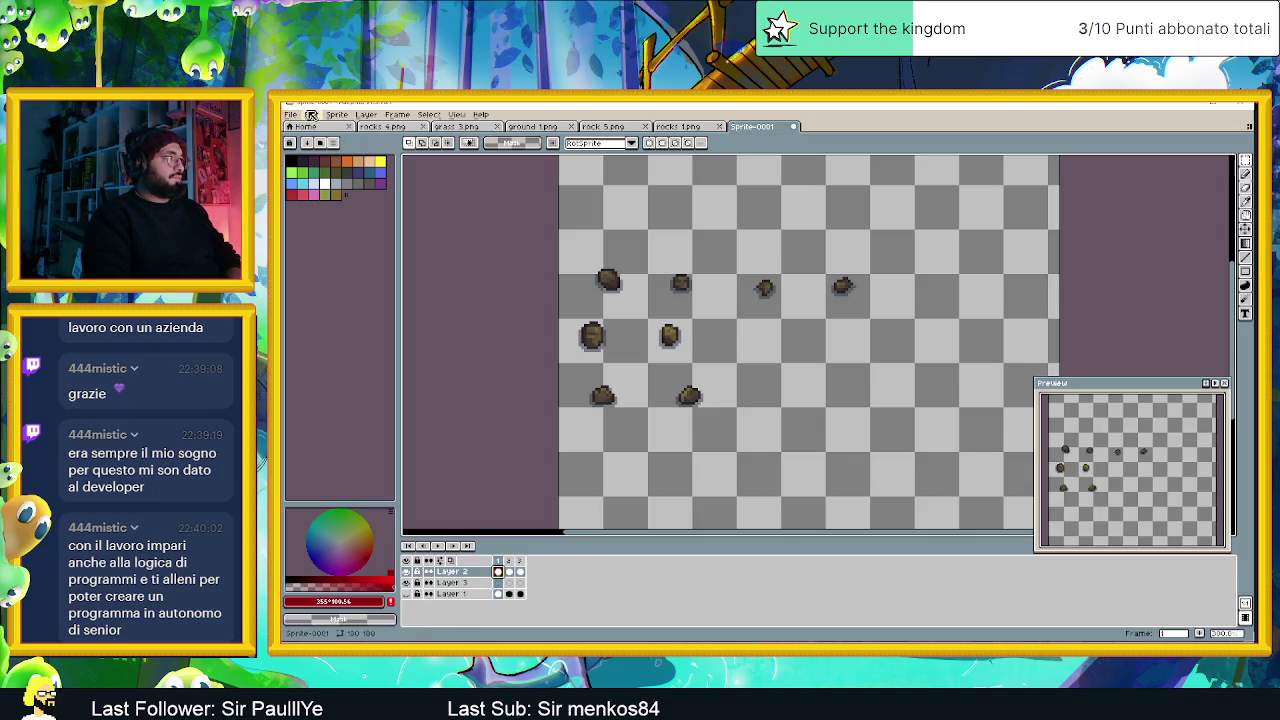
{"action": "left_click", "coordinate": [337, 114]}
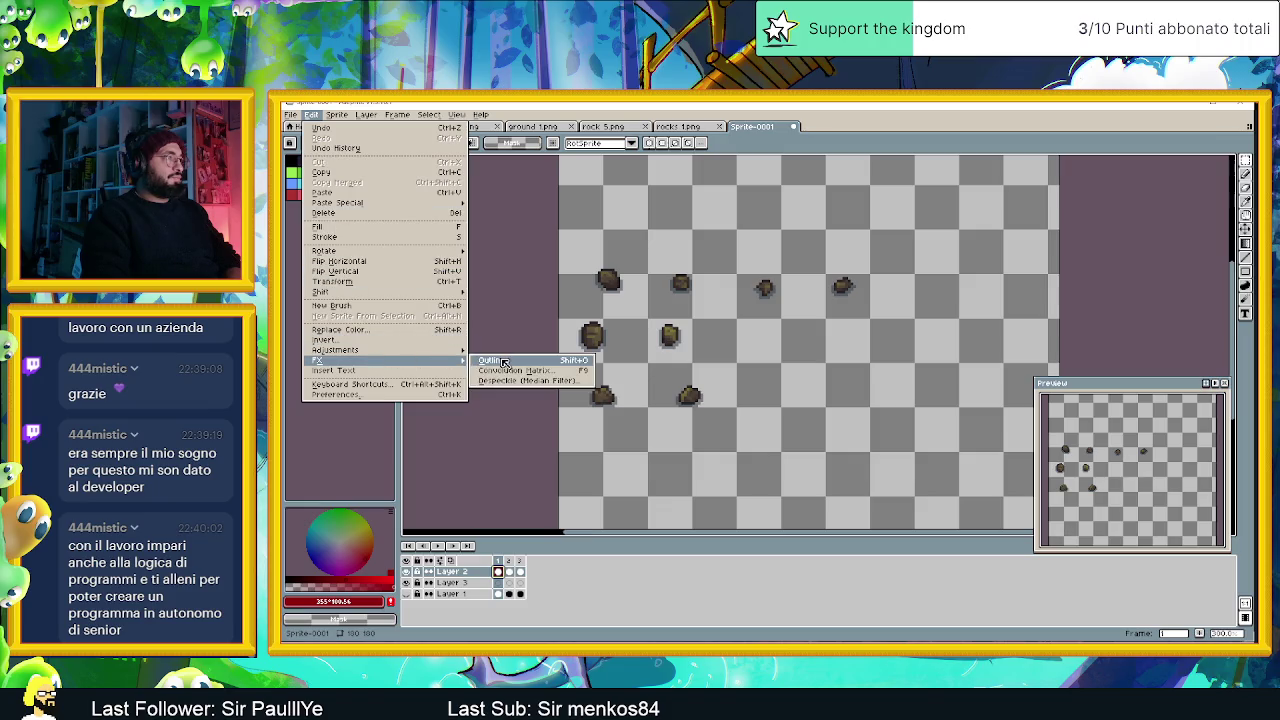
{"action": "mouse_move", "coordinate": [380, 360]}
{"action": "left_click", "coordinate": [499, 358]}
{"action": "mouse_move", "coordinate": [1058, 210]}
{"action": "left_mouse_down"}
{"action": "mouse_move", "coordinate": [997, 211]}
{"action": "mouse_move", "coordinate": [773, 289]}
{"action": "left_mouse_up"}
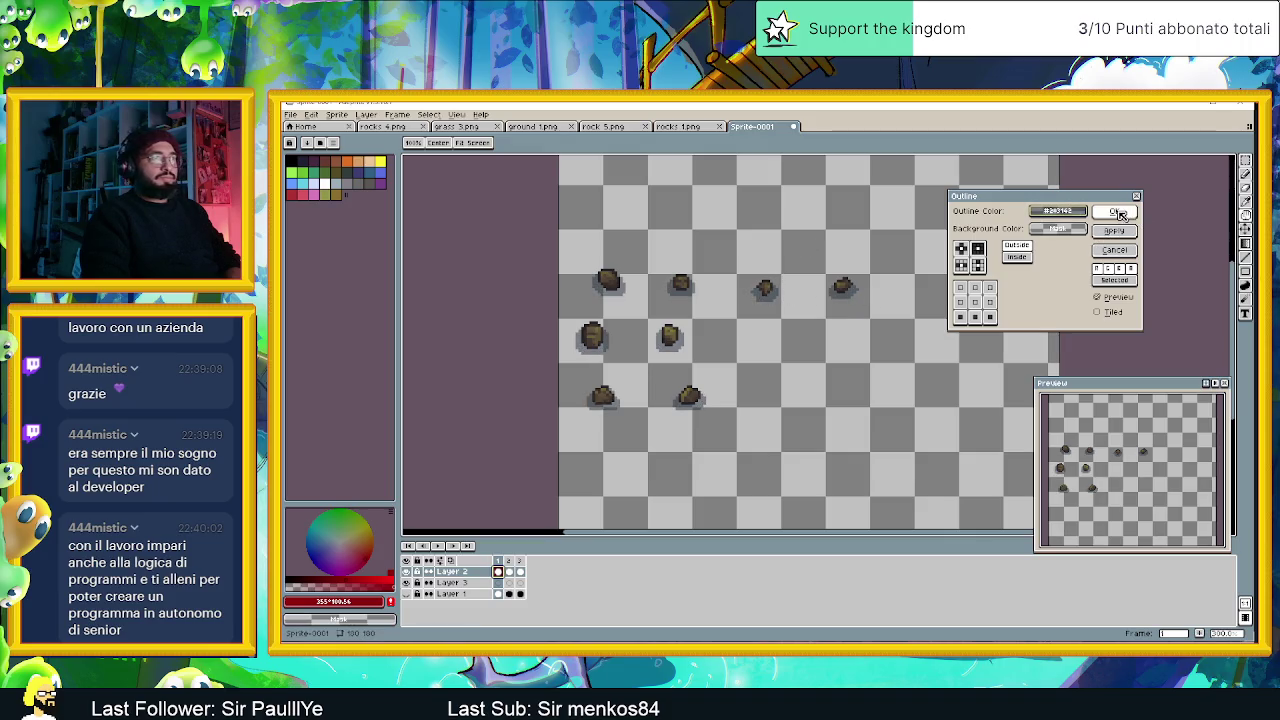
Enable the lower corner cells of the outline matrix, apply it, and show the grass layer again.
{"action": "left_click", "coordinate": [960, 318]}
{"action": "left_click", "coordinate": [990, 317]}
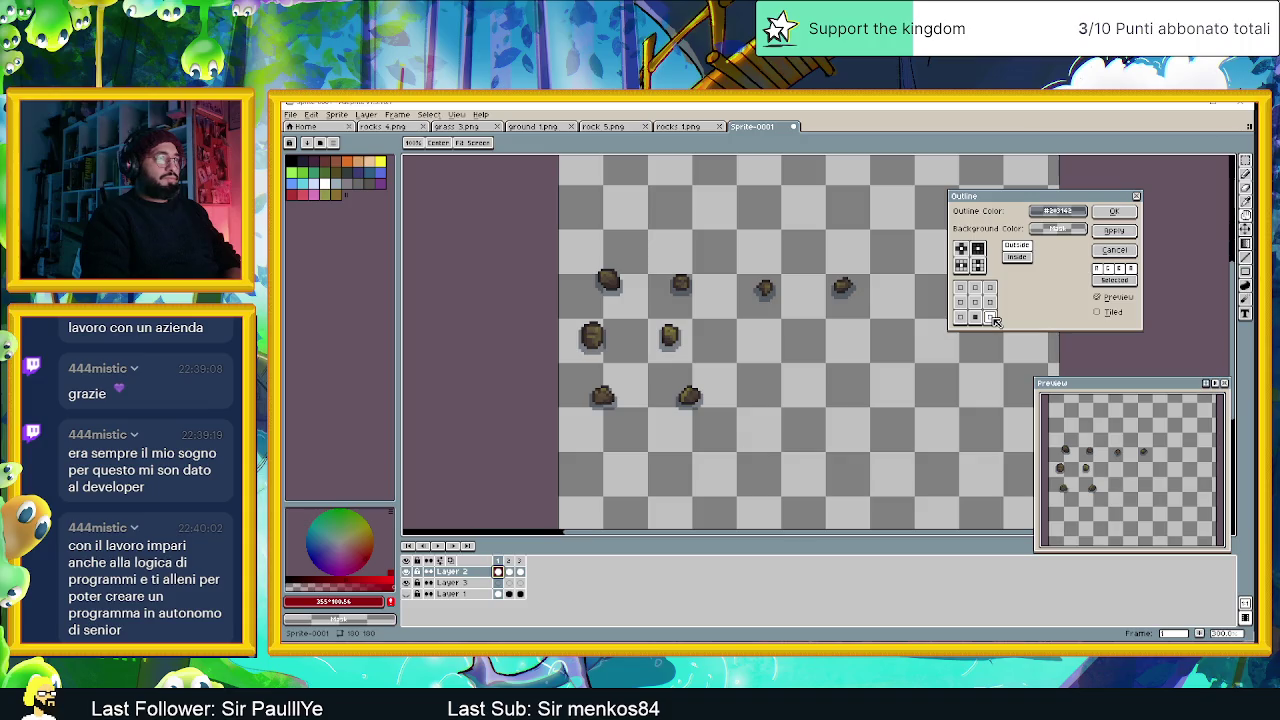
{"action": "left_click", "coordinate": [990, 317]}
{"action": "left_click", "coordinate": [960, 318]}
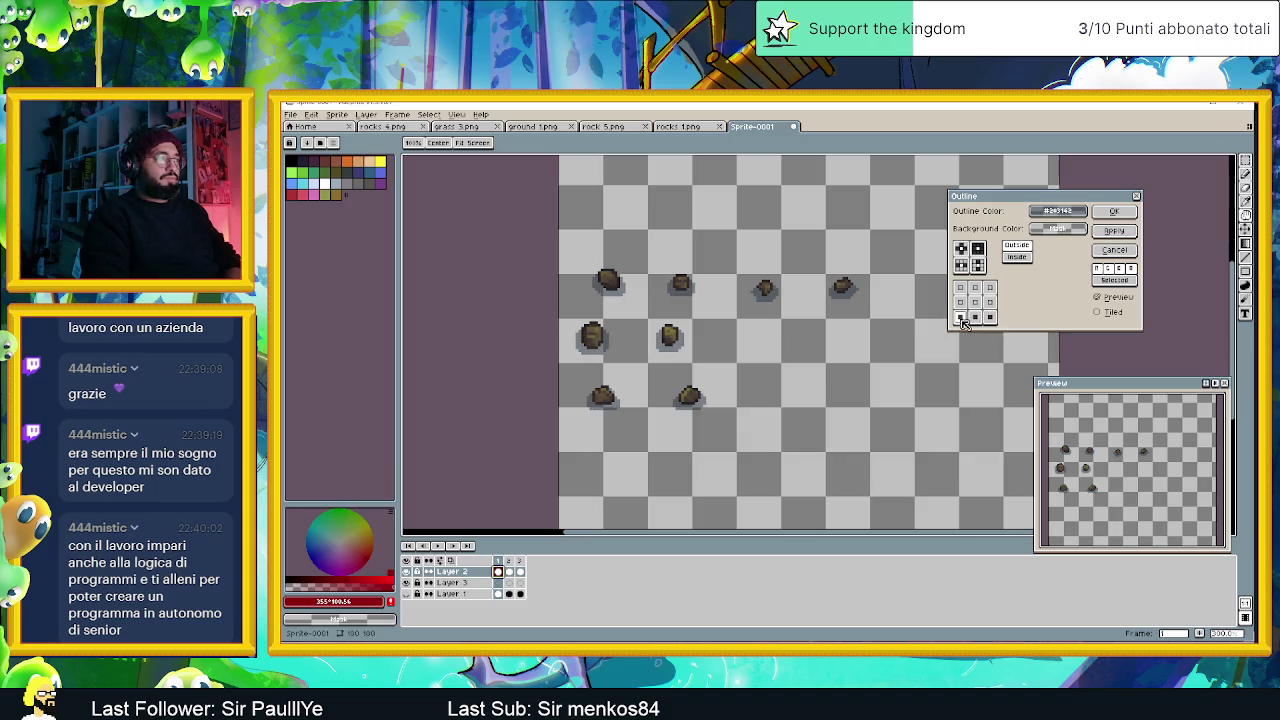
{"action": "left_click", "coordinate": [1127, 231]}
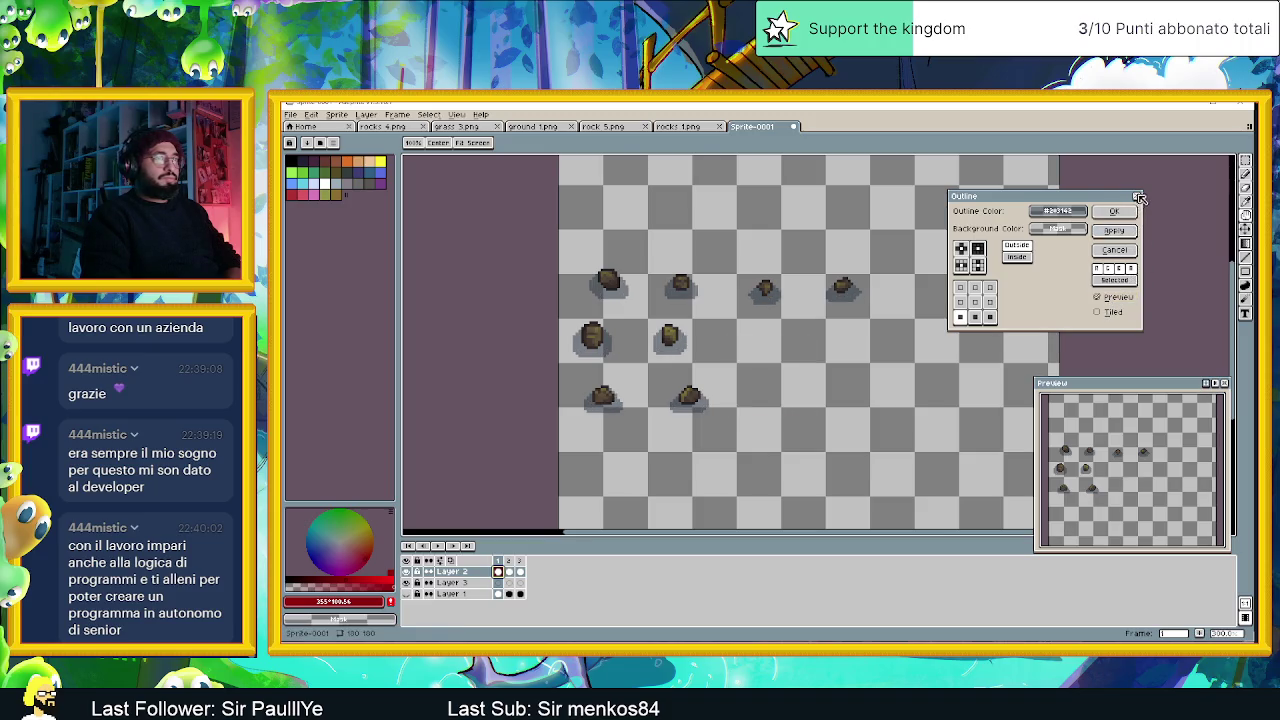
{"action": "left_click", "coordinate": [1137, 196]}
{"action": "left_click", "coordinate": [406, 583]}
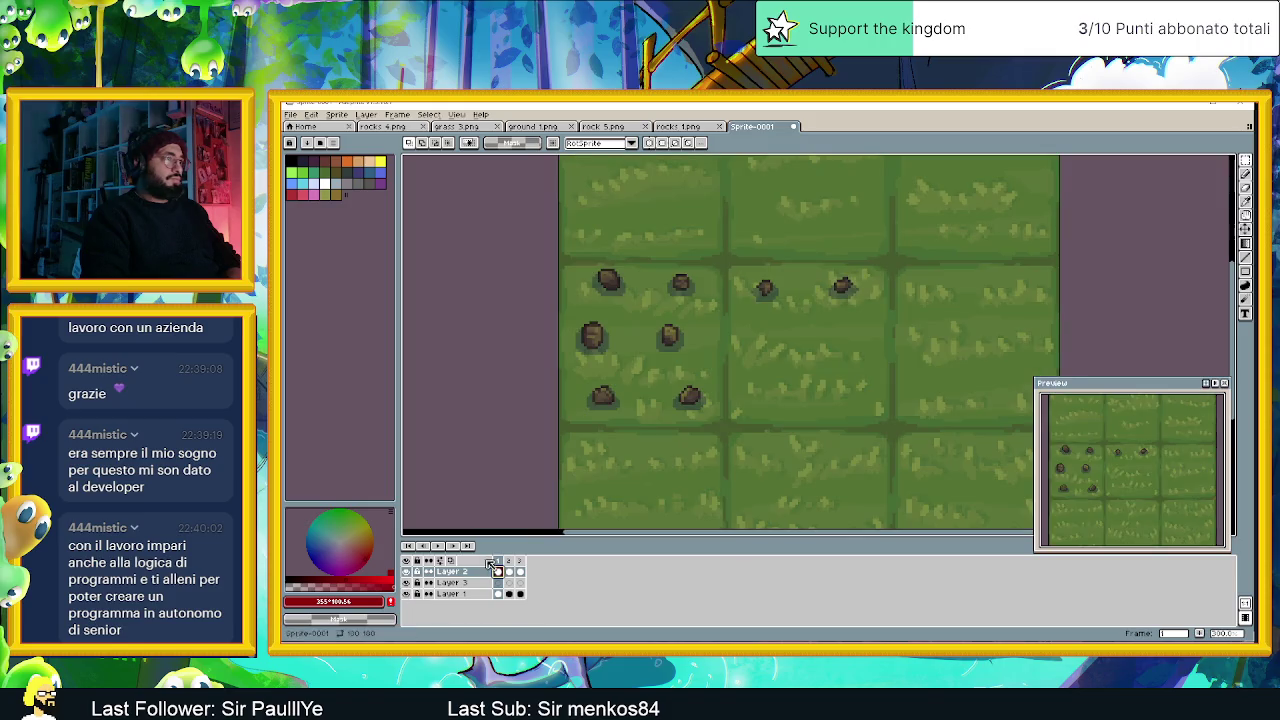
{"action": "scroll", "coordinate": [765, 383], "scroll_direction": "down", "scroll_amount": 1}
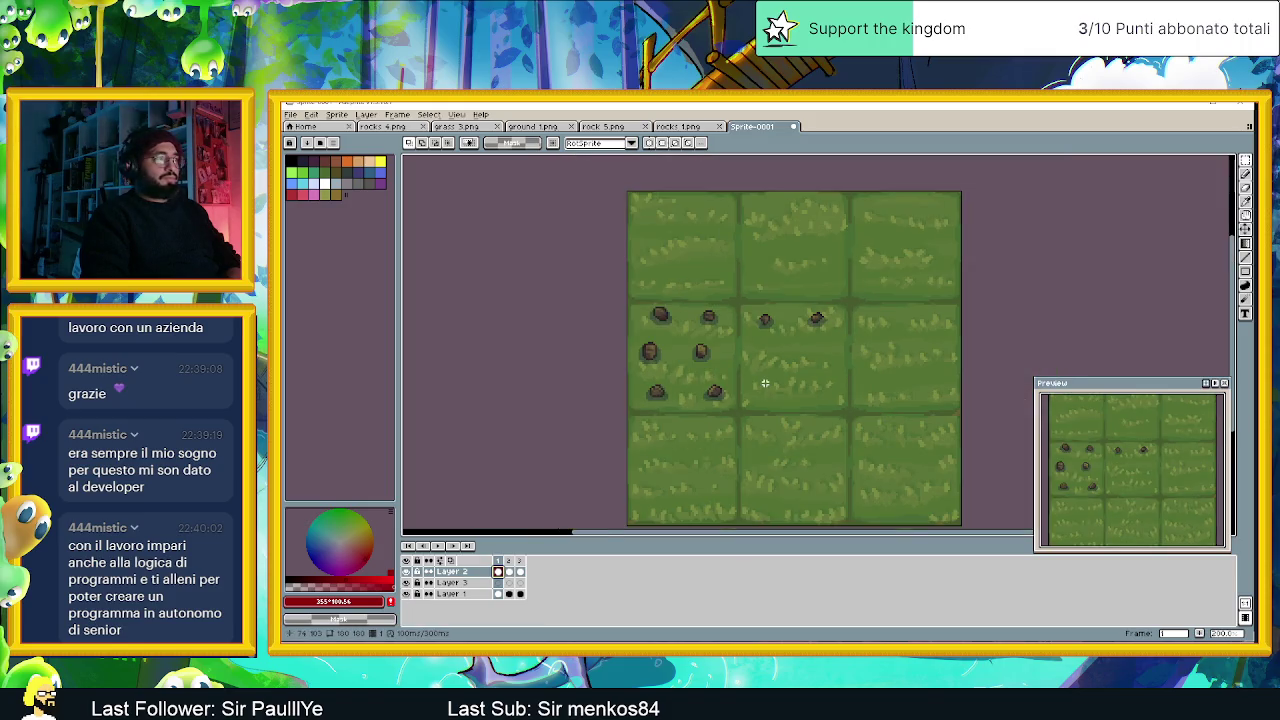
{"action": "scroll", "coordinate": [765, 383], "scroll_direction": "down", "scroll_amount": 1}
{"action": "scroll", "coordinate": [795, 373], "scroll_direction": "up", "scroll_amount": 1}
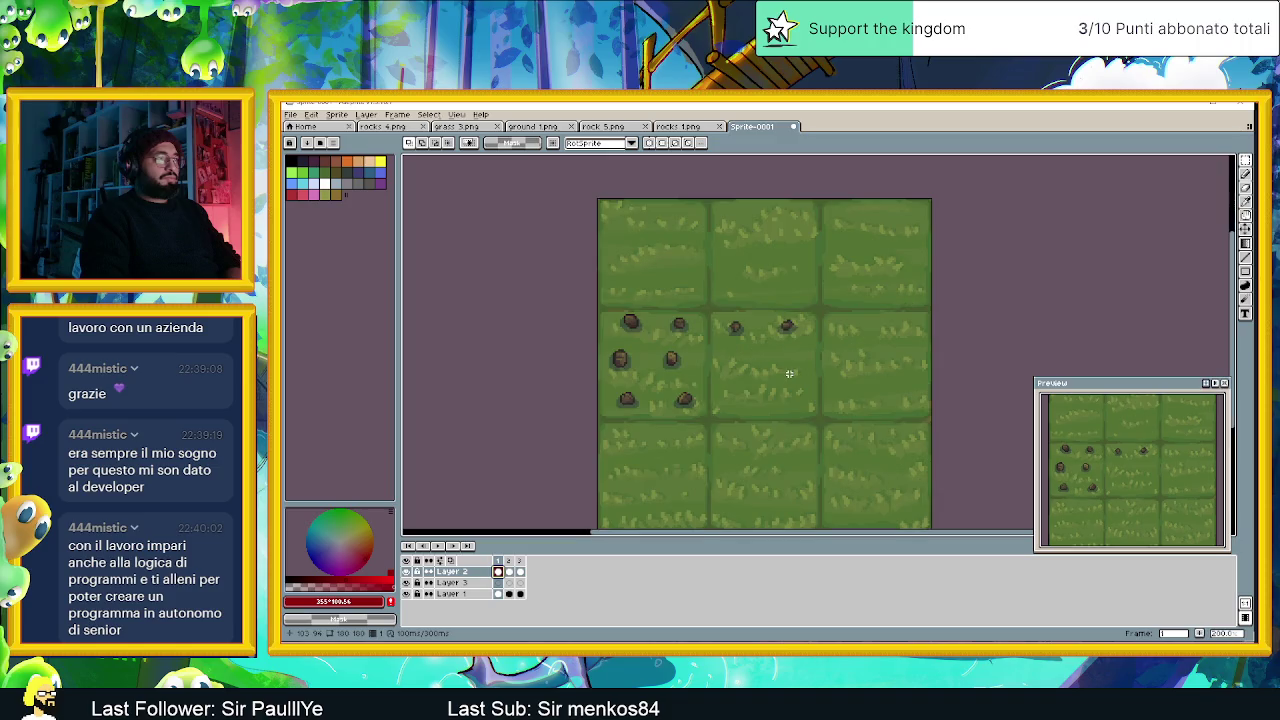
{"action": "scroll", "coordinate": [748, 373], "scroll_direction": "up", "scroll_amount": 1}
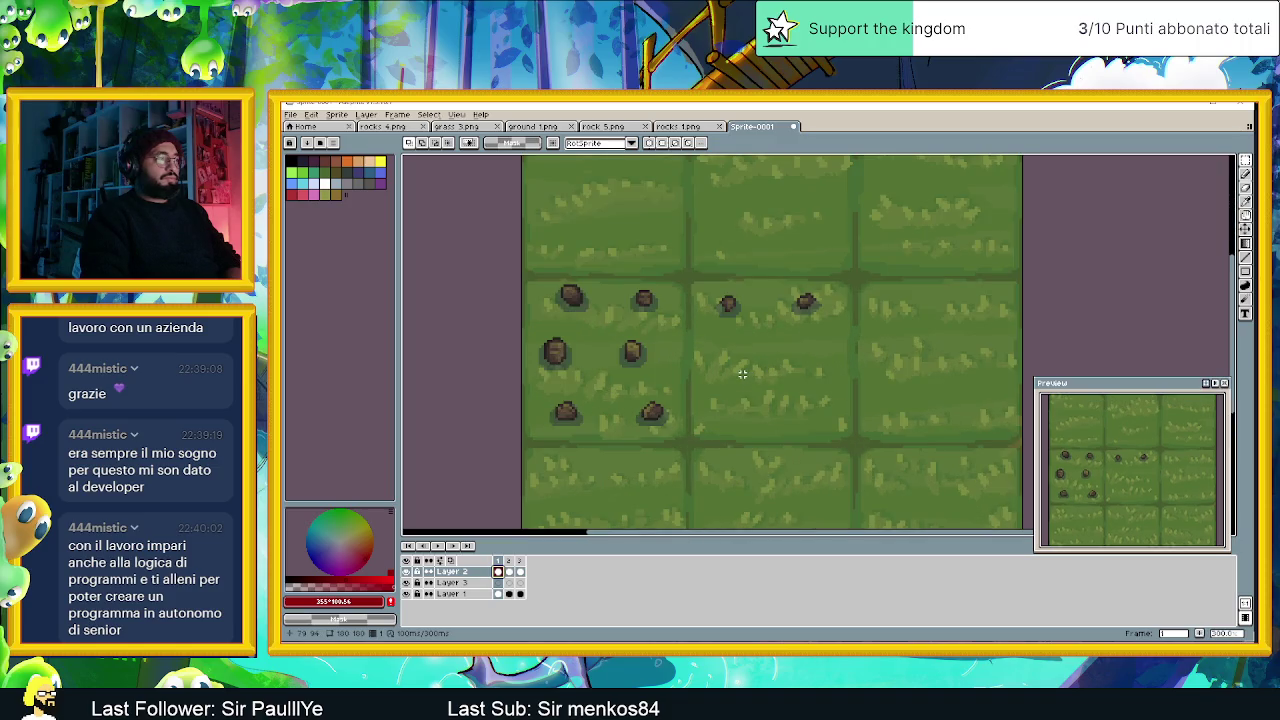
{"action": "scroll", "coordinate": [645, 372], "scroll_direction": "up", "scroll_amount": 1}
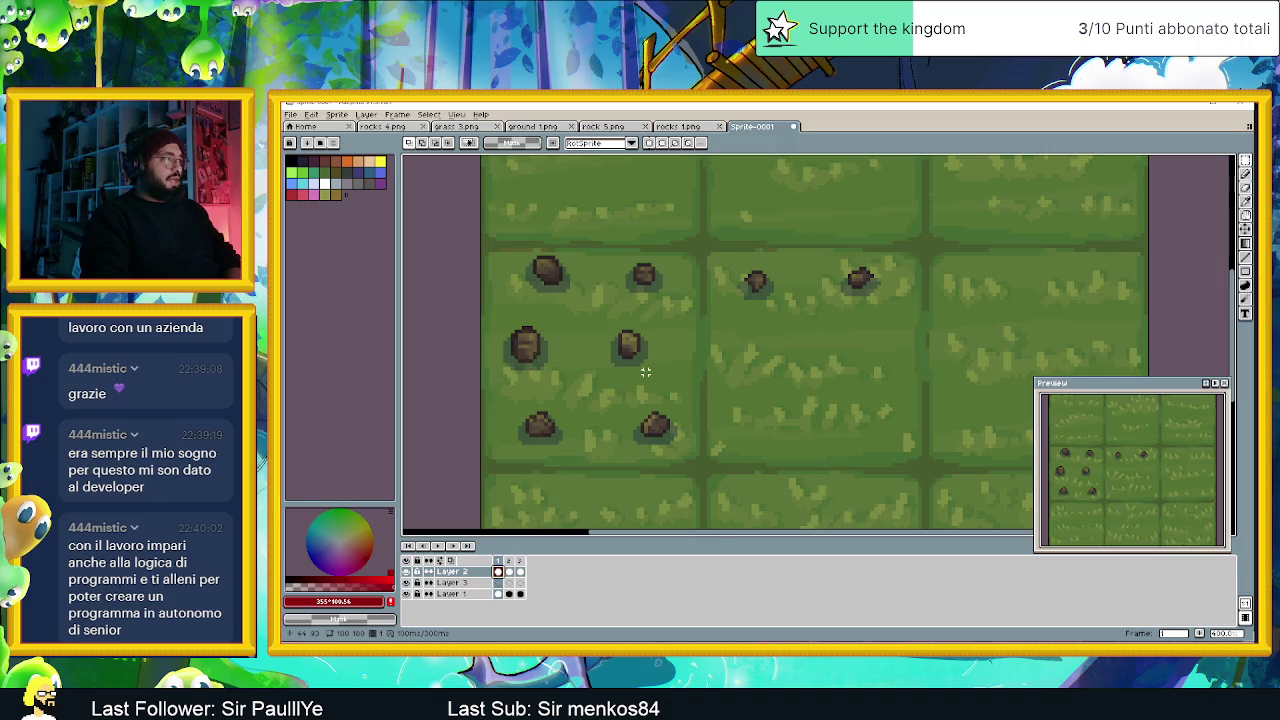
{"action": "scroll", "coordinate": [638, 372], "scroll_direction": "up", "scroll_amount": 1}
{"action": "scroll", "coordinate": [596, 372], "scroll_direction": "up", "scroll_amount": 1}
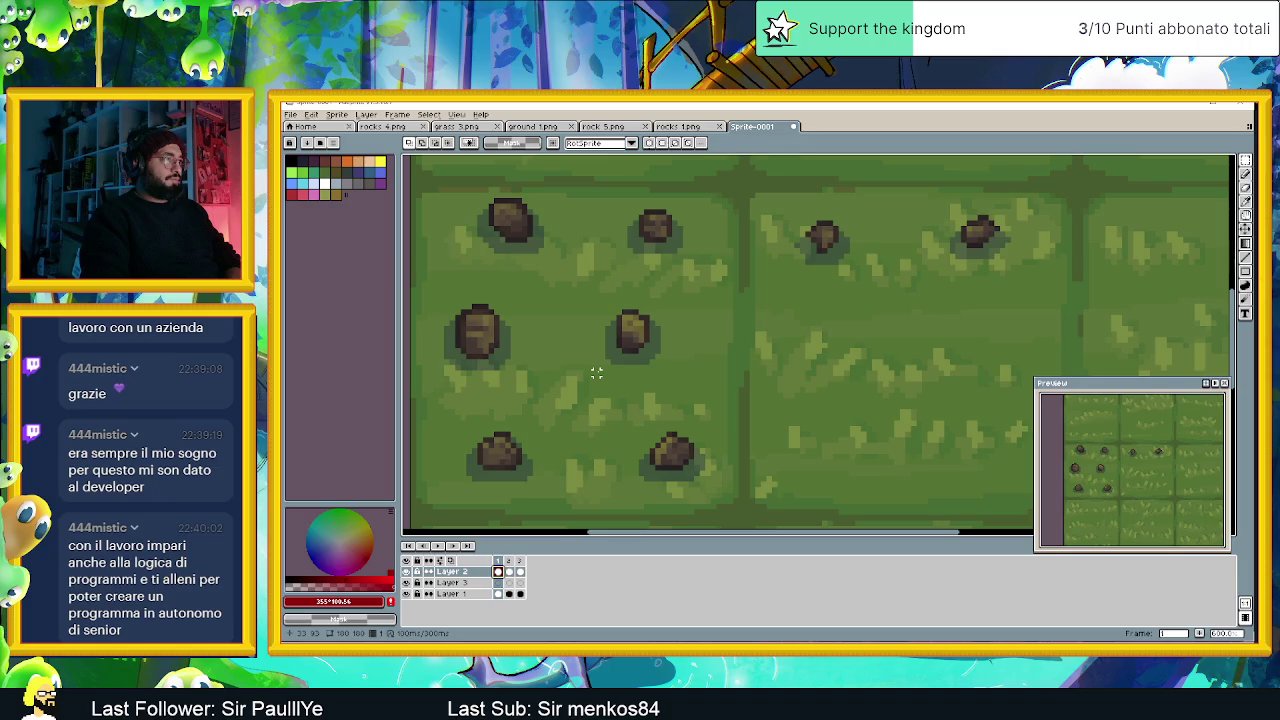
{"action": "scroll", "coordinate": [596, 372], "scroll_direction": "down", "scroll_amount": 1}
{"action": "scroll", "coordinate": [597, 372], "scroll_direction": "down", "scroll_amount": 1}
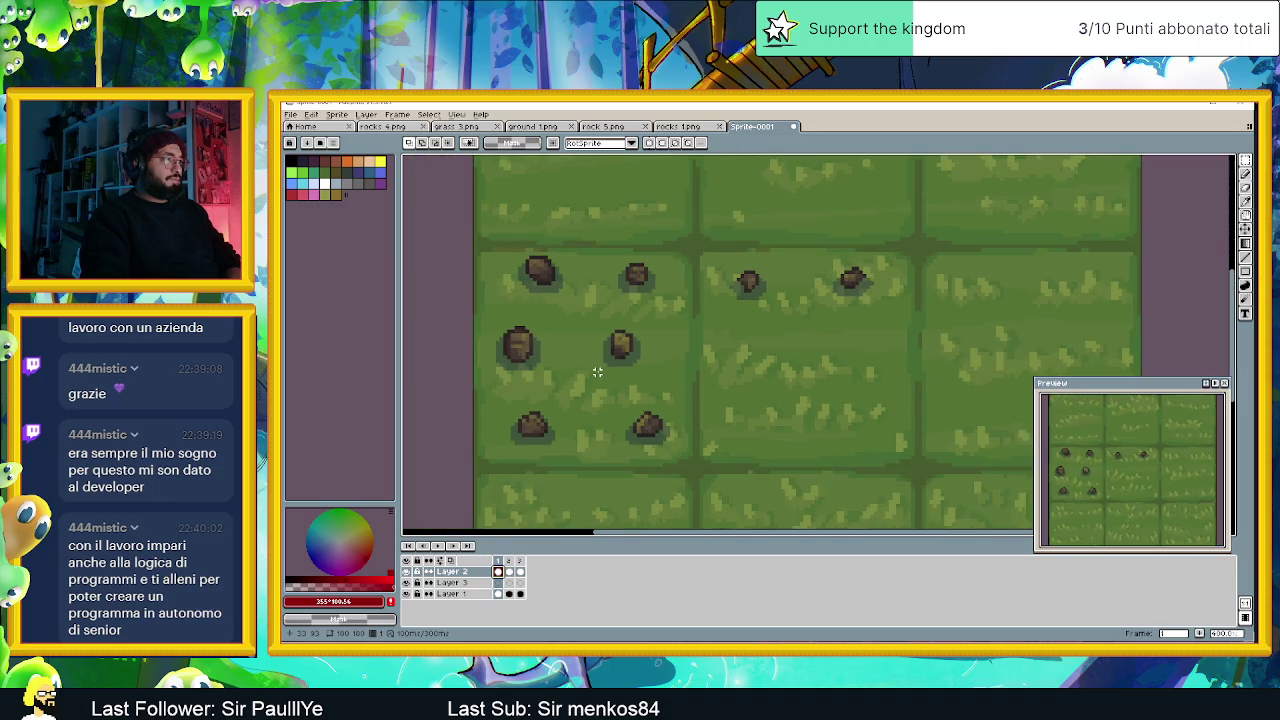
{"action": "scroll", "coordinate": [597, 372], "scroll_direction": "up", "scroll_amount": 1}
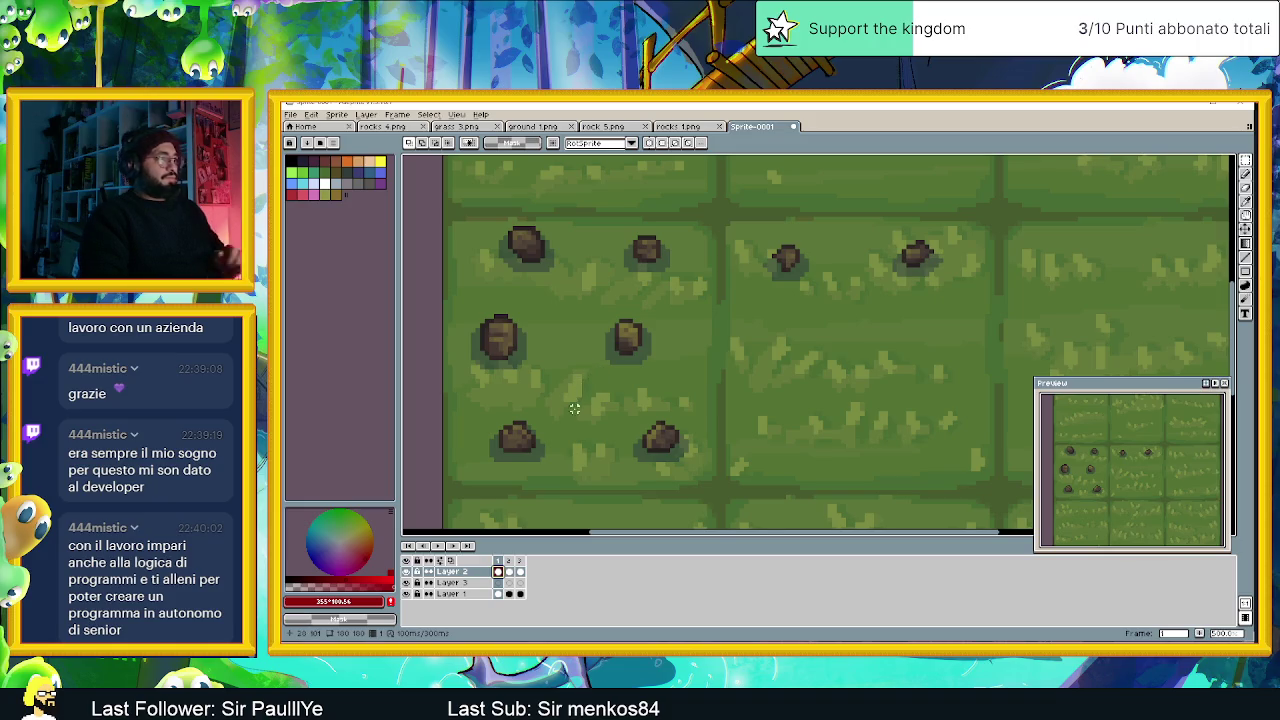
{"action": "scroll", "coordinate": [570, 405], "scroll_direction": "up", "scroll_amount": 1}
{"action": "left_click", "coordinate": [463, 586]}
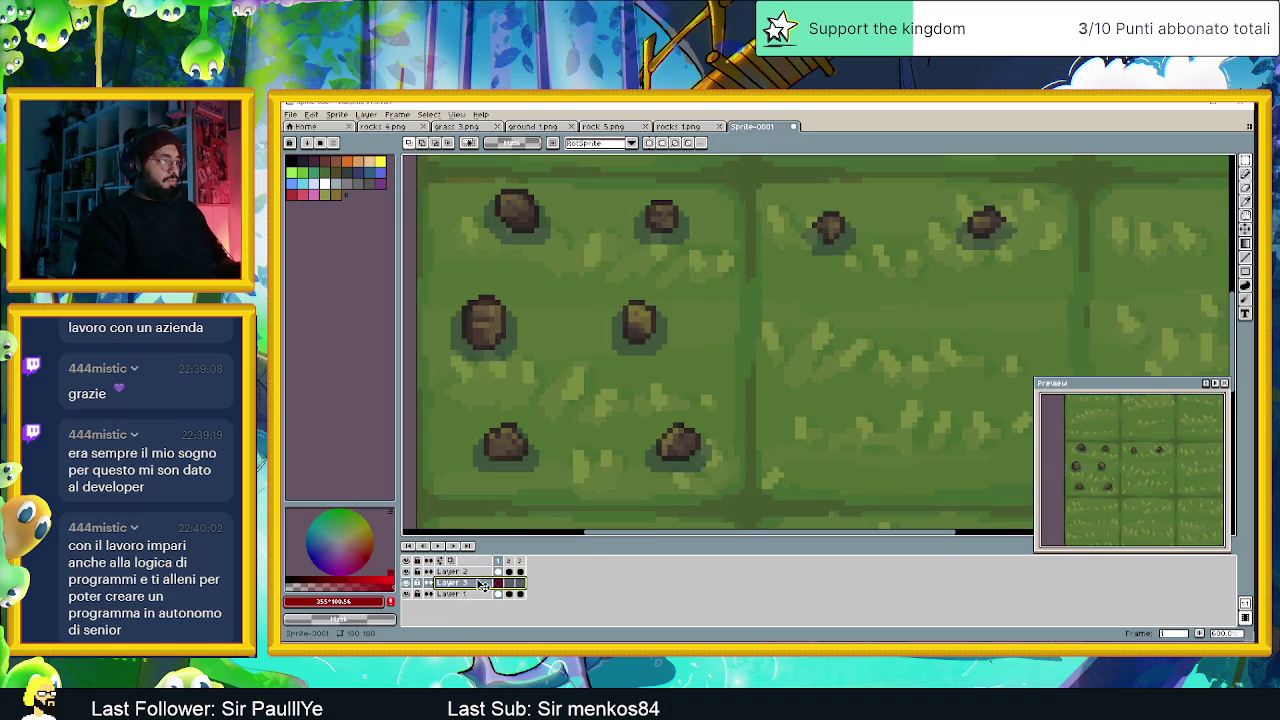
Move Layer 3 above the stones layer and sample the grass green with Alt.
{"action": "left_click_drag", "start_coordinate": [482, 587], "coordinate": [486, 570]}
{"action": "scroll", "coordinate": [531, 469], "scroll_direction": "up", "scroll_amount": 2}
{"action": "key", "text": "alt"}
{"action": "left_click", "coordinate": [541, 503], "text": "alt"}
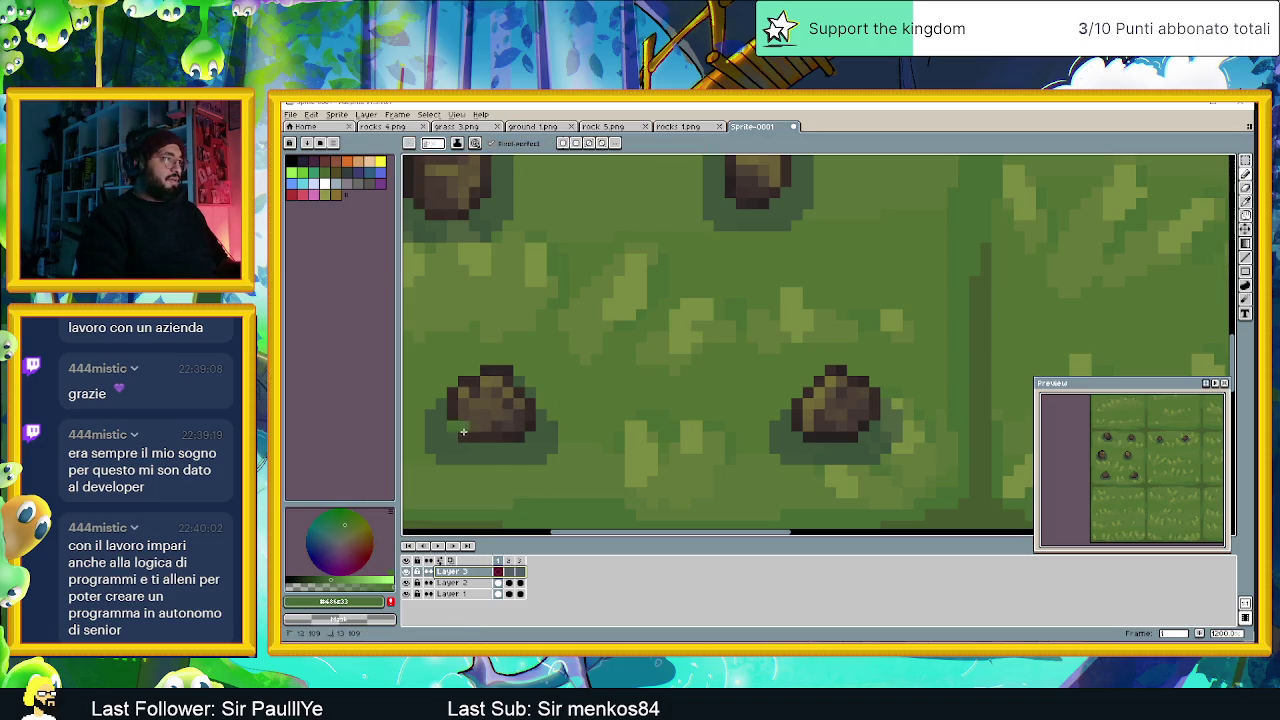
Pencil grass green over the left stone's lower-left edge, toggling layers to compare.
{"action": "left_click_drag", "start_coordinate": [503, 440], "coordinate": [516, 440]}
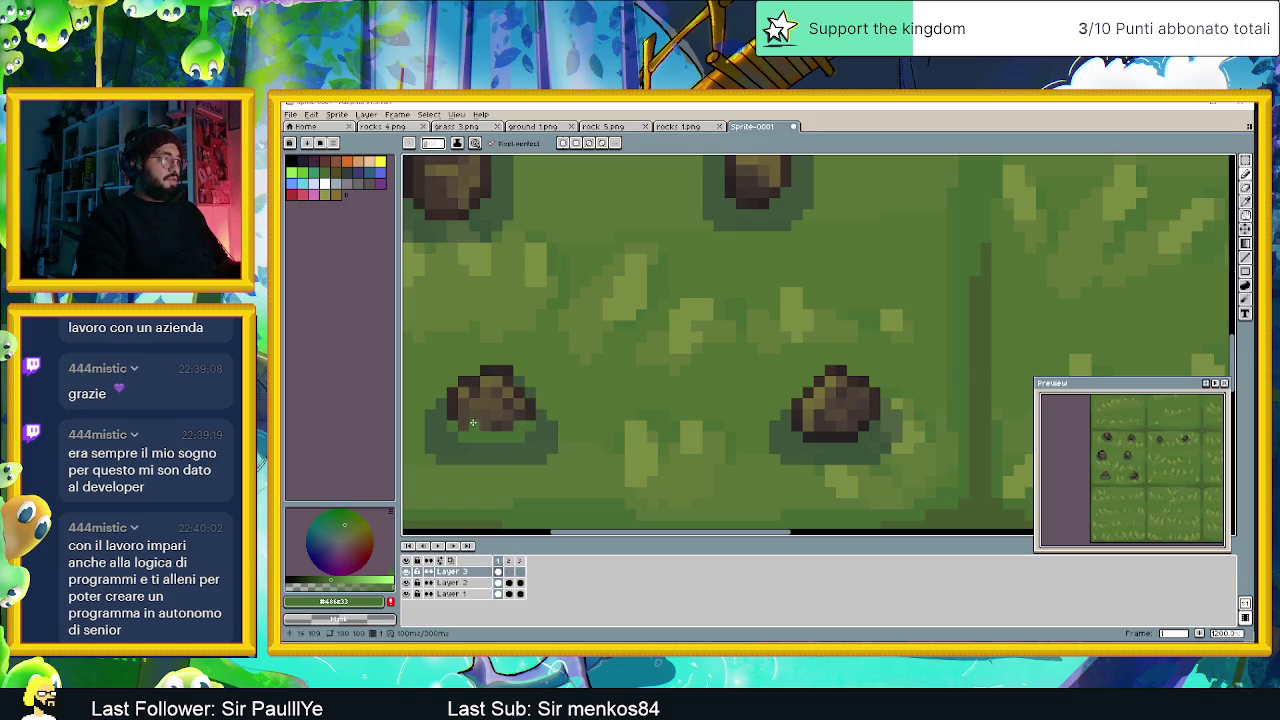
{"action": "left_click_drag", "start_coordinate": [455, 413], "coordinate": [495, 438]}
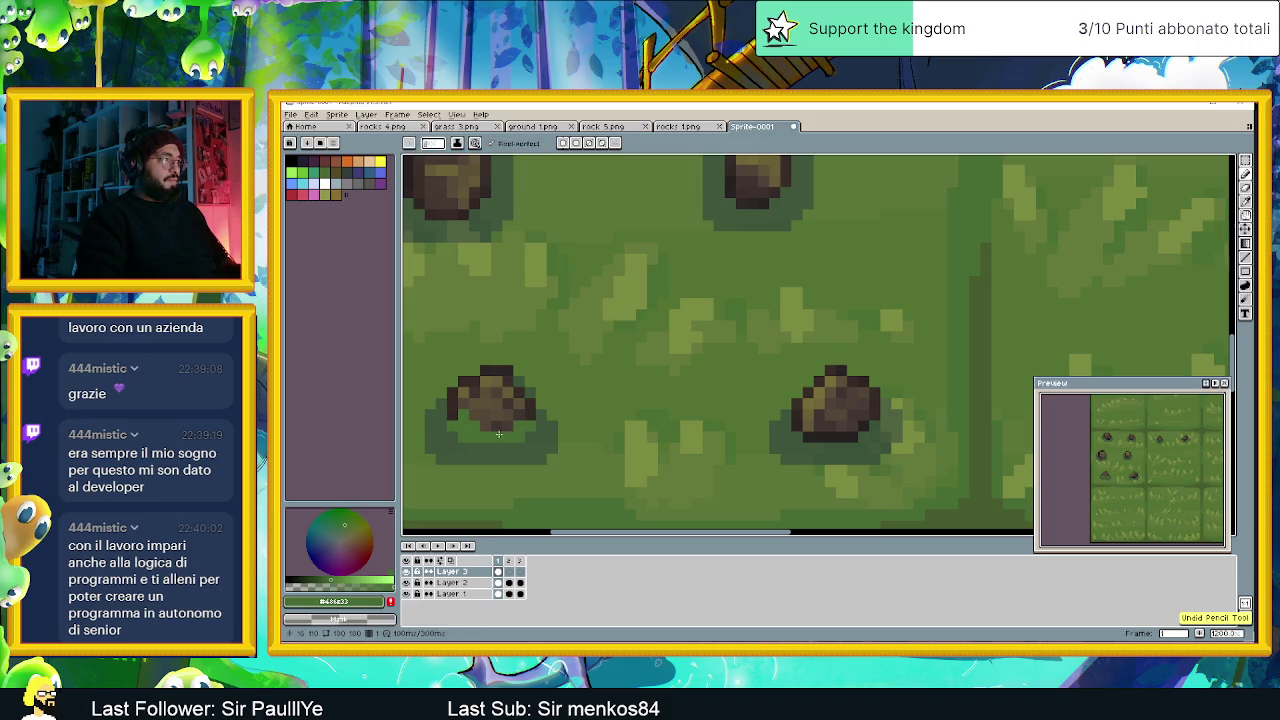
{"action": "left_click", "coordinate": [406, 582]}
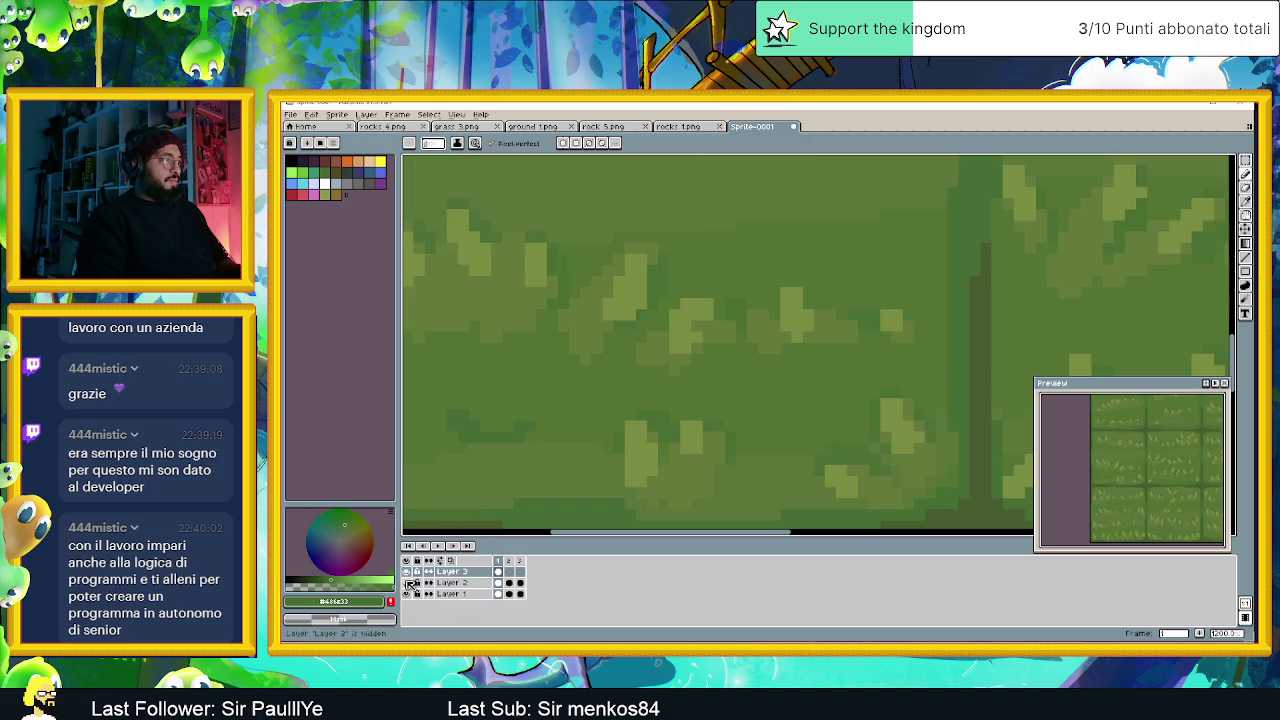
{"action": "left_click", "coordinate": [406, 582]}
{"action": "left_click", "coordinate": [407, 571]}
{"action": "left_click", "coordinate": [407, 571]}
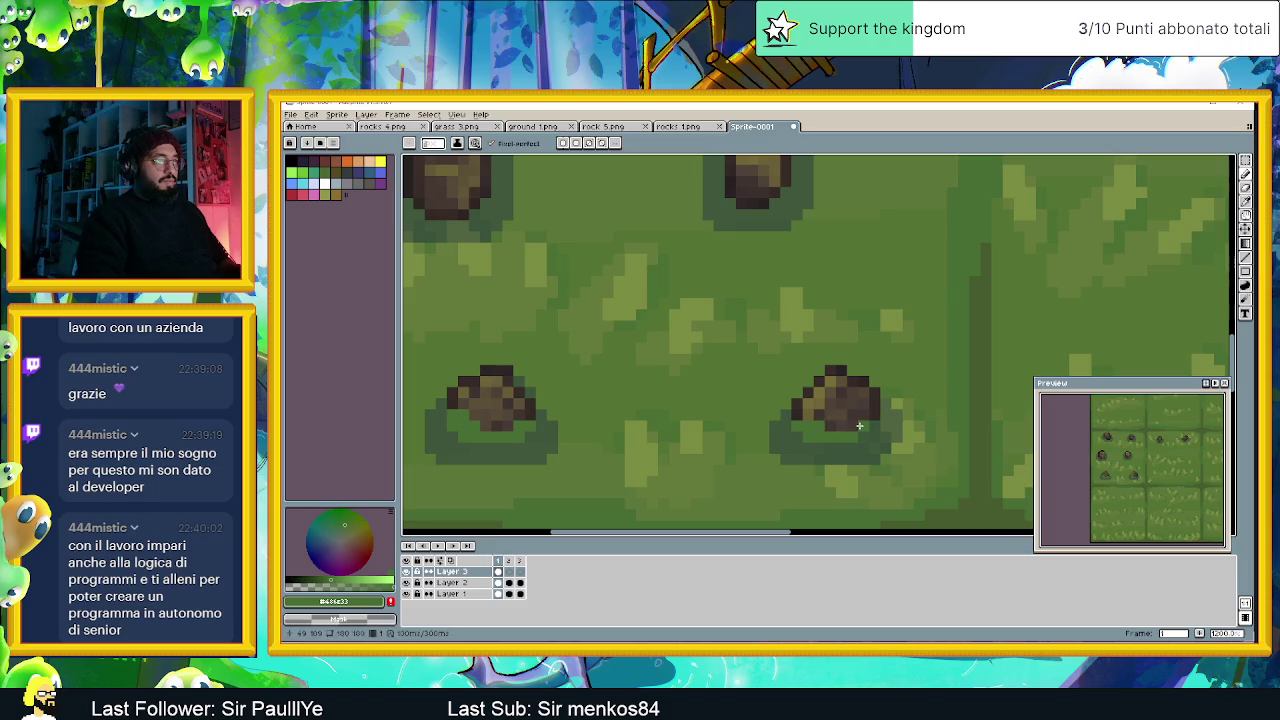
Paint grass green over the lower and left edges of two more stones.
{"action": "scroll", "coordinate": [858, 427], "scroll_direction": "down", "scroll_amount": 1}
{"action": "scroll", "coordinate": [858, 427], "scroll_direction": "down", "scroll_amount": 1}
{"action": "left_click_drag", "start_coordinate": [858, 427], "coordinate": [765, 408]}
{"action": "scroll", "coordinate": [640, 342], "scroll_direction": "up", "scroll_amount": 1}
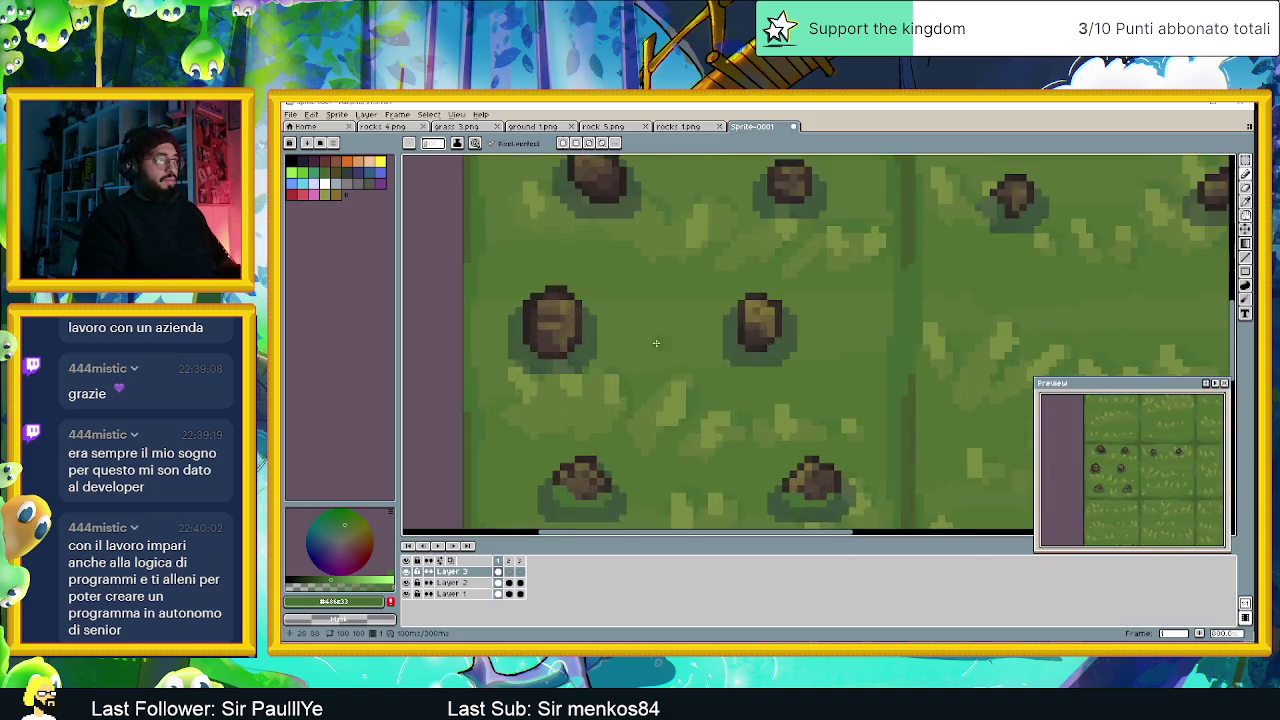
{"action": "scroll", "coordinate": [640, 342], "scroll_direction": "up", "scroll_amount": 1}
{"action": "scroll", "coordinate": [640, 342], "scroll_direction": "up", "scroll_amount": 1}
{"action": "mouse_move", "coordinate": [465, 318]}
{"action": "left_mouse_down"}
{"action": "mouse_move", "coordinate": [540, 358]}
{"action": "mouse_move", "coordinate": [498, 348]}
{"action": "mouse_move", "coordinate": [540, 373]}
{"action": "mouse_move", "coordinate": [617, 337]}
{"action": "mouse_move", "coordinate": [595, 358]}
{"action": "mouse_move", "coordinate": [611, 314]}
{"action": "left_mouse_up"}
{"action": "scroll", "coordinate": [857, 352], "scroll_direction": "down", "scroll_amount": 3}
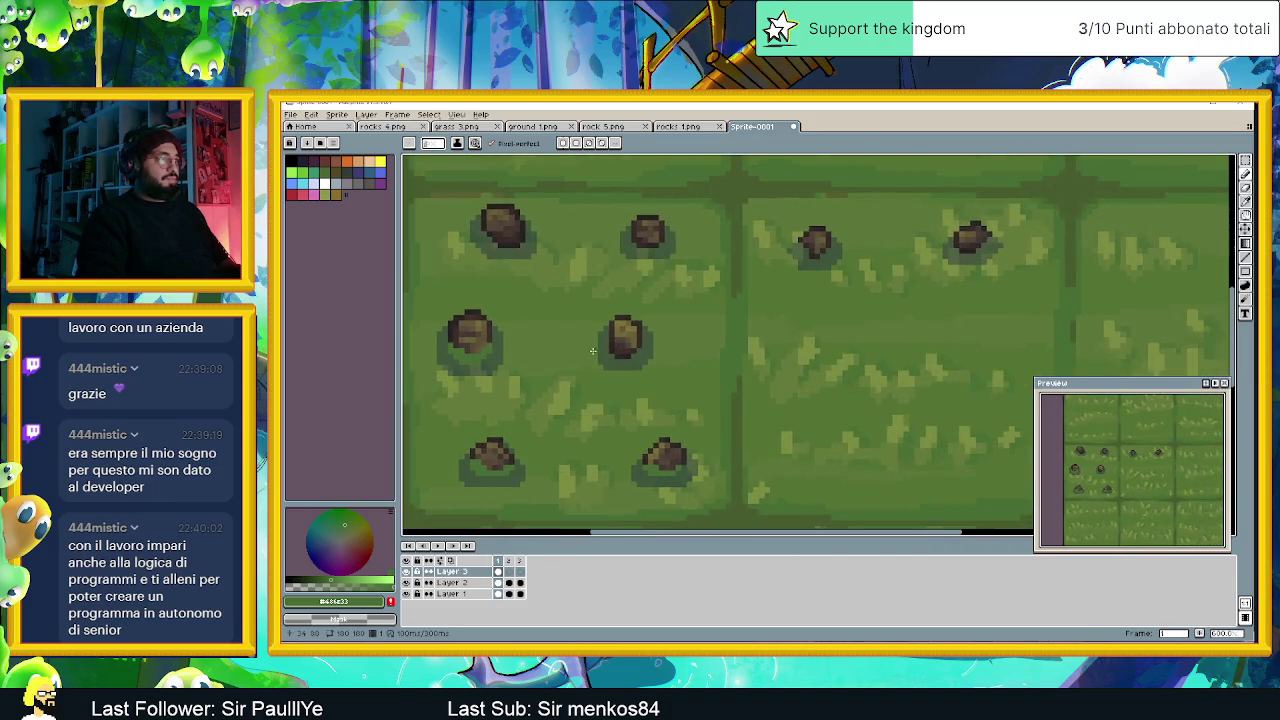
{"action": "scroll", "coordinate": [650, 320], "scroll_direction": "up", "scroll_amount": 2}
{"action": "scroll", "coordinate": [628, 295], "scroll_direction": "up", "scroll_amount": 1}
{"action": "mouse_move", "coordinate": [628, 295]}
{"action": "left_mouse_down"}
{"action": "mouse_move", "coordinate": [638, 345]}
{"action": "mouse_move", "coordinate": [660, 340]}
{"action": "mouse_move", "coordinate": [682, 365]}
{"action": "mouse_move", "coordinate": [664, 351]}
{"action": "mouse_move", "coordinate": [729, 356]}
{"action": "left_mouse_up"}
{"action": "scroll", "coordinate": [729, 356], "scroll_direction": "down", "scroll_amount": 3}
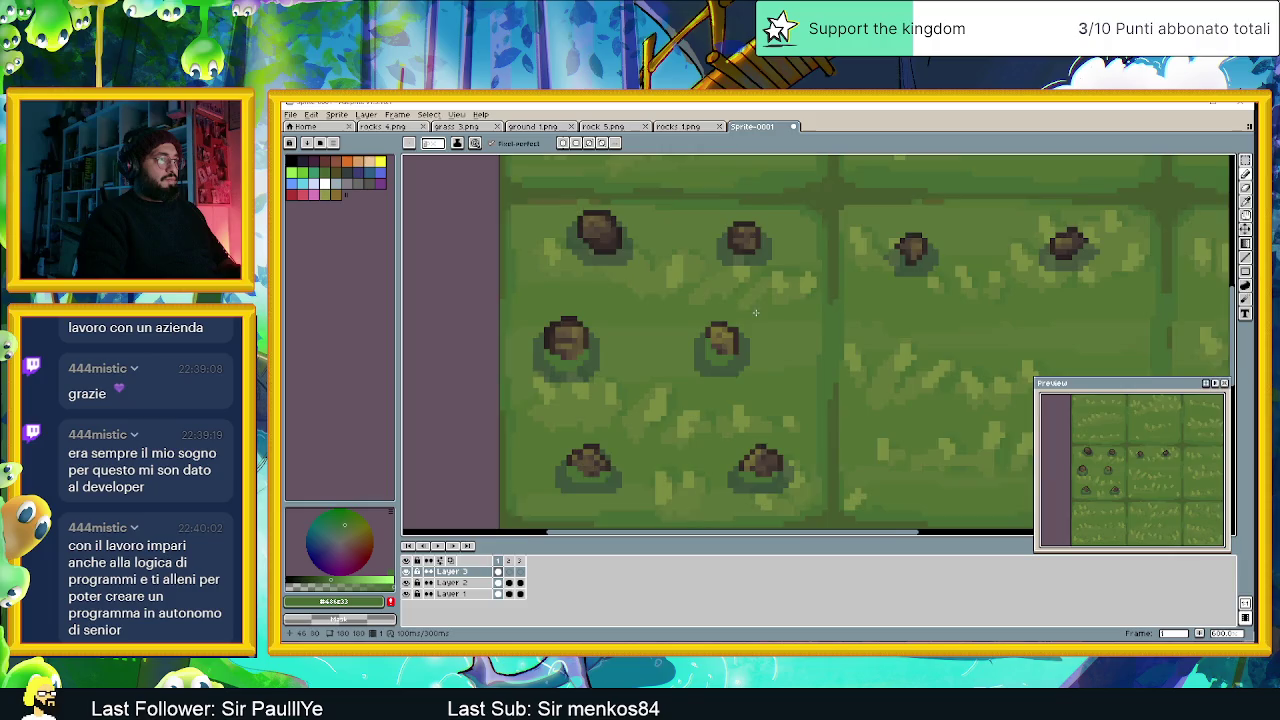
{"action": "scroll", "coordinate": [722, 375], "scroll_direction": "up", "scroll_amount": 2}
{"action": "scroll", "coordinate": [718, 390], "scroll_direction": "up", "scroll_amount": 1}
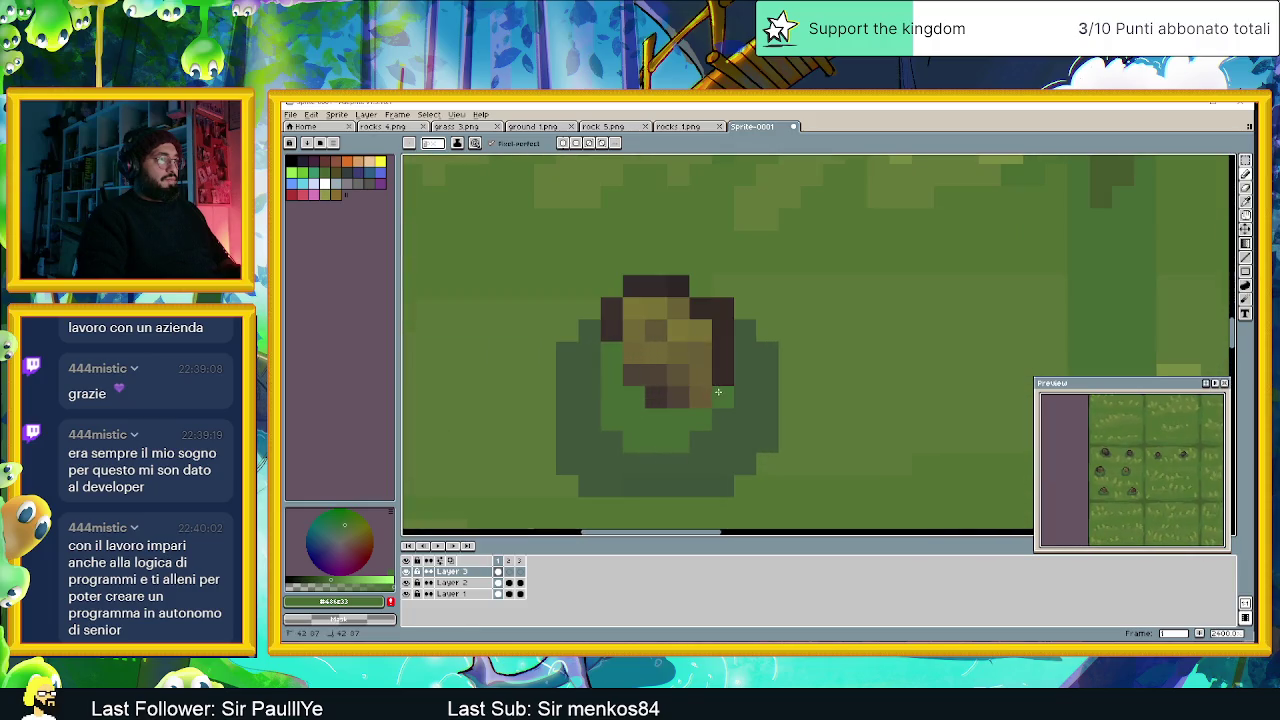
{"action": "scroll", "coordinate": [680, 420], "scroll_direction": "down", "scroll_amount": 2}
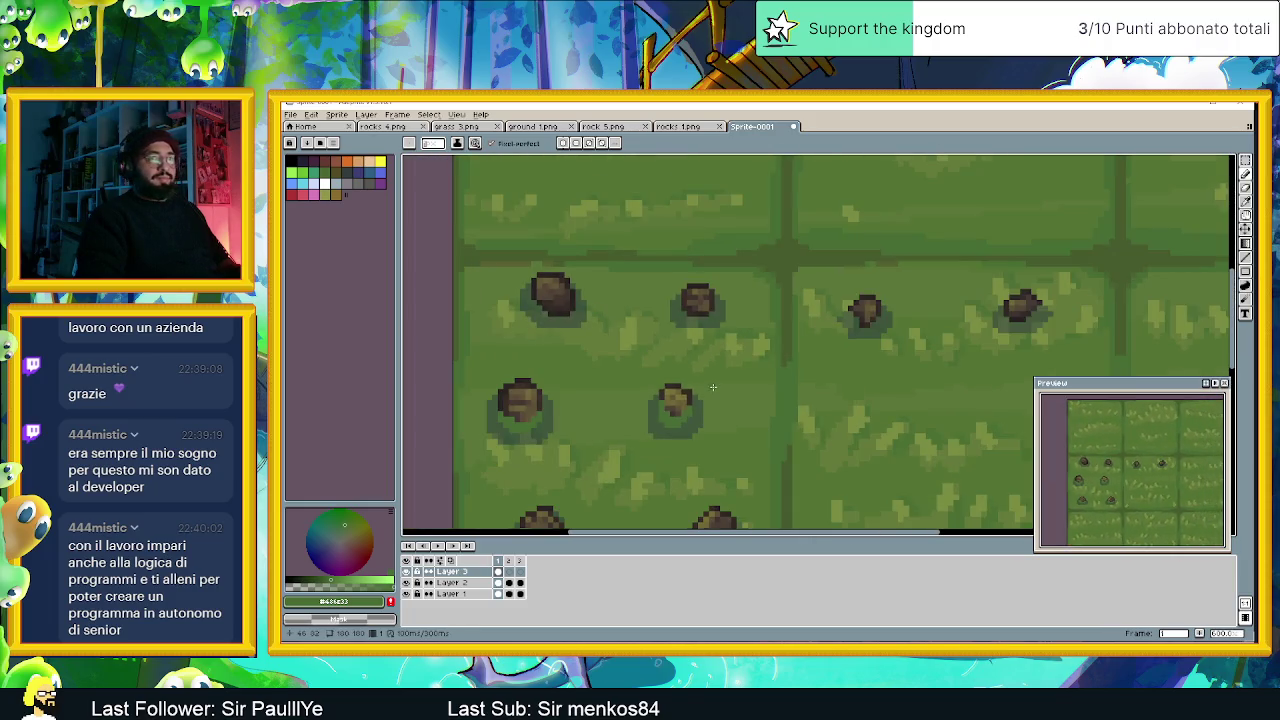
{"action": "scroll", "coordinate": [760, 410], "scroll_direction": "down", "scroll_amount": 1}
{"action": "scroll", "coordinate": [778, 405], "scroll_direction": "down", "scroll_amount": 1}
{"action": "scroll", "coordinate": [770, 412], "scroll_direction": "down", "scroll_amount": 1}
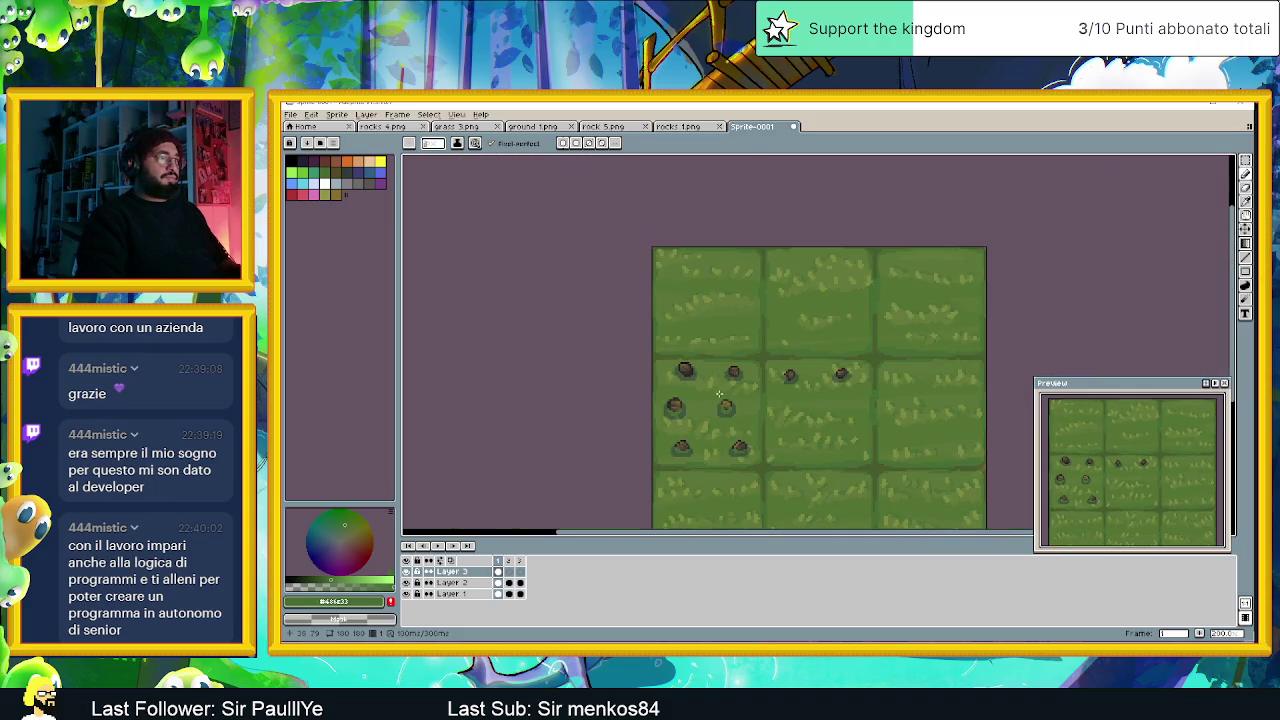
{"action": "scroll", "coordinate": [702, 383], "scroll_direction": "up", "scroll_amount": 2}
{"action": "scroll", "coordinate": [680, 370], "scroll_direction": "up", "scroll_amount": 2}
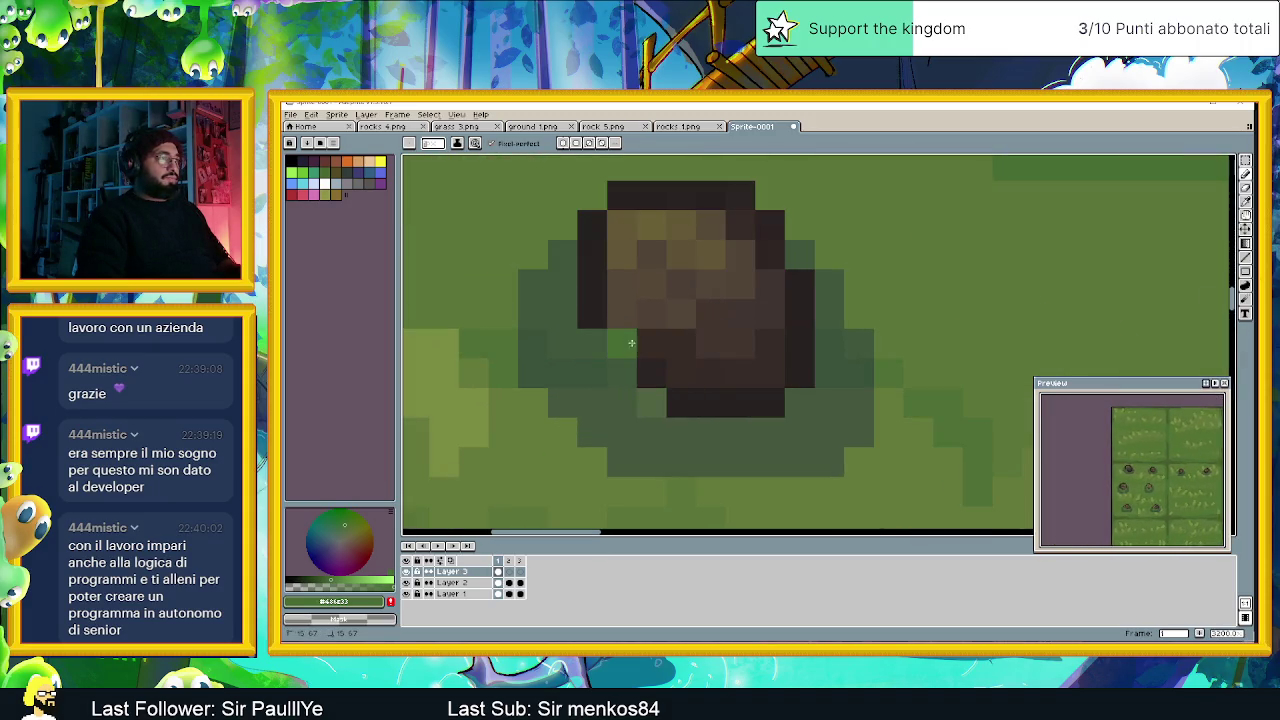
Paint grass green over the stone's lower-right, lower-middle and lower-left pixels.
{"action": "left_click", "coordinate": [680, 372]}
{"action": "left_click", "coordinate": [680, 400]}
{"action": "left_click", "coordinate": [710, 400]}
{"action": "mouse_move", "coordinate": [770, 373]}
{"action": "left_mouse_down"}
{"action": "mouse_move", "coordinate": [791, 338]}
{"action": "mouse_move", "coordinate": [711, 374]}
{"action": "left_mouse_up"}
{"action": "left_click", "coordinate": [681, 343]}
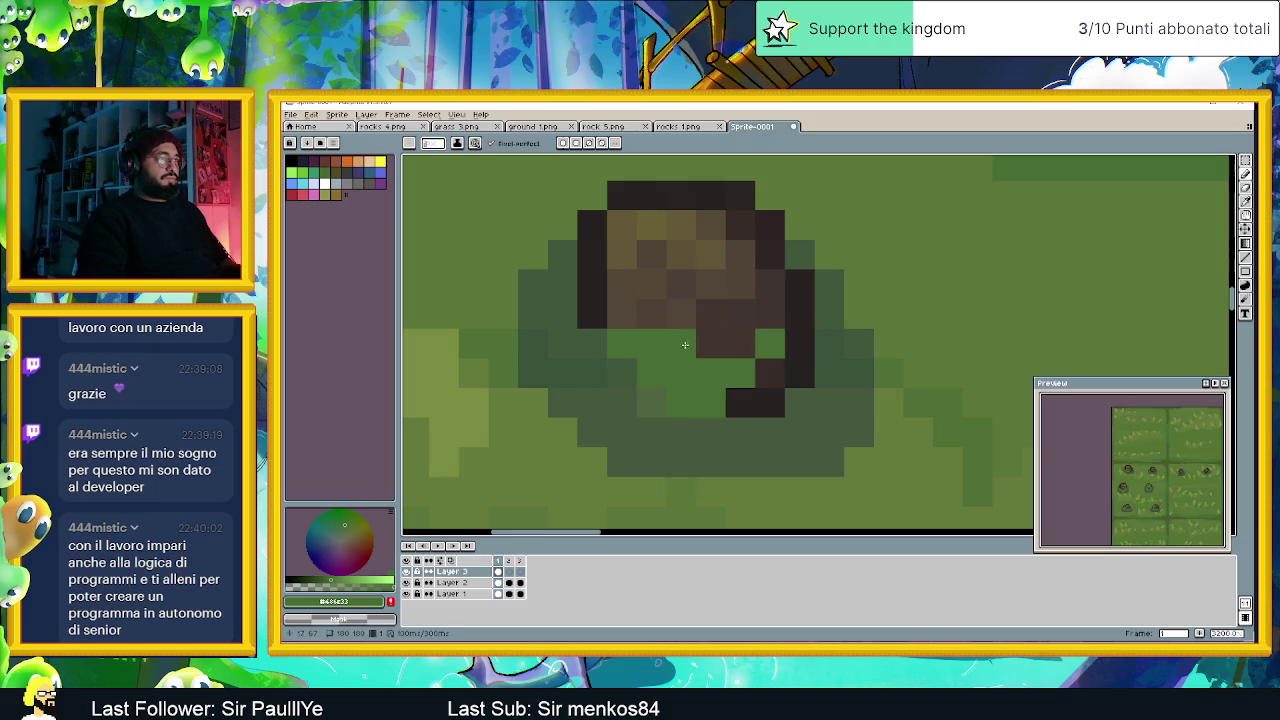
{"action": "left_click", "coordinate": [752, 348]}
{"action": "left_click", "coordinate": [799, 343]}
{"action": "left_click", "coordinate": [799, 373]}
{"action": "left_click", "coordinate": [770, 373]}
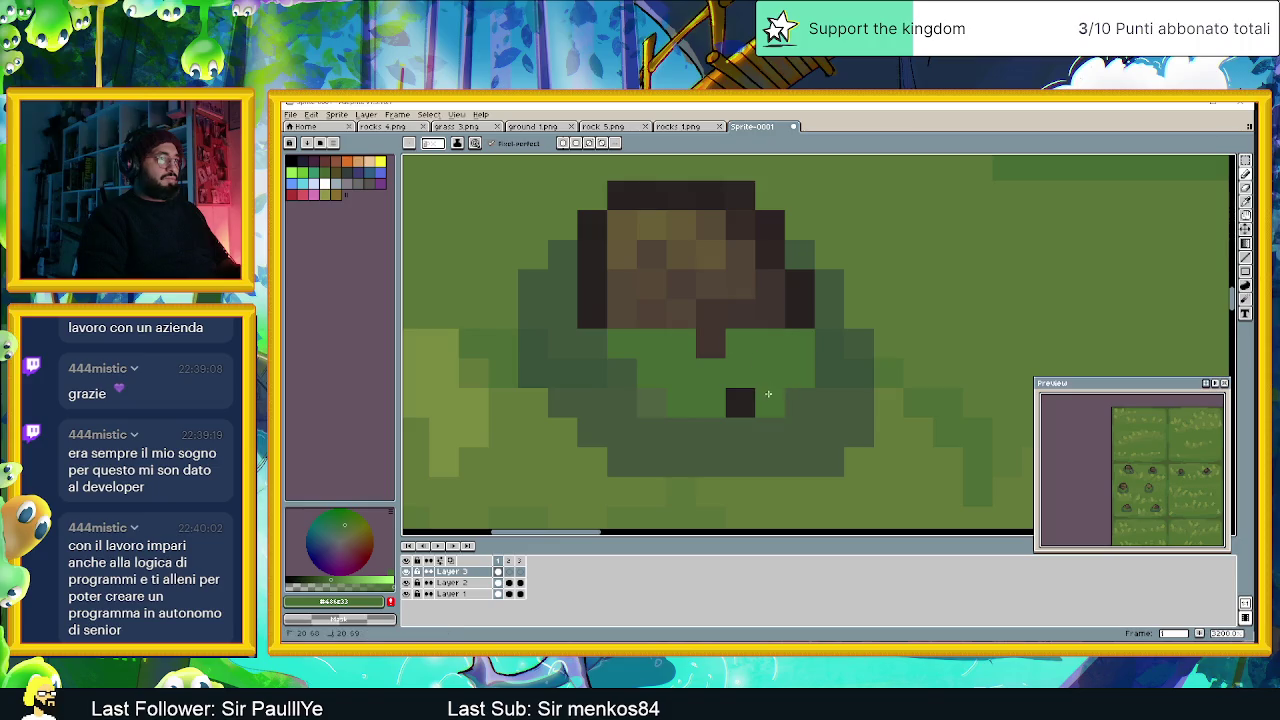
{"action": "left_click", "coordinate": [740, 403]}
{"action": "left_click", "coordinate": [770, 403]}
{"action": "left_click", "coordinate": [787, 327]}
{"action": "left_click", "coordinate": [622, 313]}
{"action": "left_click", "coordinate": [592, 313]}
Cover a dark stone pixel and the stone's bottom rows with grass green.
{"action": "scroll", "coordinate": [927, 415], "scroll_direction": "down", "scroll_amount": 1}
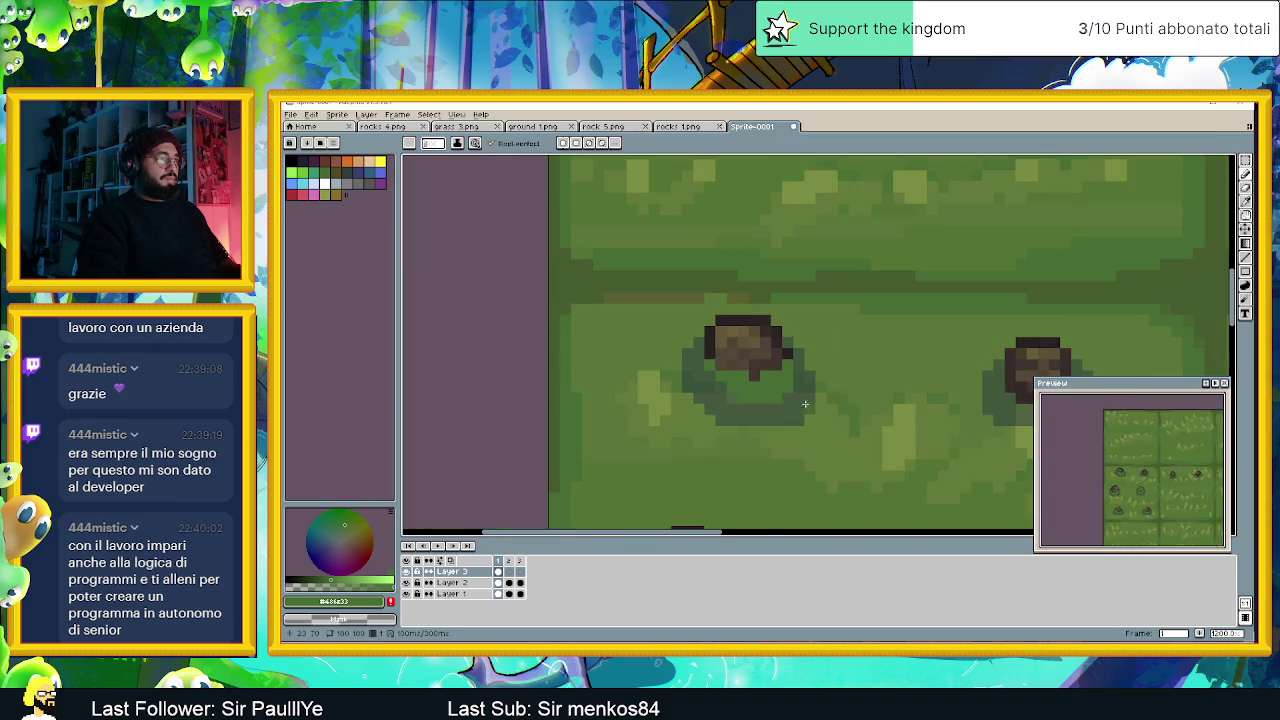
{"action": "scroll", "coordinate": [927, 415], "scroll_direction": "down", "scroll_amount": 1}
{"action": "scroll", "coordinate": [800, 400], "scroll_direction": "down", "scroll_amount": 1}
{"action": "scroll", "coordinate": [663, 389], "scroll_direction": "up", "scroll_amount": 2}
{"action": "scroll", "coordinate": [669, 330], "scroll_direction": "up", "scroll_amount": 3}
{"action": "left_click", "coordinate": [678, 324]}
{"action": "left_click", "coordinate": [730, 353]}
{"action": "left_click", "coordinate": [685, 353]}
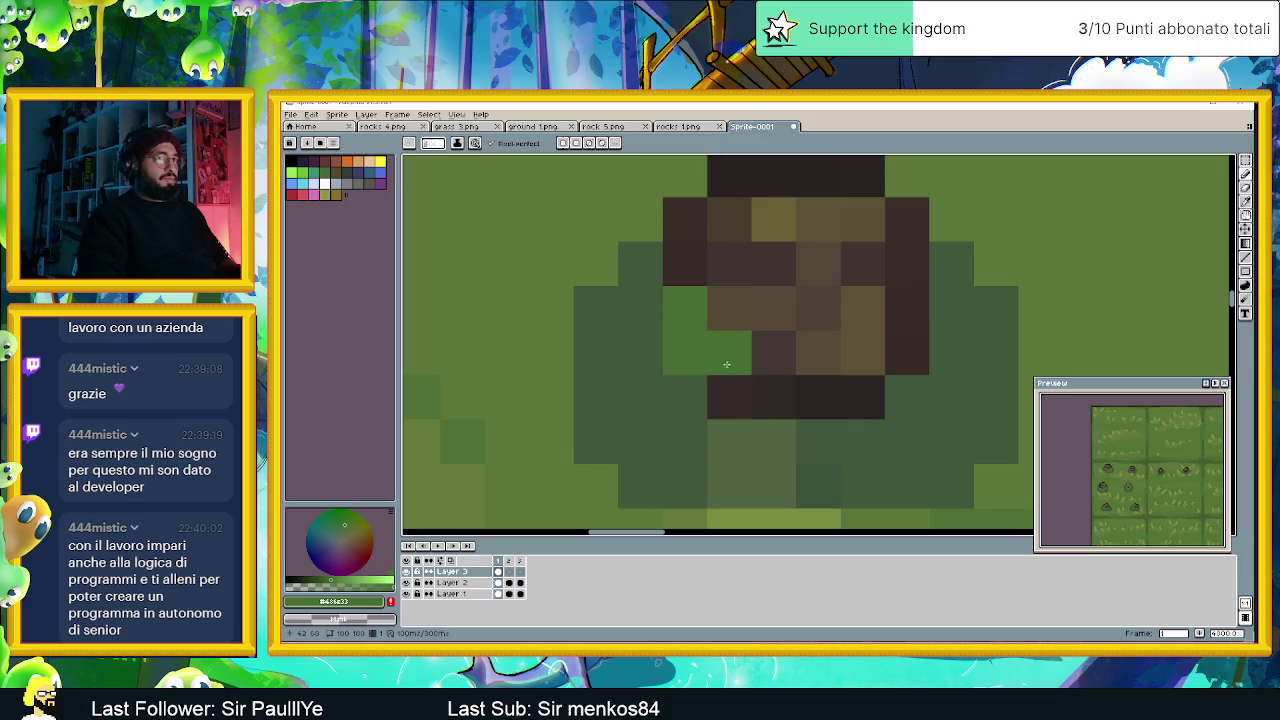
{"action": "mouse_move", "coordinate": [730, 392]}
{"action": "left_mouse_down"}
{"action": "mouse_move", "coordinate": [771, 391]}
{"action": "mouse_move", "coordinate": [771, 369]}
{"action": "mouse_move", "coordinate": [880, 360]}
{"action": "mouse_move", "coordinate": [873, 309]}
{"action": "mouse_move", "coordinate": [818, 308]}
{"action": "left_mouse_up"}
{"action": "scroll", "coordinate": [677, 314], "scroll_direction": "down", "scroll_amount": 3}
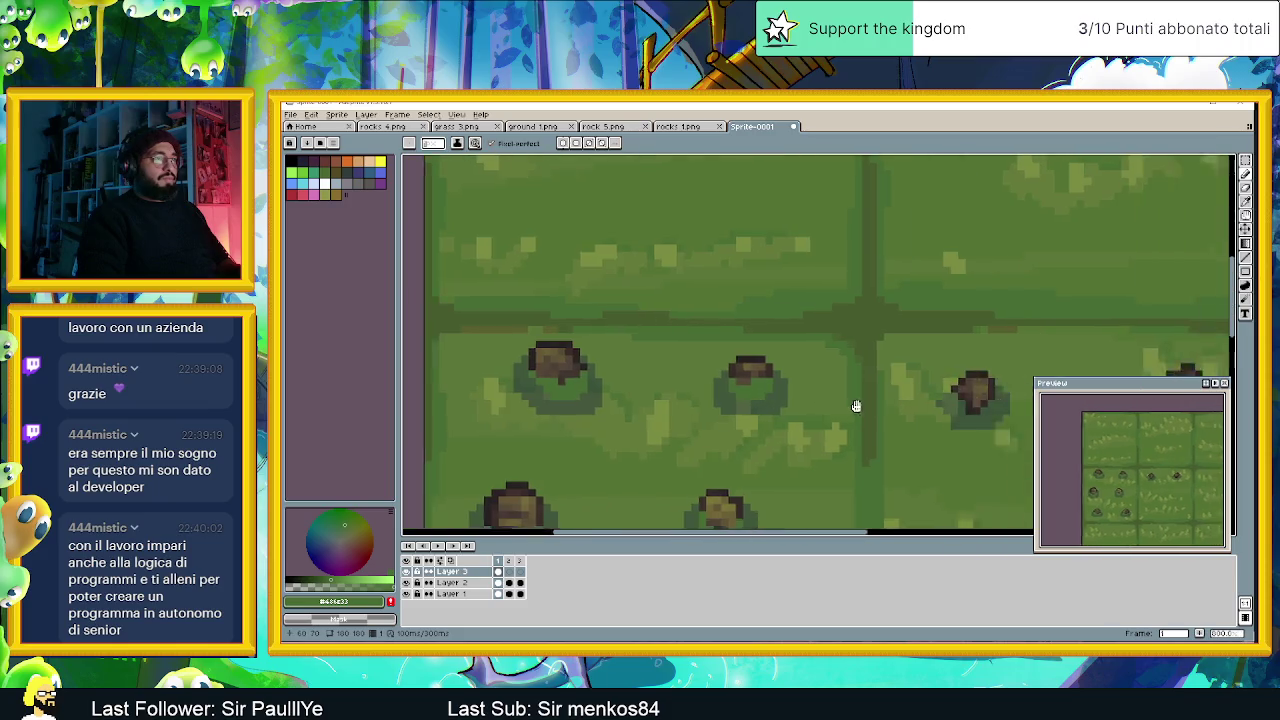
{"action": "scroll", "coordinate": [700, 367], "scroll_direction": "down", "scroll_amount": 1}
{"action": "scroll", "coordinate": [700, 367], "scroll_direction": "up", "scroll_amount": 3}
Paint grass over the left edges, bottoms and lower-right pixels of two more stones.
{"action": "left_click", "coordinate": [488, 337]}
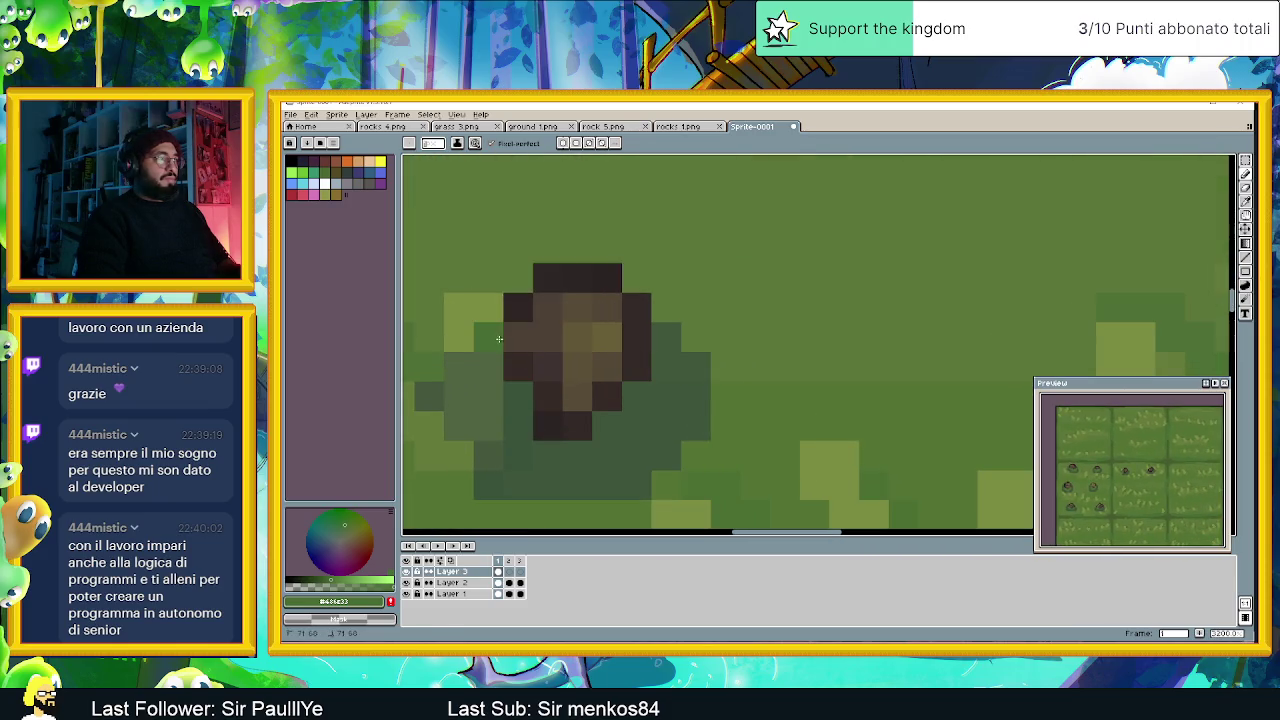
{"action": "mouse_move", "coordinate": [536, 365]}
{"action": "left_mouse_down"}
{"action": "mouse_move", "coordinate": [552, 425]}
{"action": "mouse_move", "coordinate": [637, 366]}
{"action": "mouse_move", "coordinate": [607, 367]}
{"action": "left_mouse_up"}
{"action": "scroll", "coordinate": [728, 420], "scroll_direction": "down", "scroll_amount": 3}
{"action": "scroll", "coordinate": [760, 390], "scroll_direction": "up", "scroll_amount": 2}
{"action": "scroll", "coordinate": [760, 390], "scroll_direction": "up", "scroll_amount": 1}
{"action": "left_click", "coordinate": [765, 387]}
{"action": "mouse_move", "coordinate": [768, 414]}
{"action": "left_mouse_down"}
{"action": "mouse_move", "coordinate": [800, 414]}
{"action": "mouse_move", "coordinate": [812, 434]}
{"action": "mouse_move", "coordinate": [888, 413]}
{"action": "mouse_move", "coordinate": [829, 413]}
{"action": "left_mouse_up"}
{"action": "left_click_drag", "start_coordinate": [918, 383], "coordinate": [888, 389]}
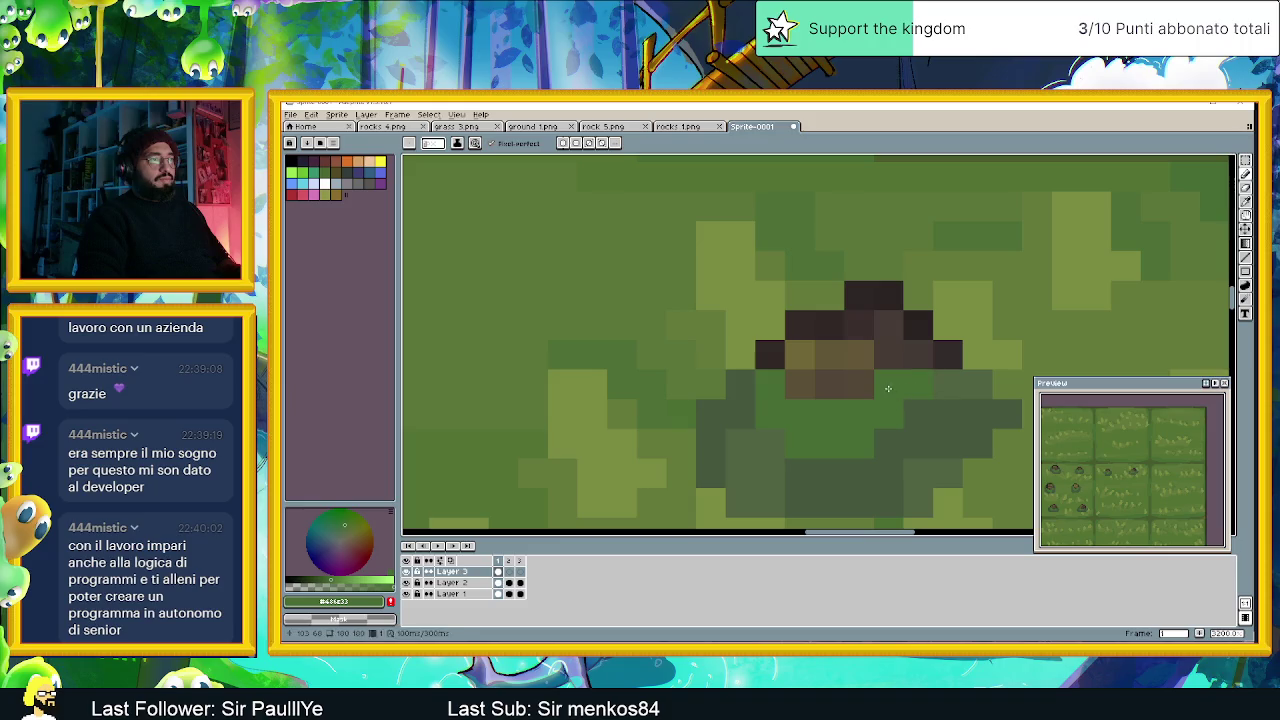
{"action": "left_click", "coordinate": [938, 364]}
Zoom out and pan to bring the full 3x3 tileset into view.
{"action": "scroll", "coordinate": [936, 369], "scroll_direction": "down", "scroll_amount": 3}
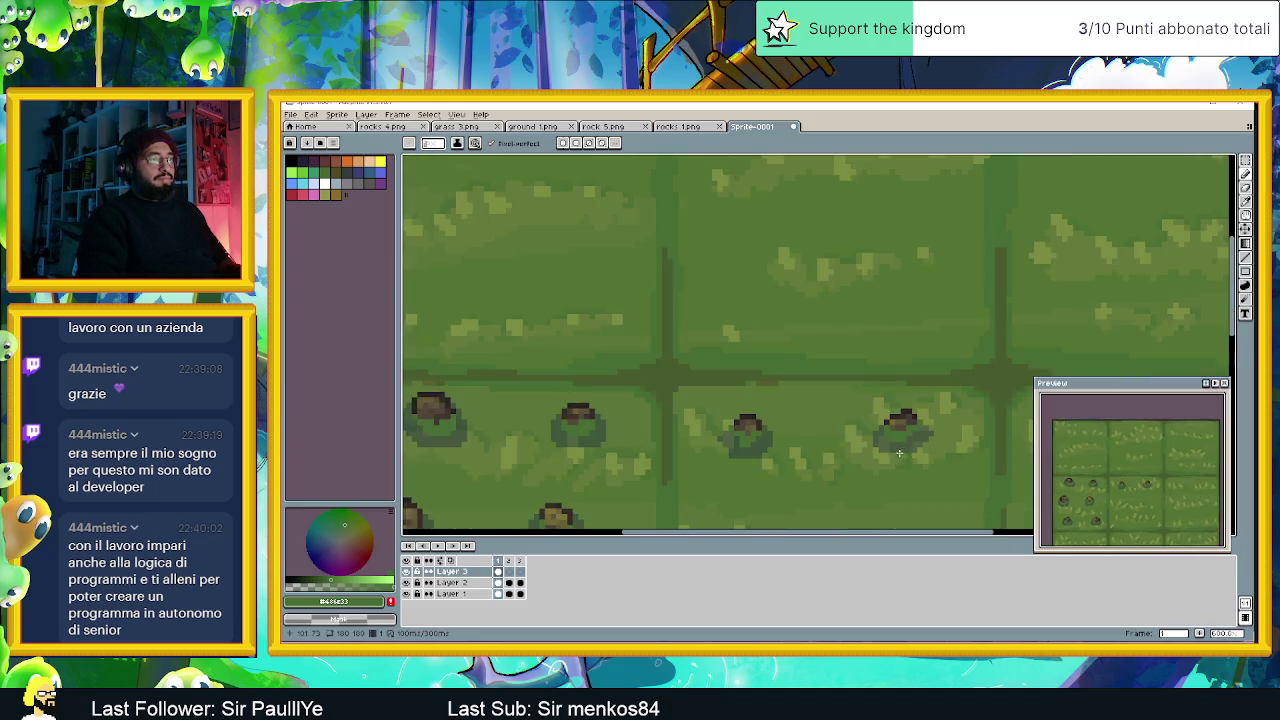
{"action": "scroll", "coordinate": [850, 380], "scroll_direction": "down", "scroll_amount": 1}
{"action": "scroll", "coordinate": [730, 392], "scroll_direction": "down", "scroll_amount": 1}
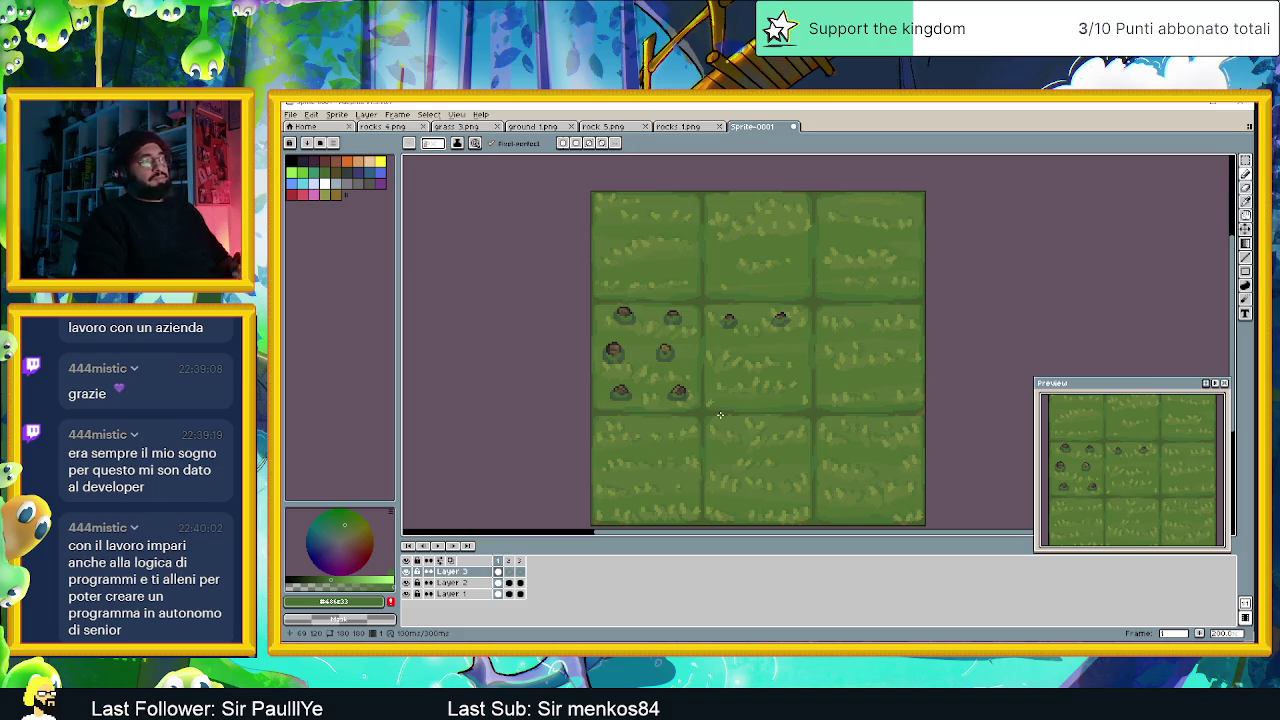
{"action": "scroll", "coordinate": [719, 414], "scroll_direction": "down", "scroll_amount": 1}
{"action": "mouse_move", "coordinate": [746, 413]}
{"action": "left_mouse_down"}
{"action": "mouse_move", "coordinate": [709, 391]}
{"action": "mouse_move", "coordinate": [590, 383]}
{"action": "left_mouse_up"}
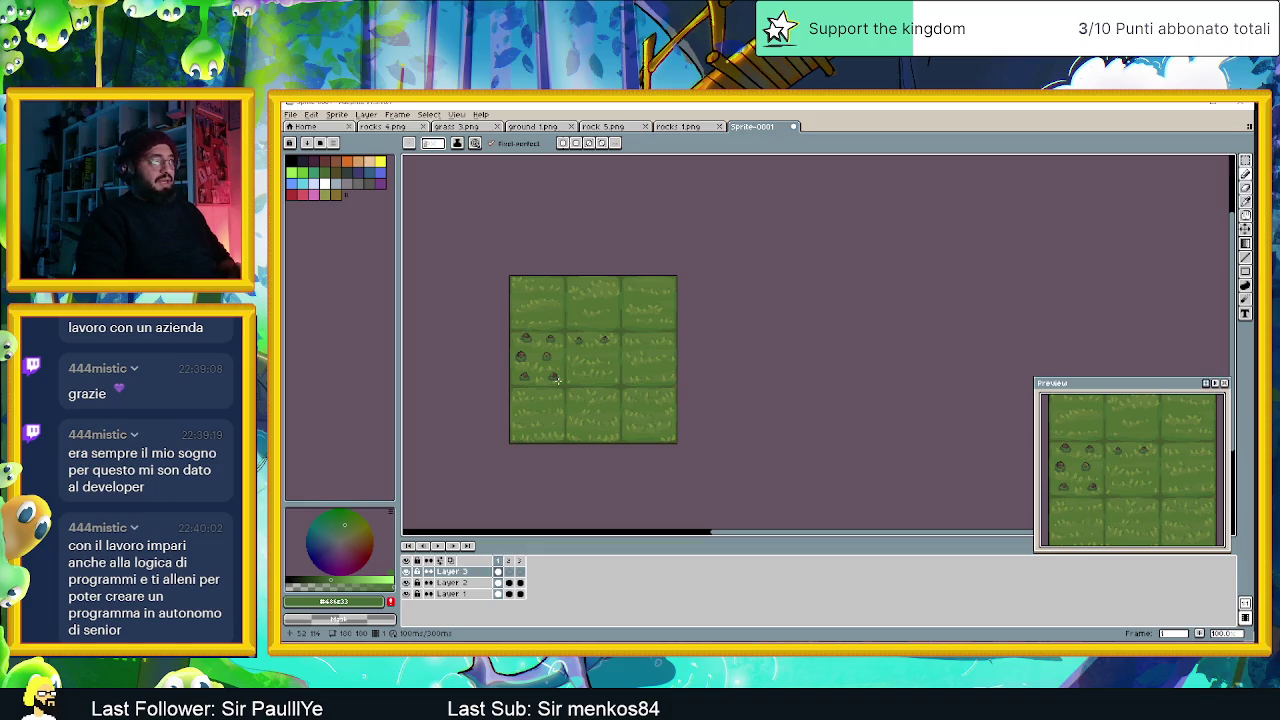
{"action": "scroll", "coordinate": [491, 368], "scroll_direction": "up", "scroll_amount": 2}
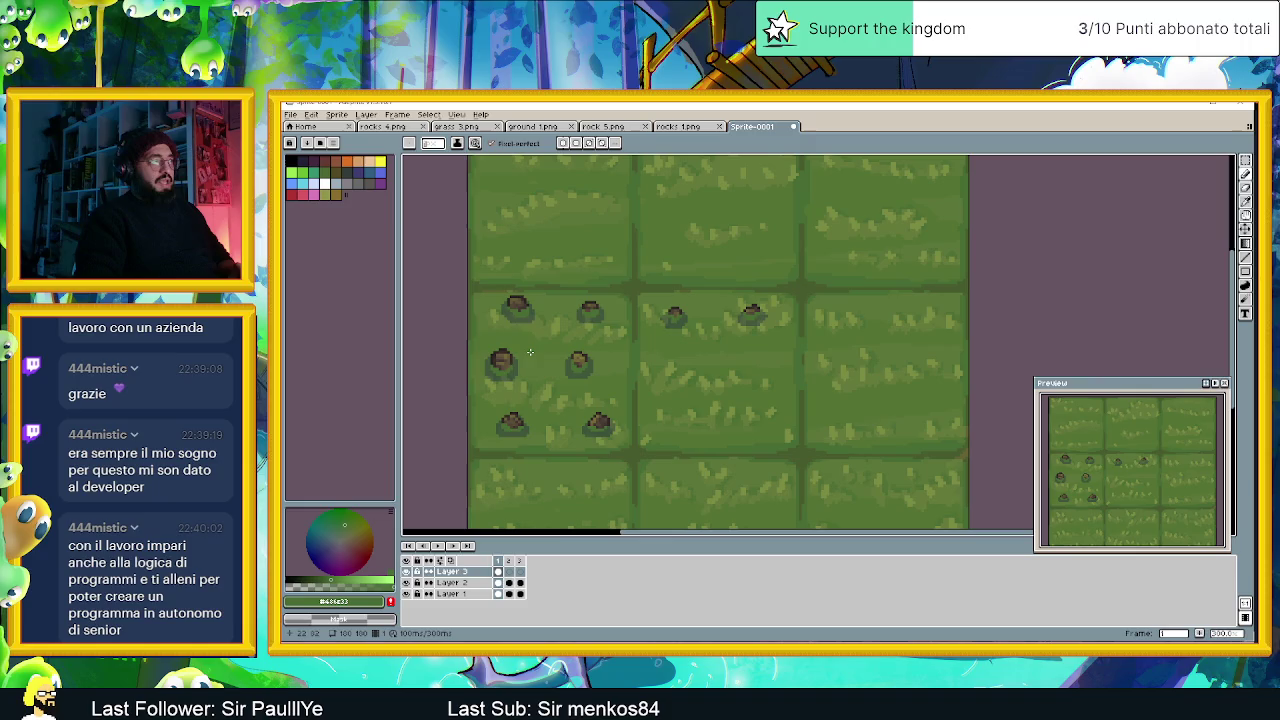
{"action": "scroll", "coordinate": [530, 358], "scroll_direction": "down", "scroll_amount": 1}
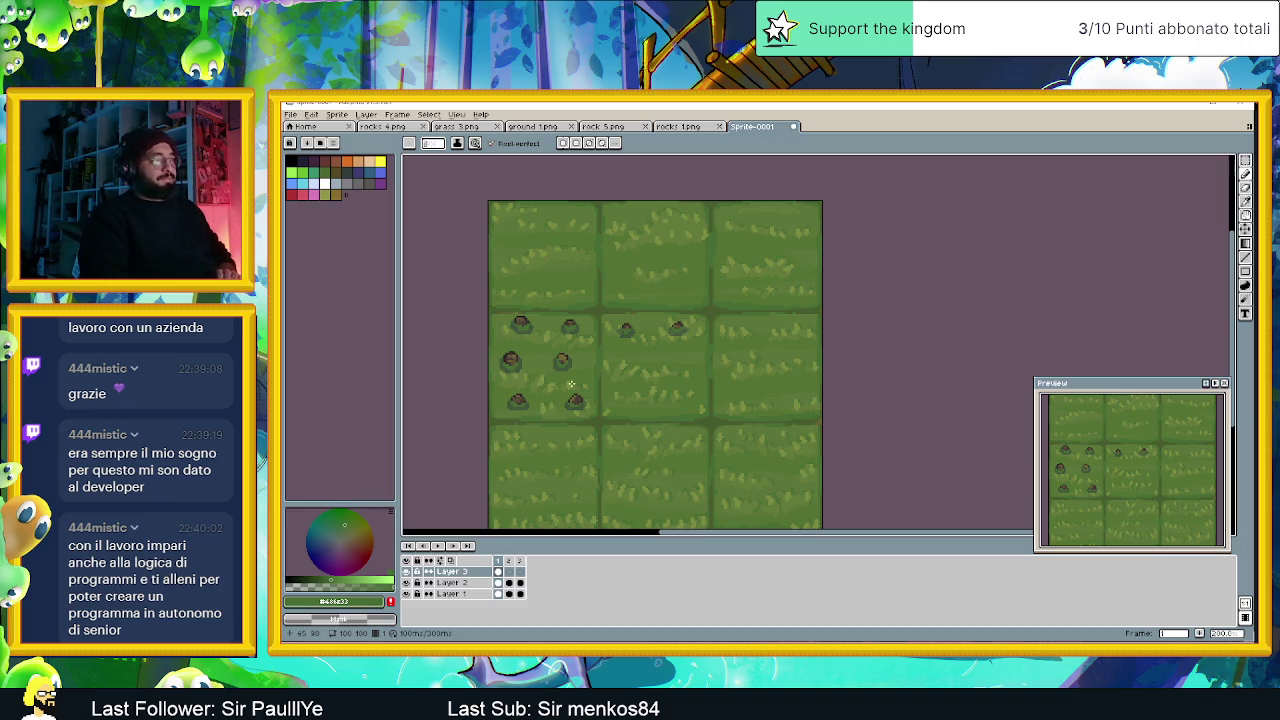
{"action": "scroll", "coordinate": [569, 387], "scroll_direction": "down", "scroll_amount": 2}
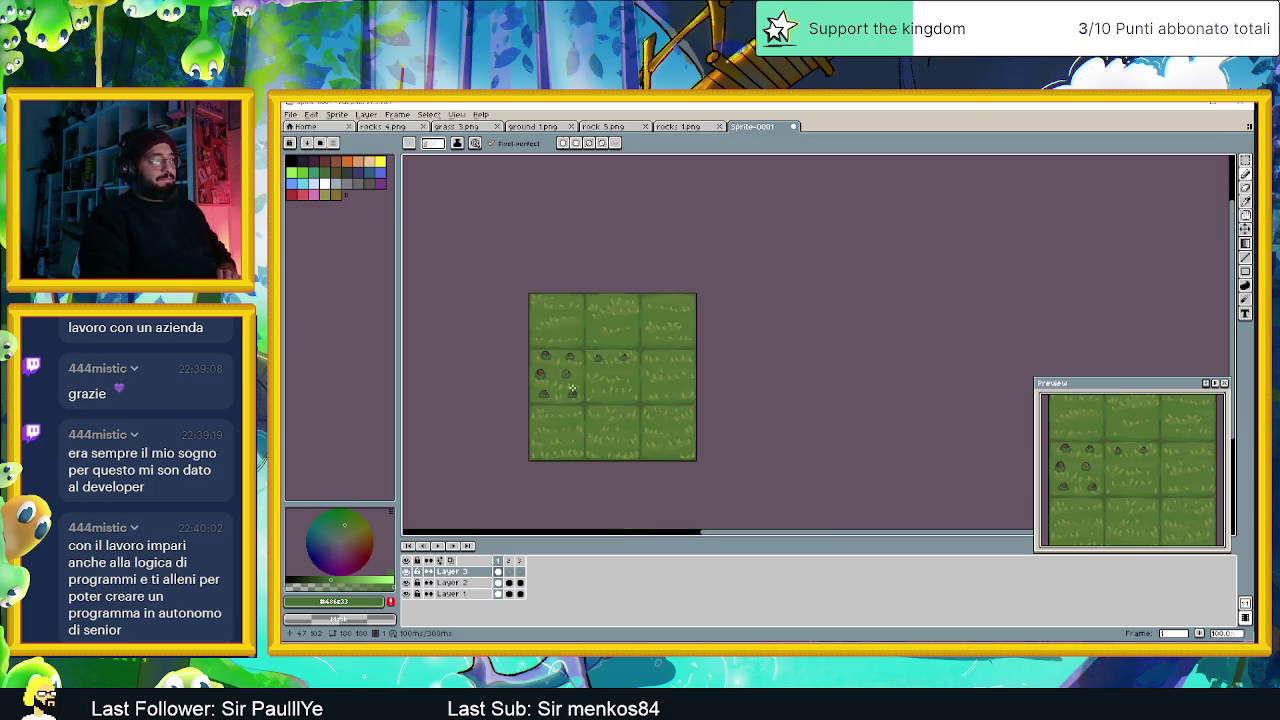
{"action": "scroll", "coordinate": [572, 388], "scroll_direction": "up", "scroll_amount": 1}
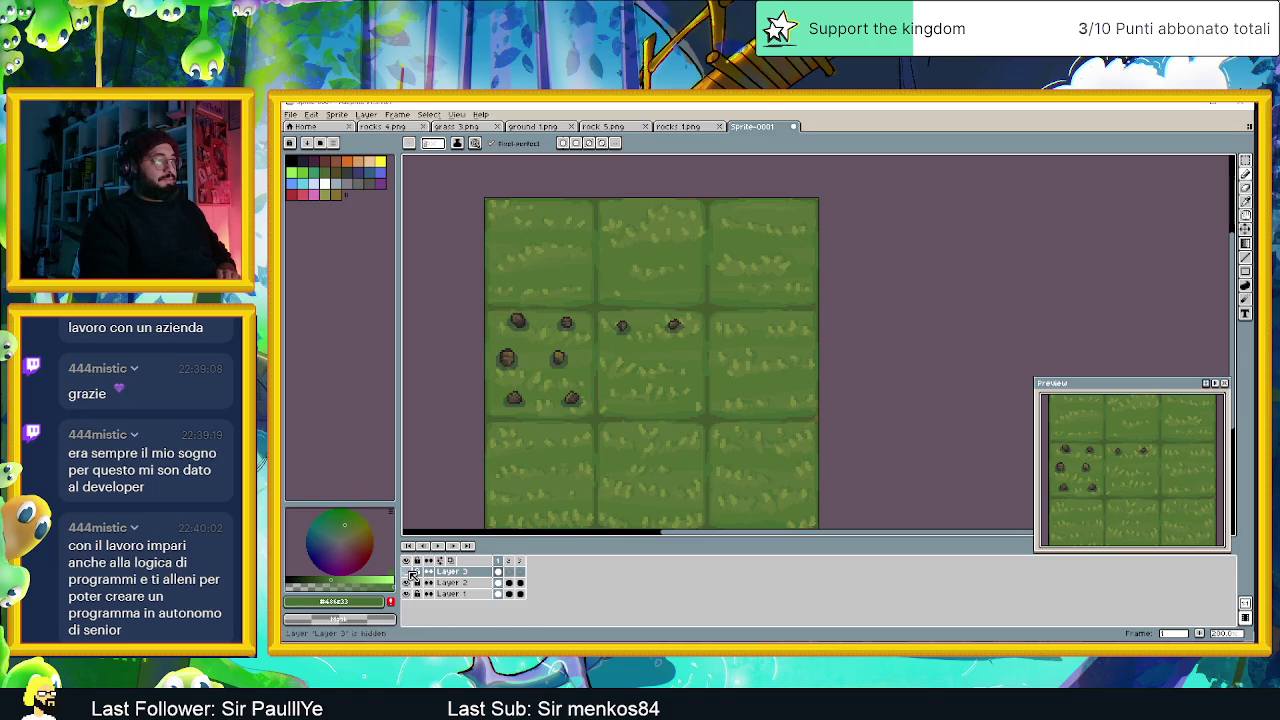
Check the stones without grass, then marquee-select the stone tiles area on Layer 2.
{"action": "left_click", "coordinate": [407, 594]}
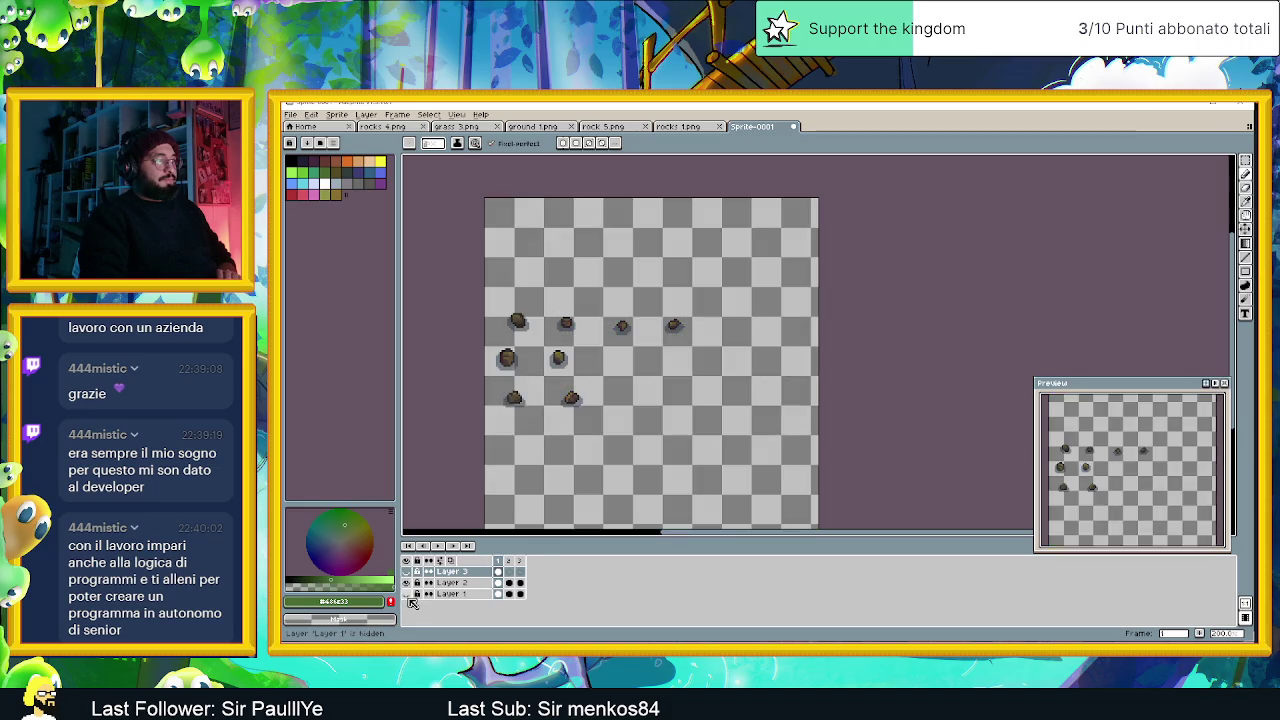
{"action": "left_click", "coordinate": [407, 594]}
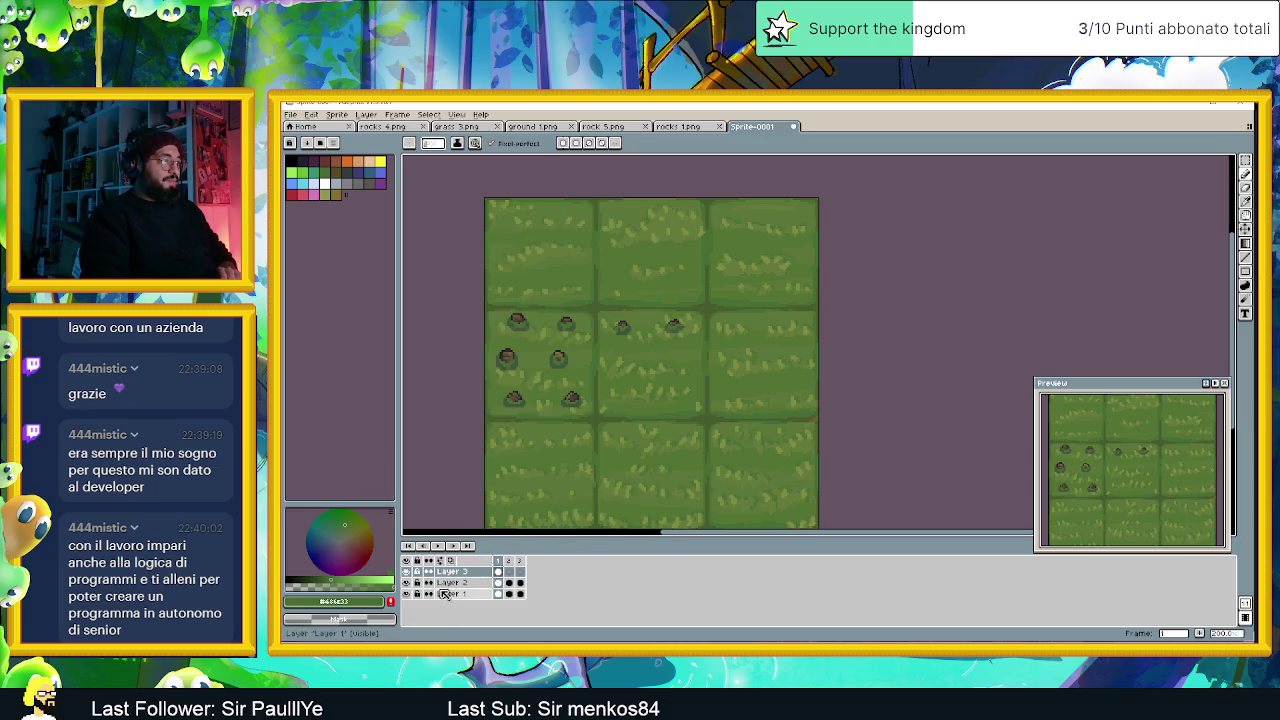
{"action": "left_click", "coordinate": [452, 582]}
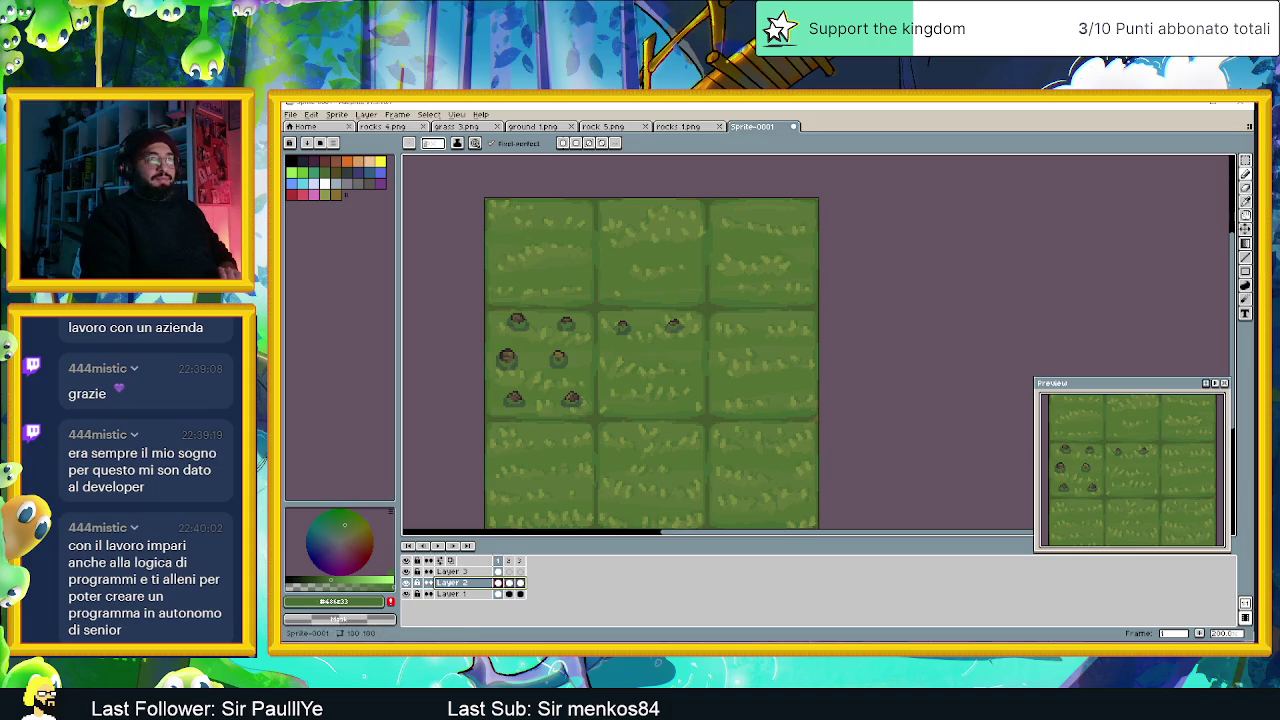
{"action": "left_click", "coordinate": [1245, 160]}
{"action": "left_click_drag", "start_coordinate": [484, 270], "coordinate": [753, 455]}
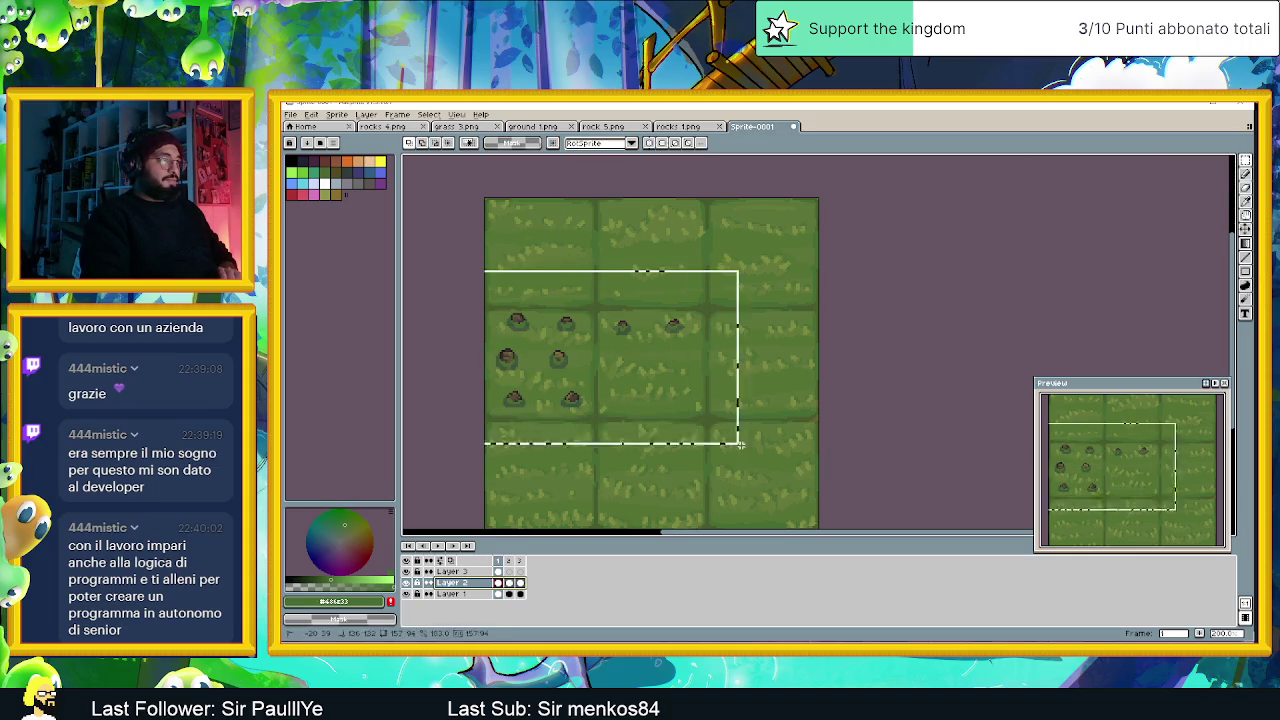
Add a new frame with Alt+N, then return to frame 1 and deselect.
{"action": "left_click", "coordinate": [498, 571]}
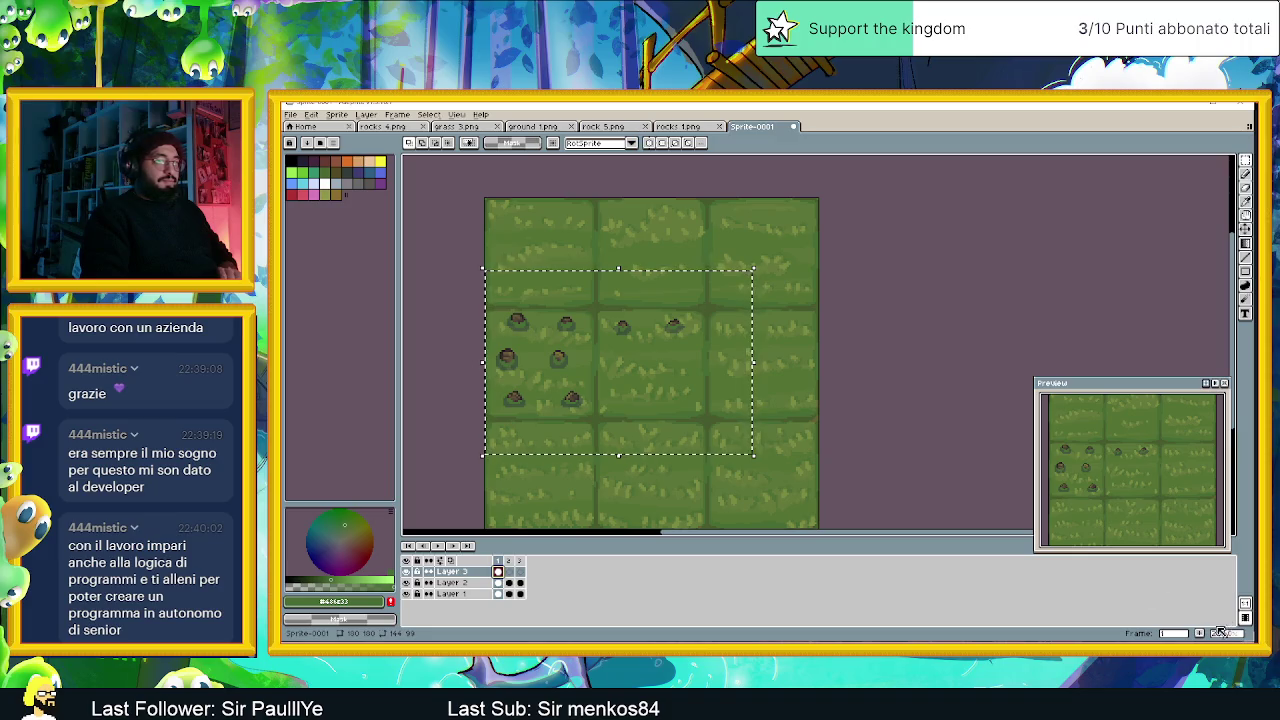
{"action": "key", "text": "alt+n"}
{"action": "left_click", "coordinate": [498, 571]}
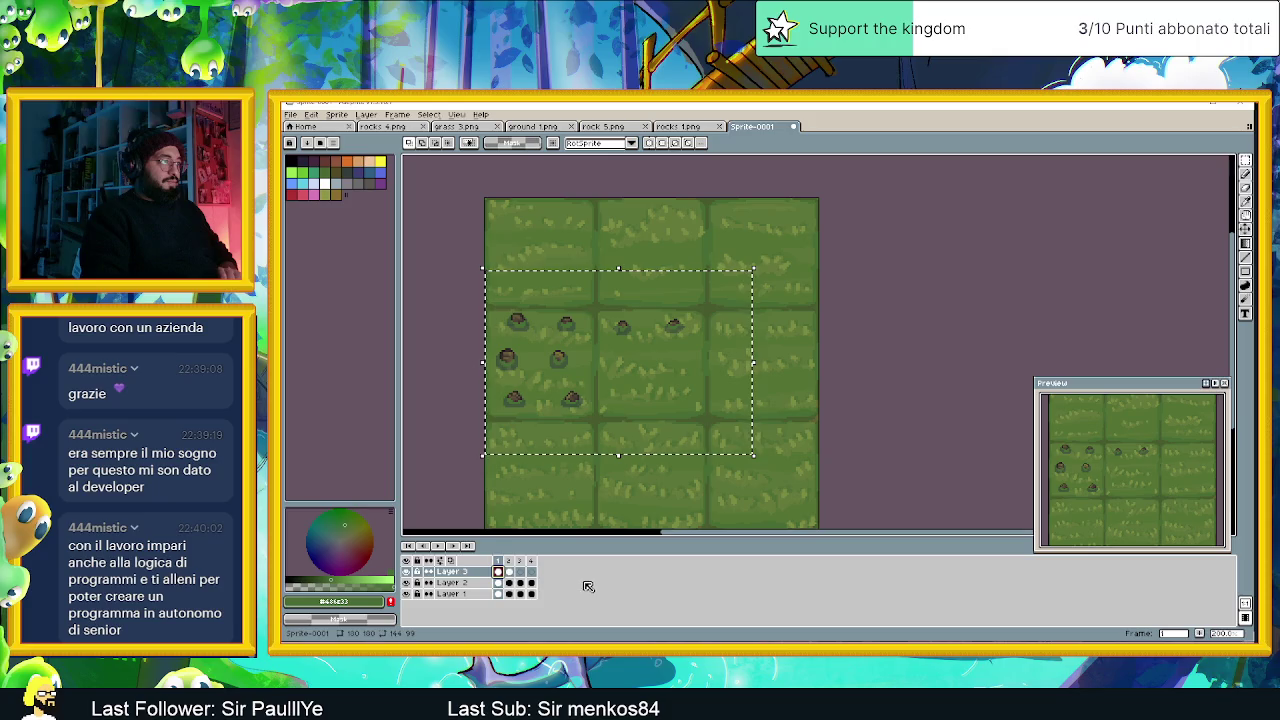
{"action": "left_click", "coordinate": [498, 582]}
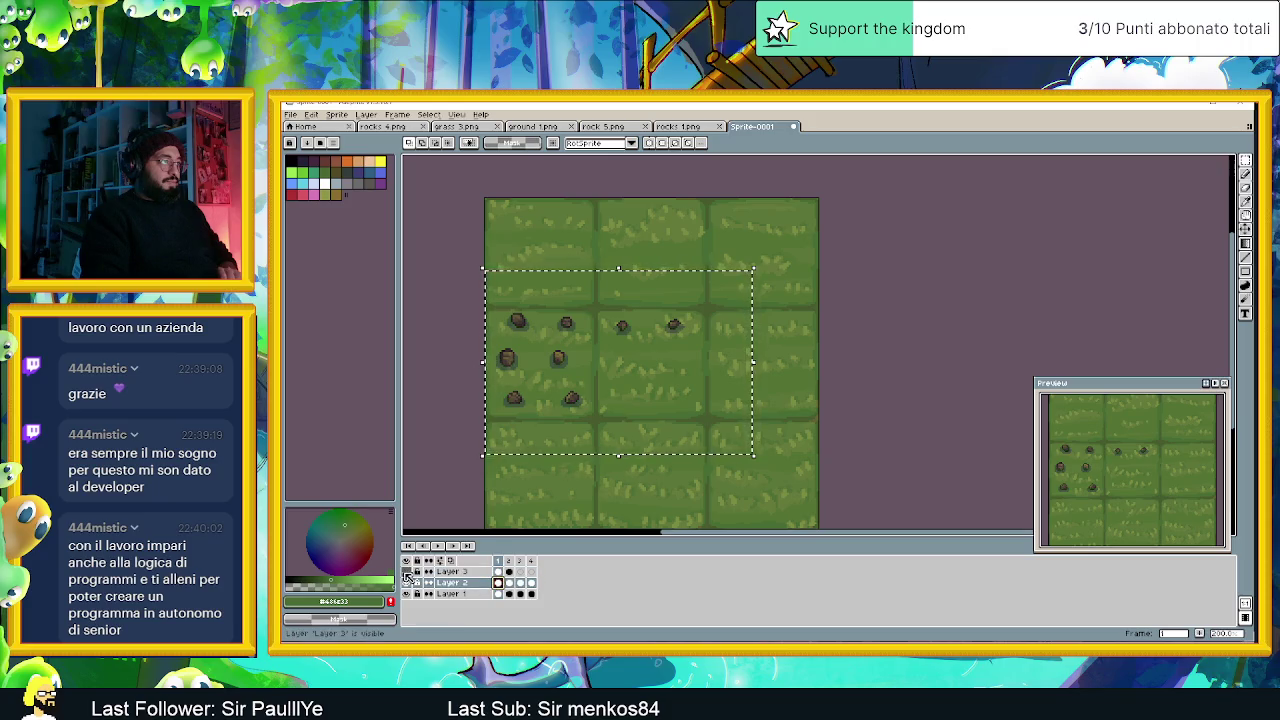
{"action": "left_click", "coordinate": [869, 342]}
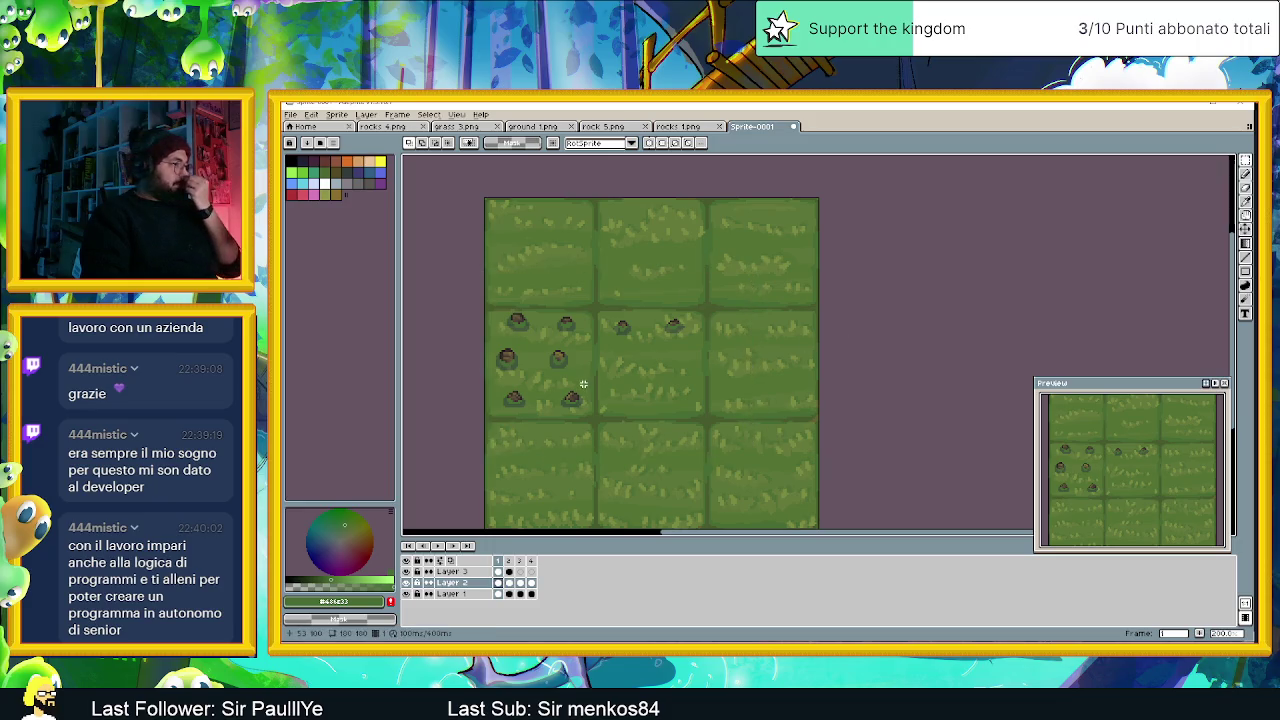
Select all, cut the stones from Layer 2, and paste content back onto Layers 2 and 3.
{"action": "left_click", "coordinate": [498, 571]}
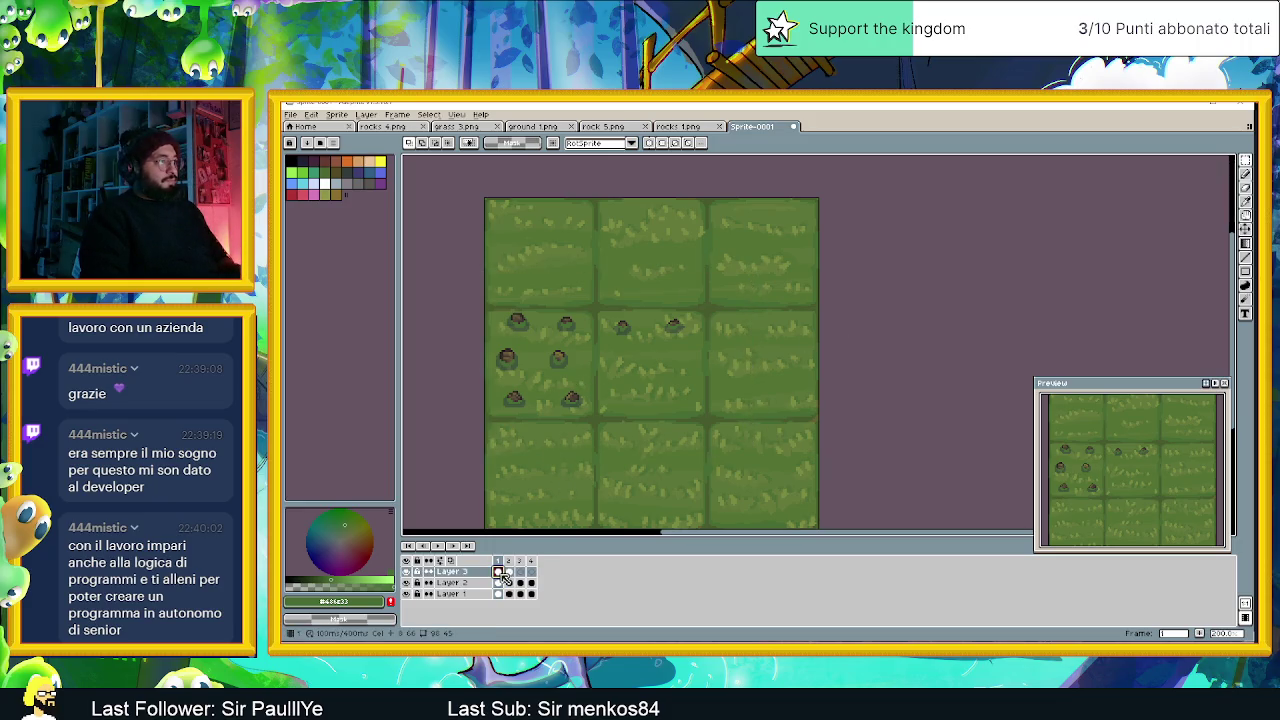
{"action": "key", "text": "ctrl+a"}
{"action": "key", "text": "Down"}
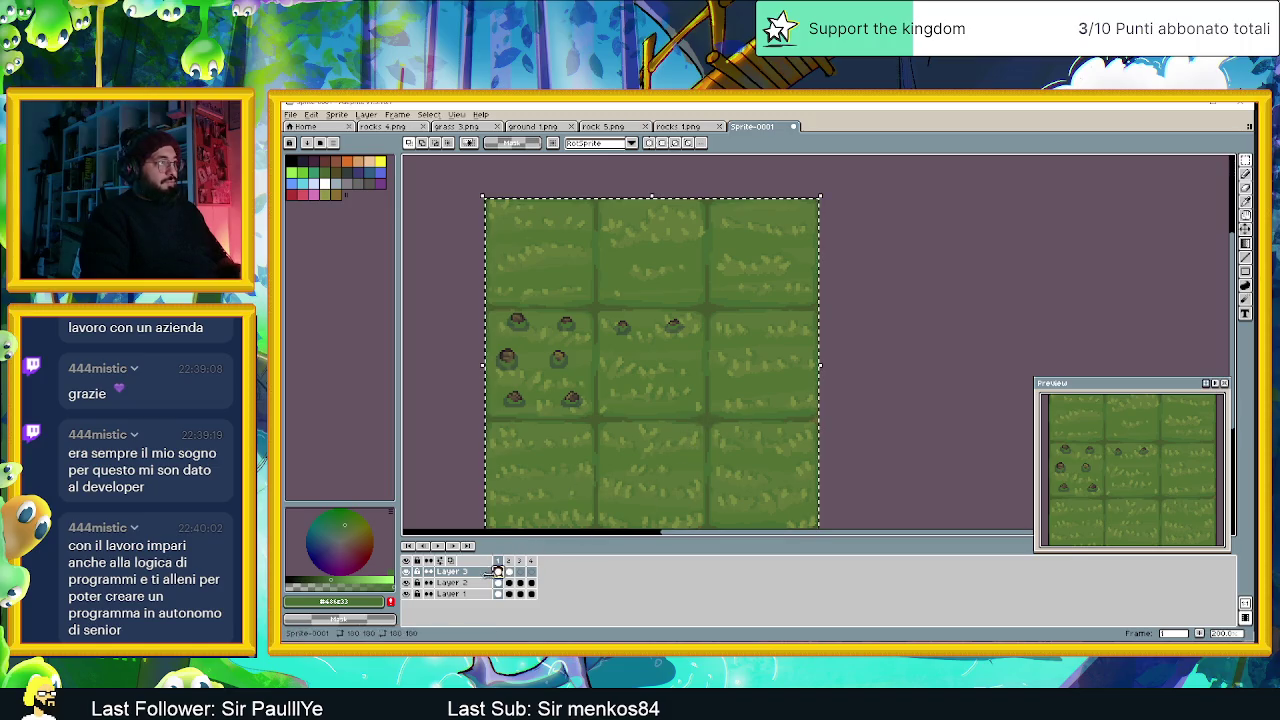
{"action": "key", "text": "Delete"}
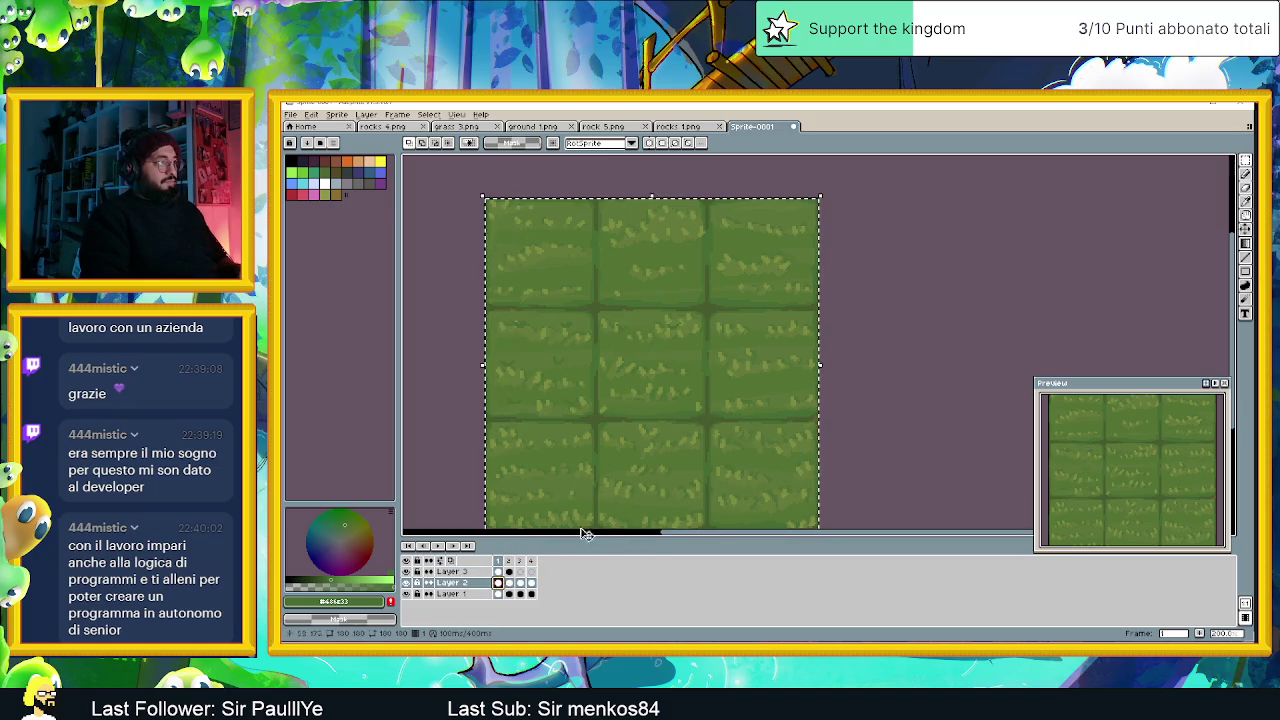
{"action": "key", "text": "ctrl+v"}
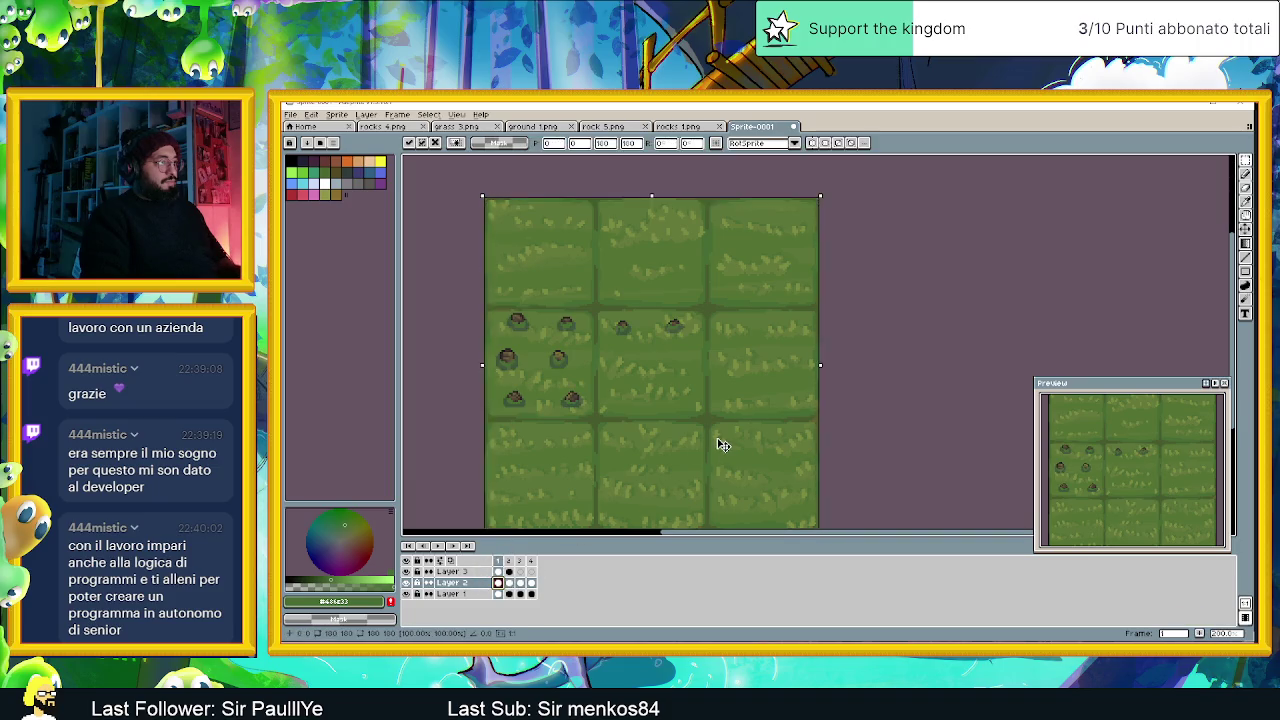
{"action": "left_click", "coordinate": [498, 571]}
{"action": "key", "text": "ctrl+v"}
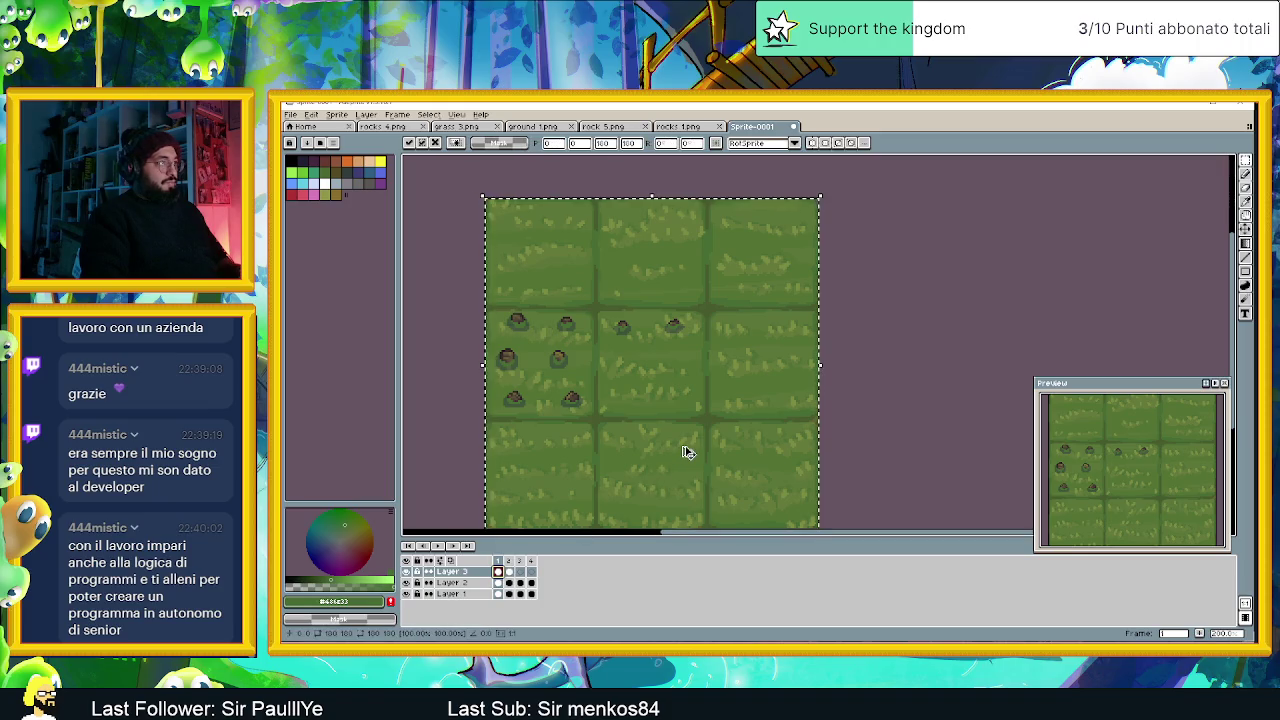
{"action": "left_click", "coordinate": [493, 582]}
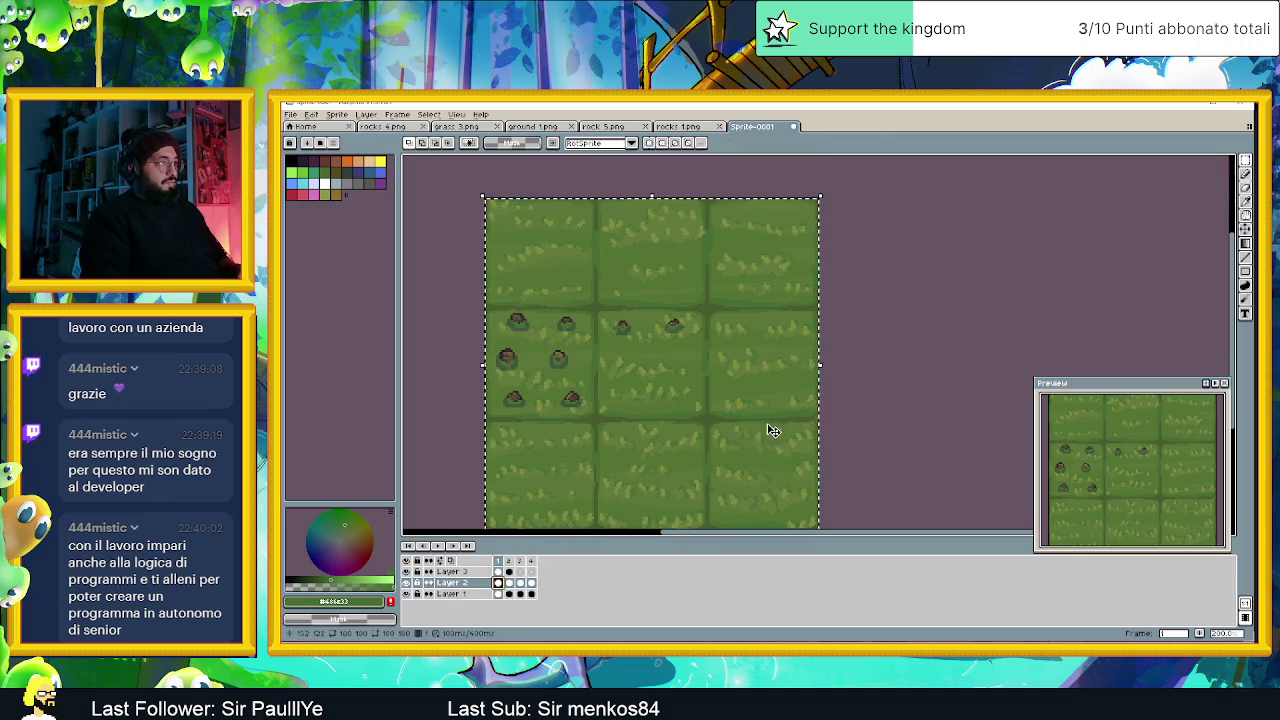
{"action": "key", "text": "ctrl+v"}
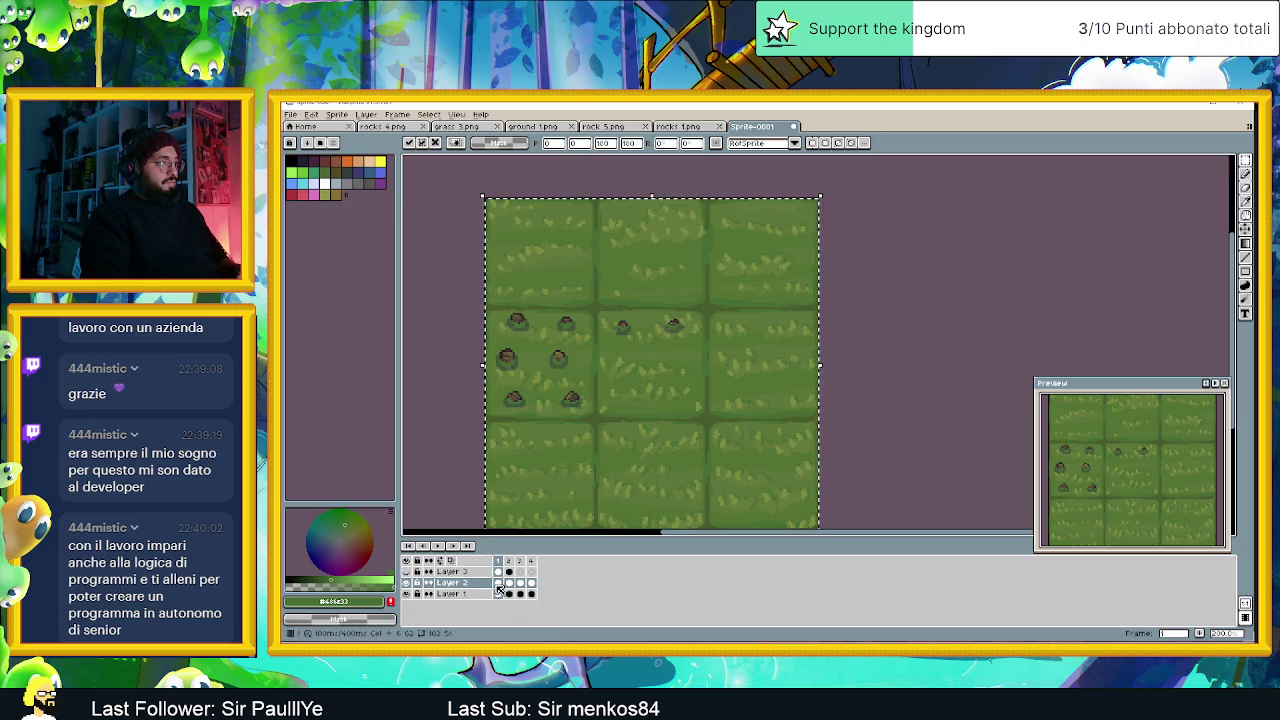
{"action": "left_click", "coordinate": [948, 380]}
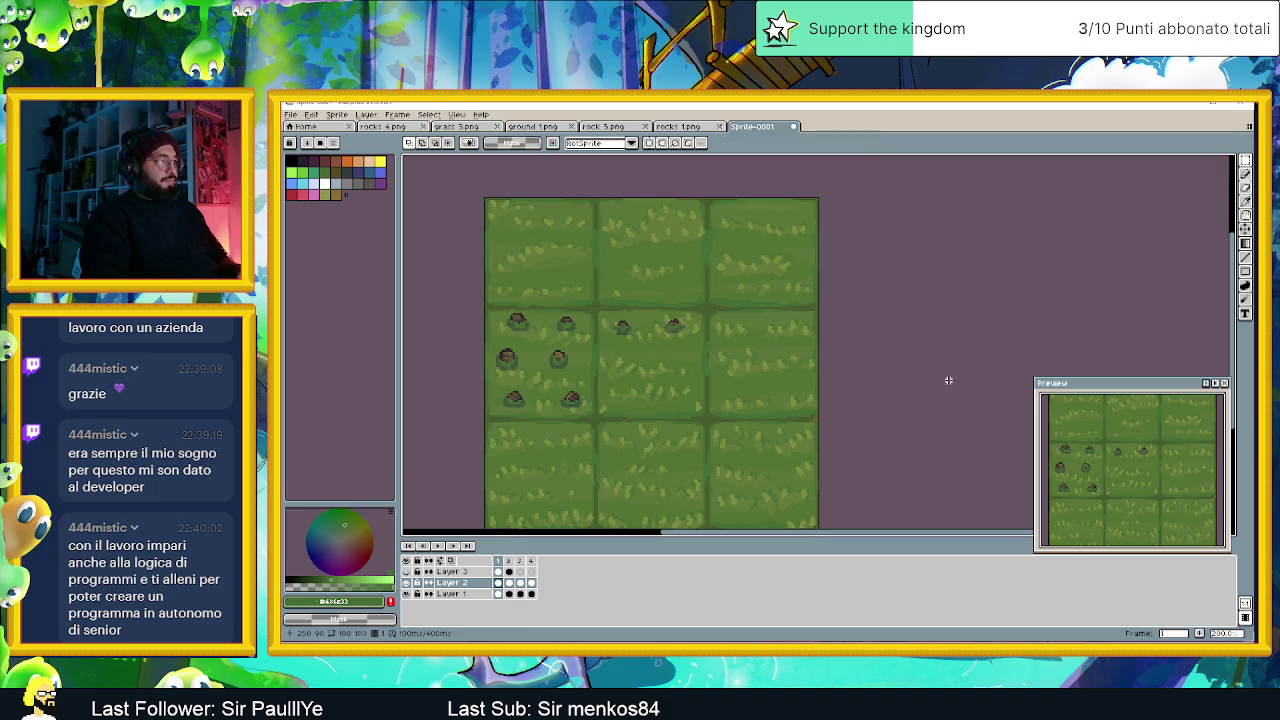
Shift the two top-left stones right and down and move another stone into the top-left tile.
{"action": "scroll", "coordinate": [665, 369], "scroll_direction": "up", "scroll_amount": 1}
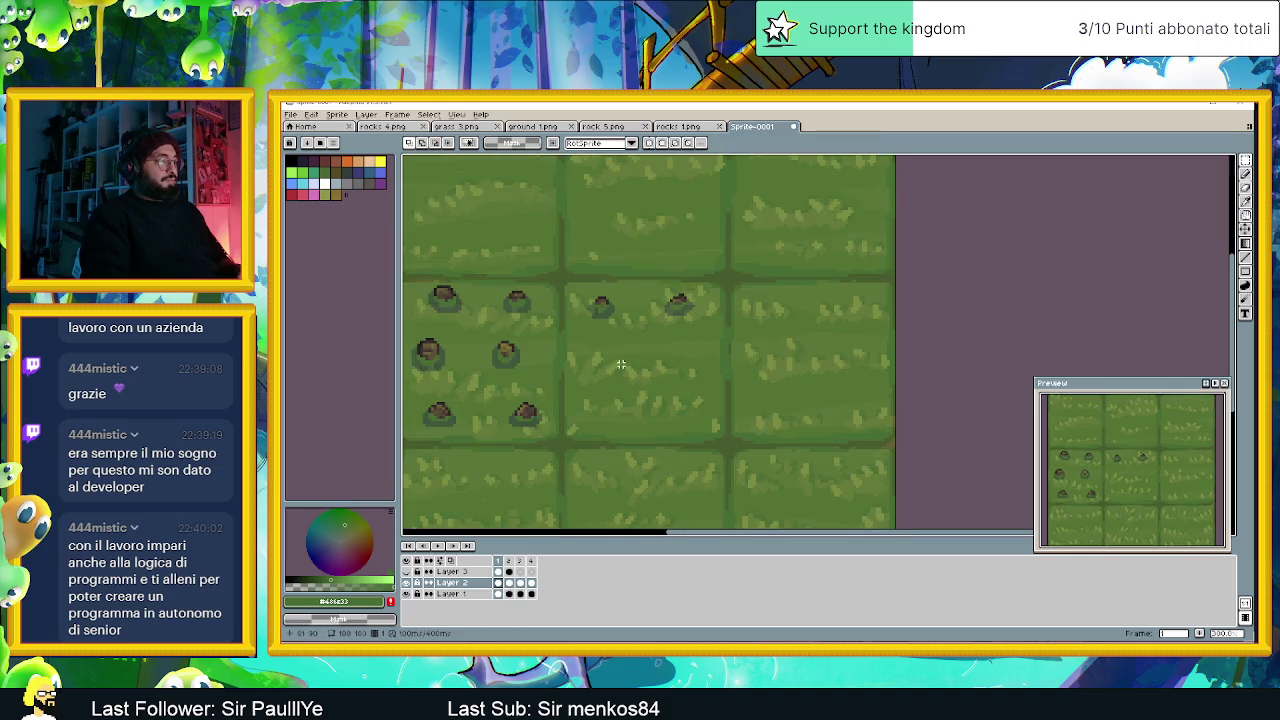
{"action": "left_click_drag", "start_coordinate": [632, 368], "coordinate": [688, 363]}
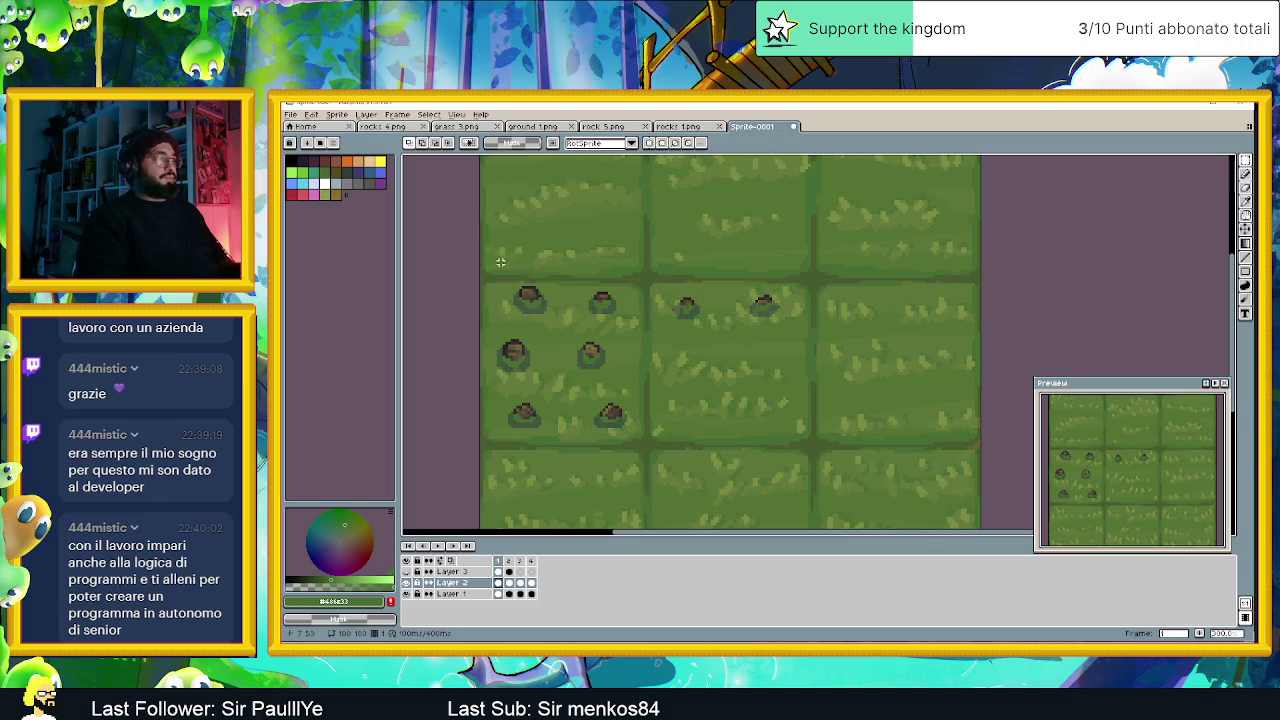
{"action": "mouse_move", "coordinate": [498, 259]}
{"action": "left_mouse_down"}
{"action": "mouse_move", "coordinate": [620, 356]}
{"action": "mouse_move", "coordinate": [631, 270]}
{"action": "mouse_move", "coordinate": [680, 346]}
{"action": "mouse_move", "coordinate": [665, 285]}
{"action": "mouse_move", "coordinate": [624, 243]}
{"action": "left_mouse_up"}
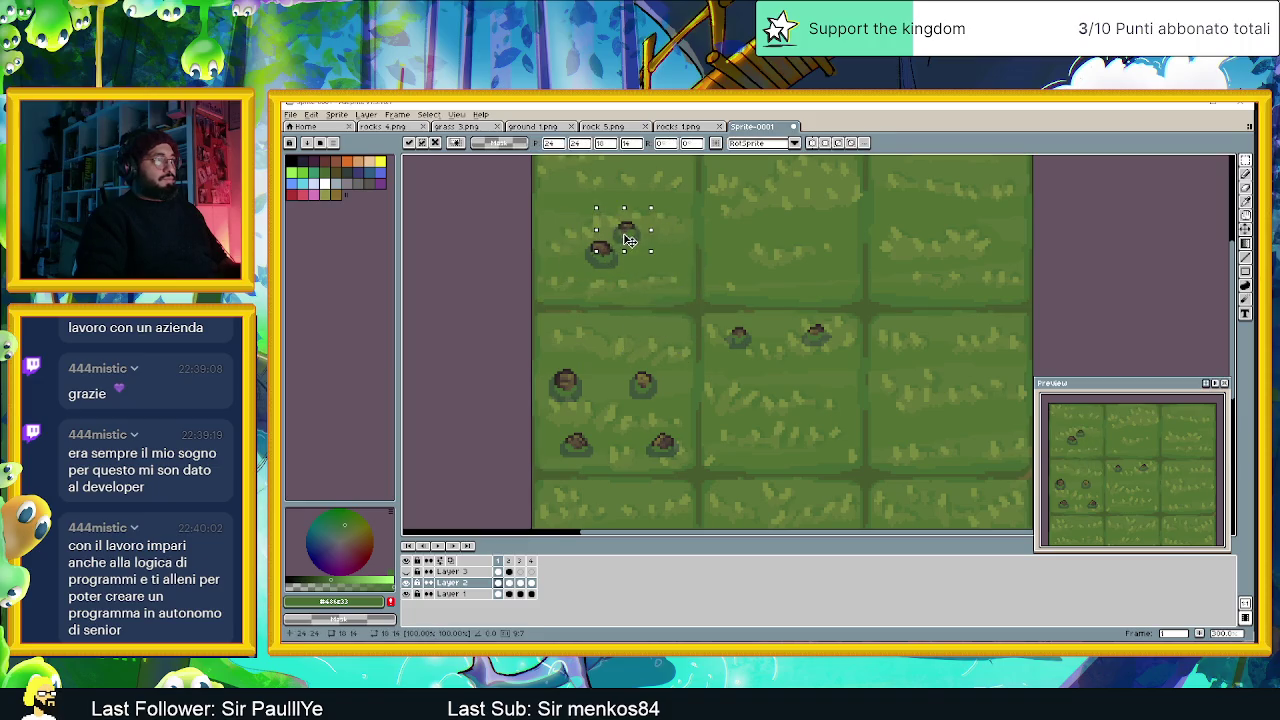
{"action": "left_click", "coordinate": [743, 257]}
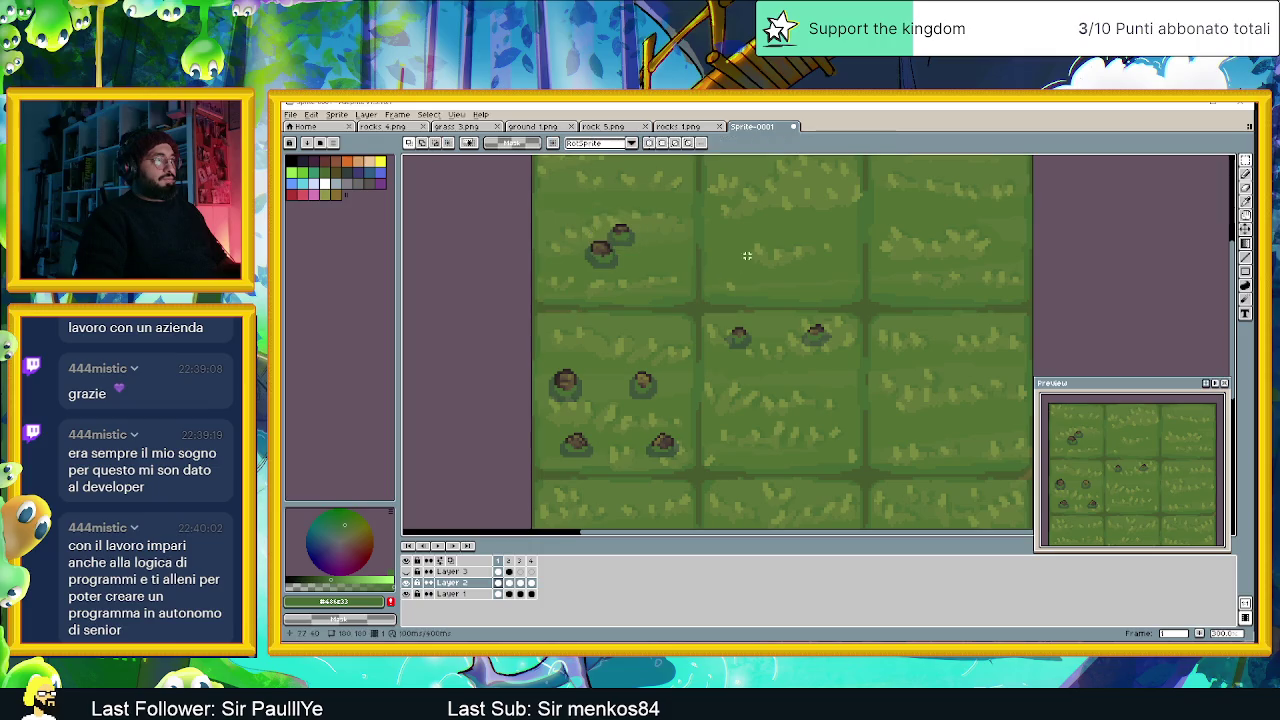
{"action": "scroll", "coordinate": [737, 286], "scroll_direction": "up", "scroll_amount": 2}
{"action": "left_click_drag", "start_coordinate": [507, 234], "coordinate": [615, 316]}
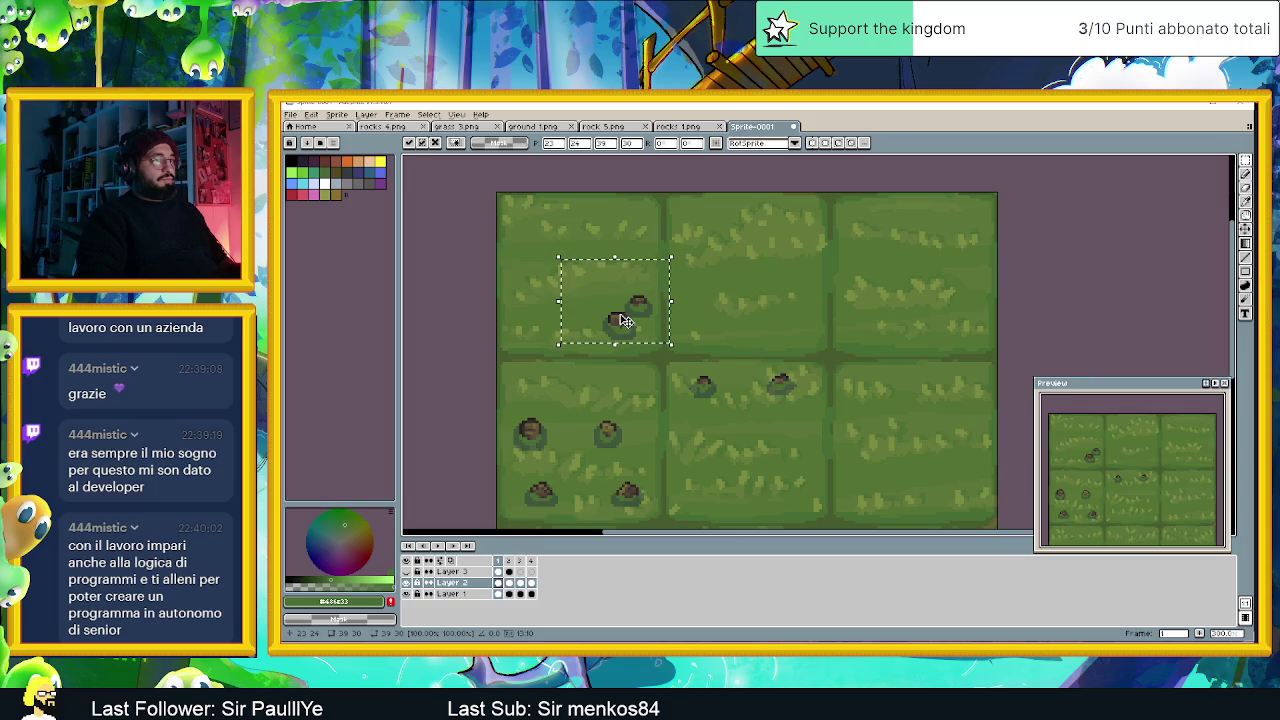
{"action": "mouse_move", "coordinate": [751, 350]}
{"action": "left_mouse_down"}
{"action": "mouse_move", "coordinate": [817, 404]}
{"action": "mouse_move", "coordinate": [546, 240]}
{"action": "left_mouse_up"}
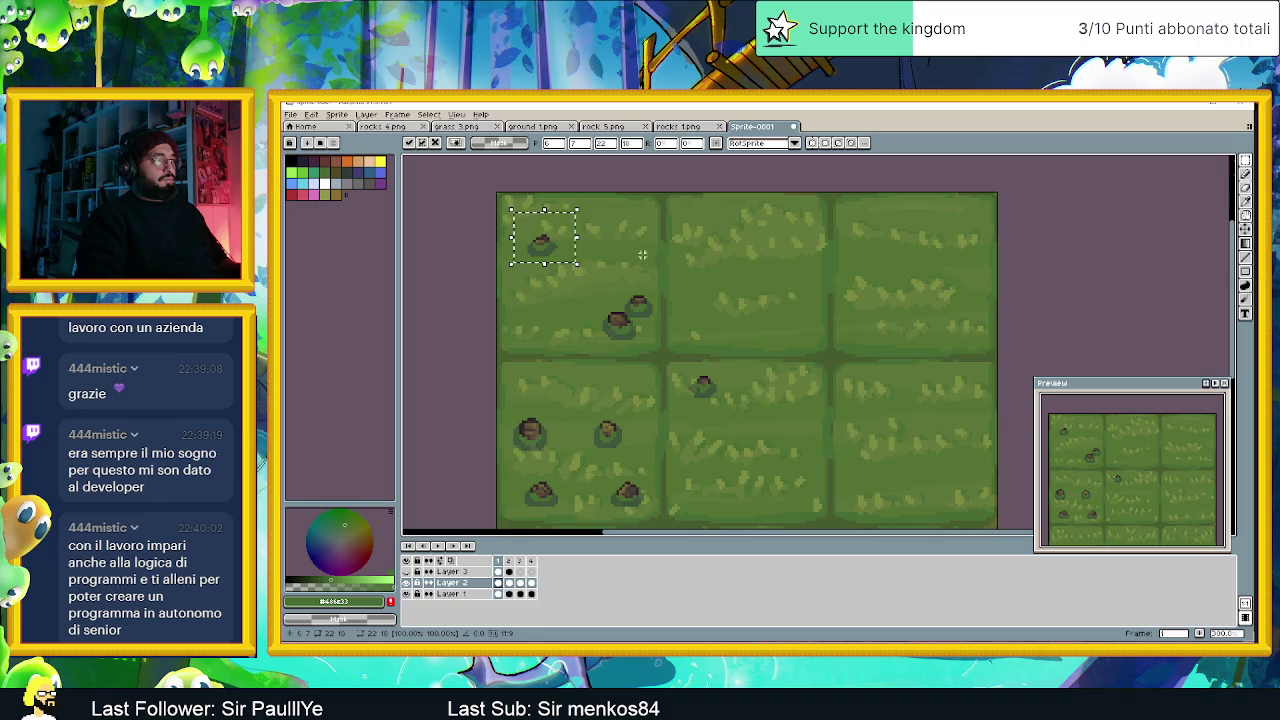
{"action": "left_click", "coordinate": [736, 265]}
Reposition stones into the top-middle tile and move three left stones into the centre tile.
{"action": "left_click_drag", "start_coordinate": [772, 313], "coordinate": [660, 297]}
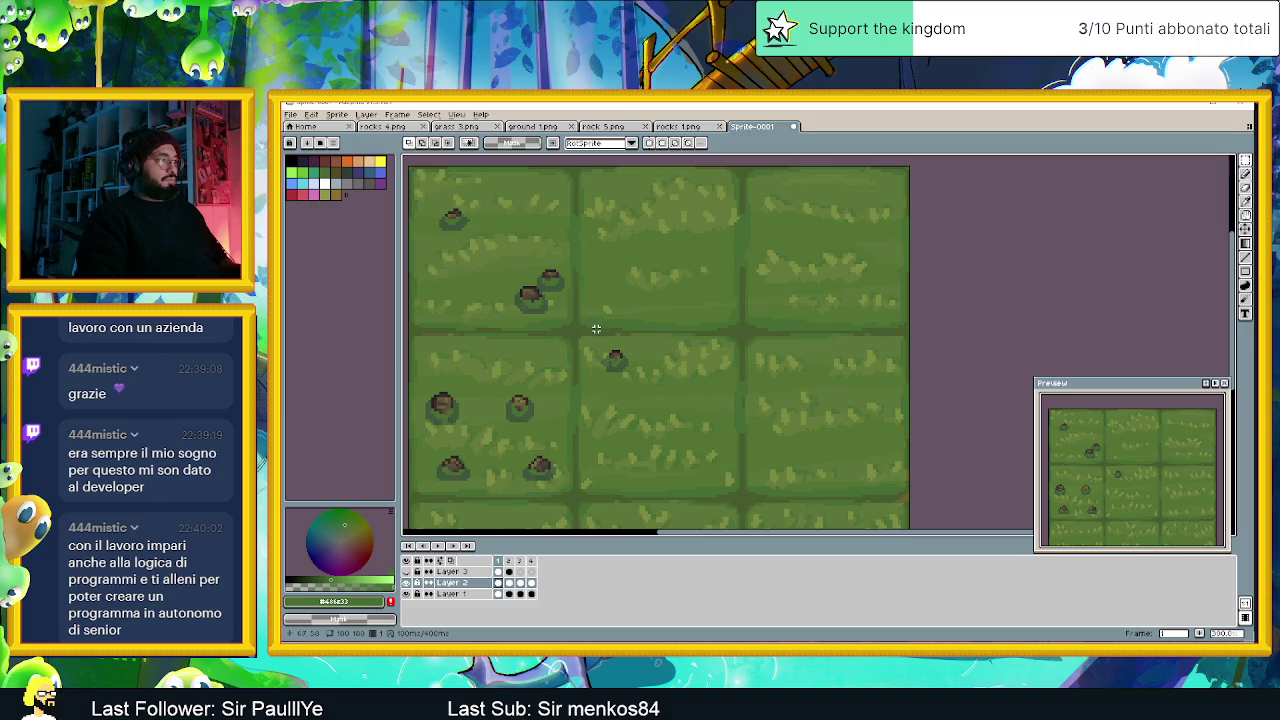
{"action": "left_click_drag", "start_coordinate": [610, 340], "coordinate": [660, 380]}
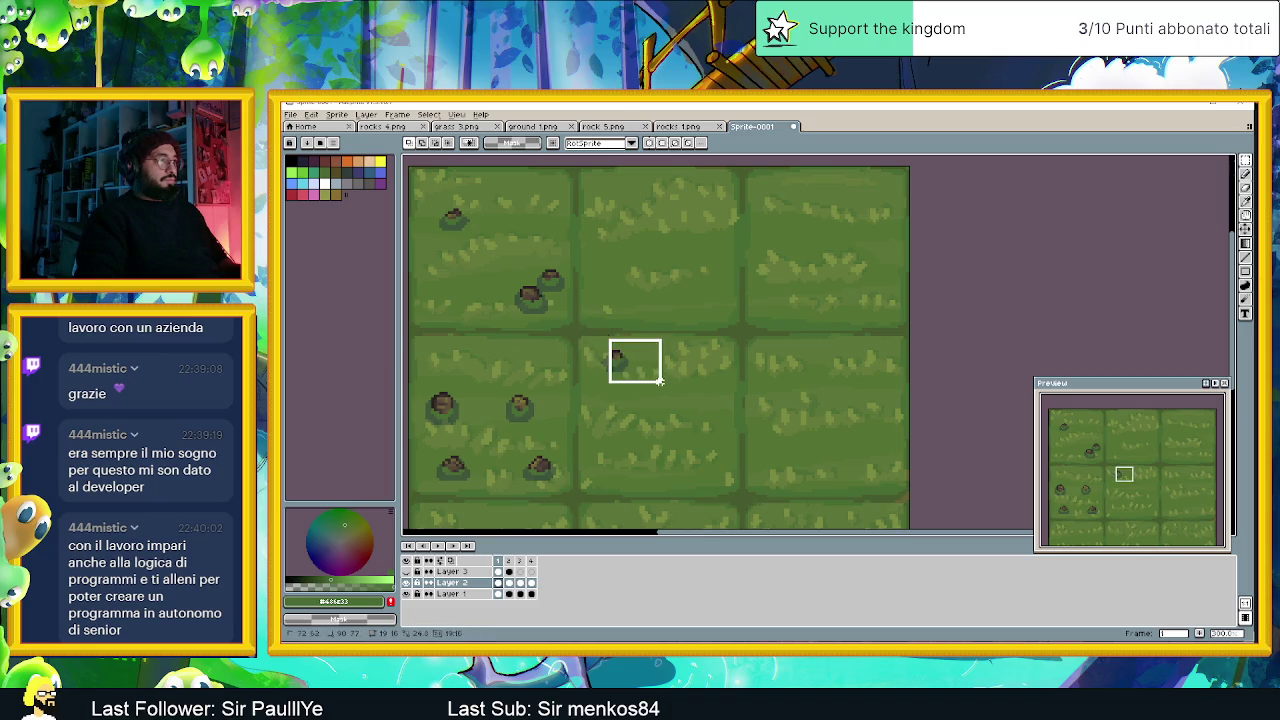
{"action": "mouse_move", "coordinate": [582, 323]}
{"action": "left_mouse_down"}
{"action": "mouse_move", "coordinate": [660, 378]}
{"action": "mouse_move", "coordinate": [720, 263]}
{"action": "left_mouse_up"}
{"action": "mouse_move", "coordinate": [497, 386]}
{"action": "left_mouse_down"}
{"action": "mouse_move", "coordinate": [549, 442]}
{"action": "mouse_move", "coordinate": [608, 204]}
{"action": "left_mouse_up"}
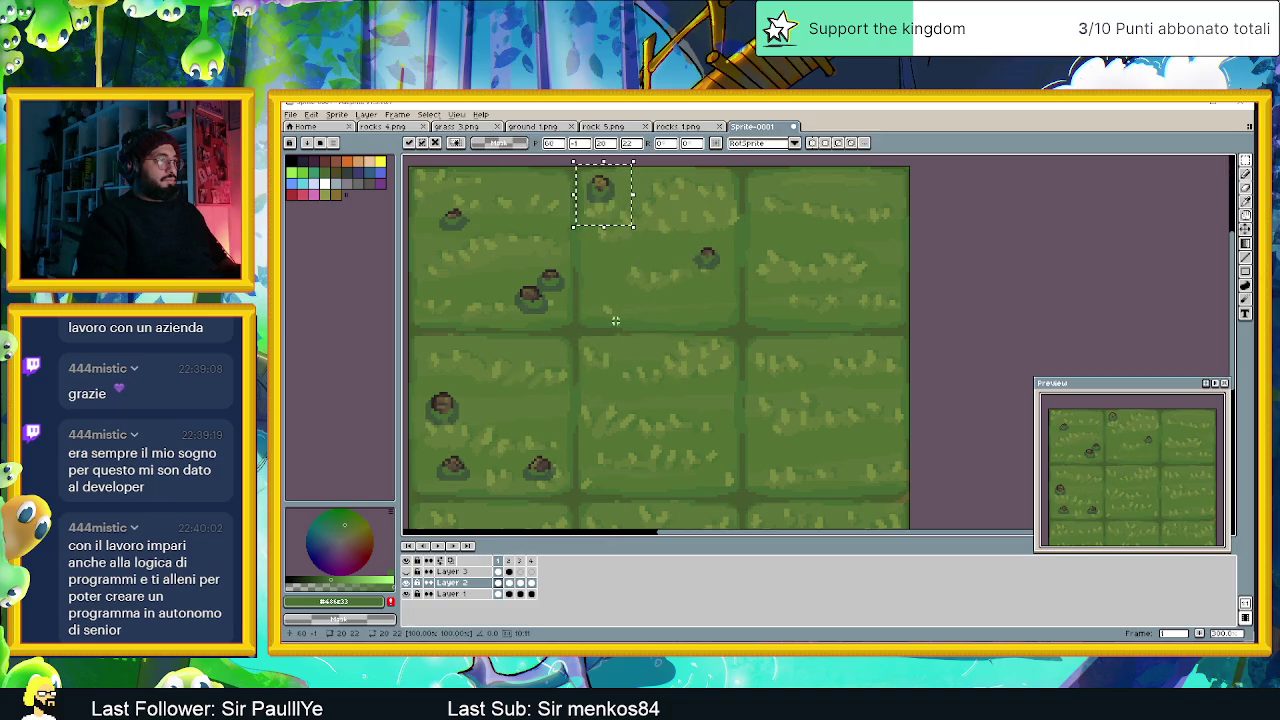
{"action": "scroll", "coordinate": [621, 403], "scroll_direction": "down", "scroll_amount": 1}
{"action": "mouse_move", "coordinate": [480, 377]}
{"action": "left_mouse_down"}
{"action": "mouse_move", "coordinate": [604, 466]}
{"action": "mouse_move", "coordinate": [668, 433]}
{"action": "left_mouse_up"}
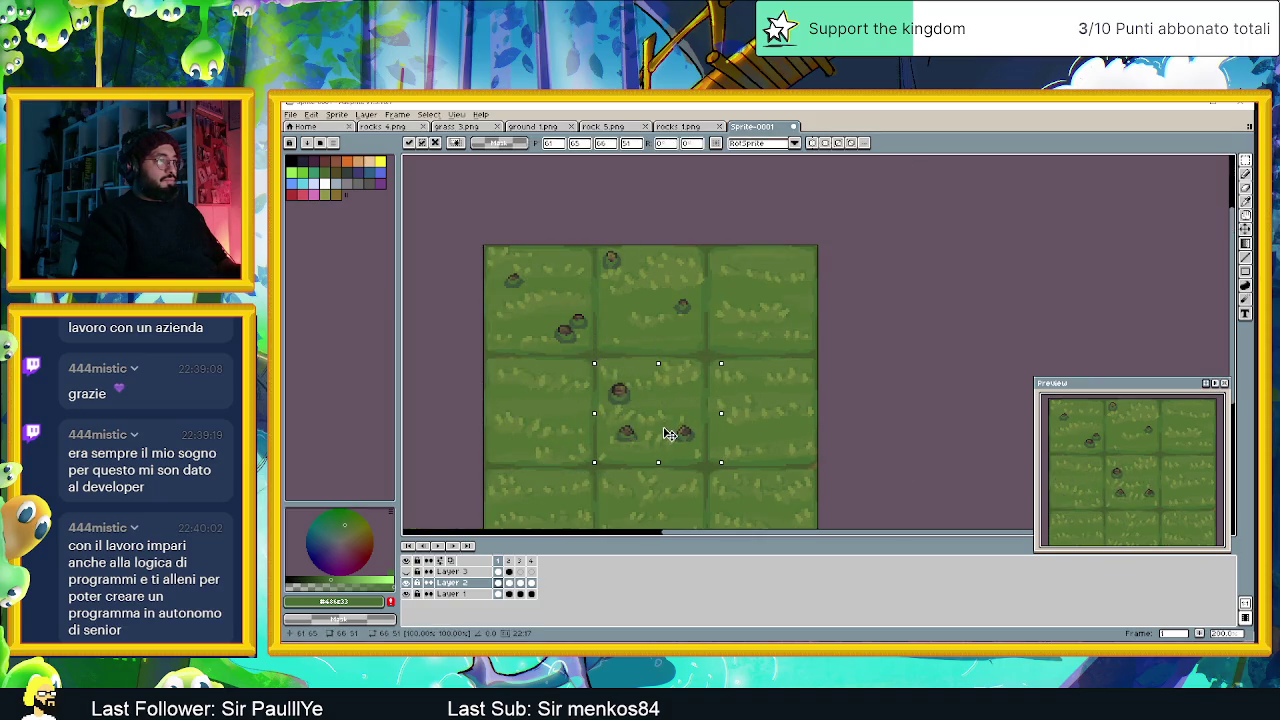
{"action": "left_click", "coordinate": [797, 357]}
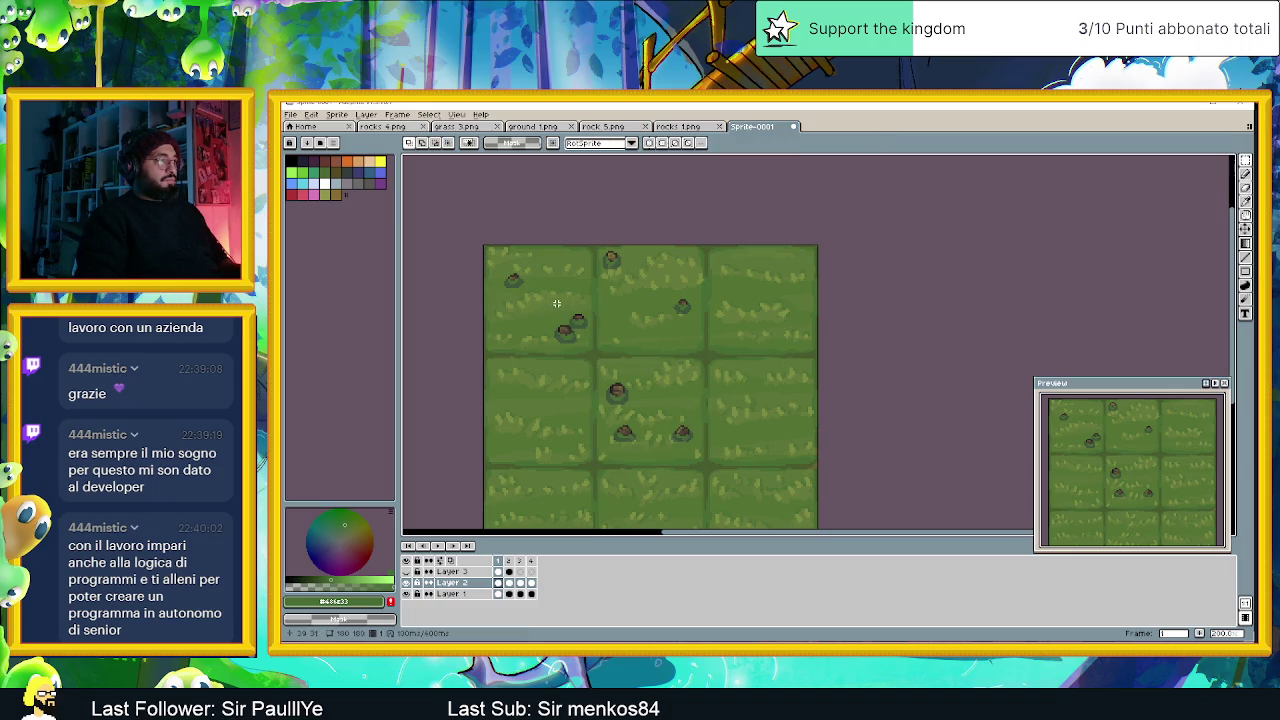
Copy the two top-left rocks into the middle-left tile and nudge a single rock slightly.
{"action": "left_click_drag", "start_coordinate": [539, 299], "coordinate": [612, 349]}
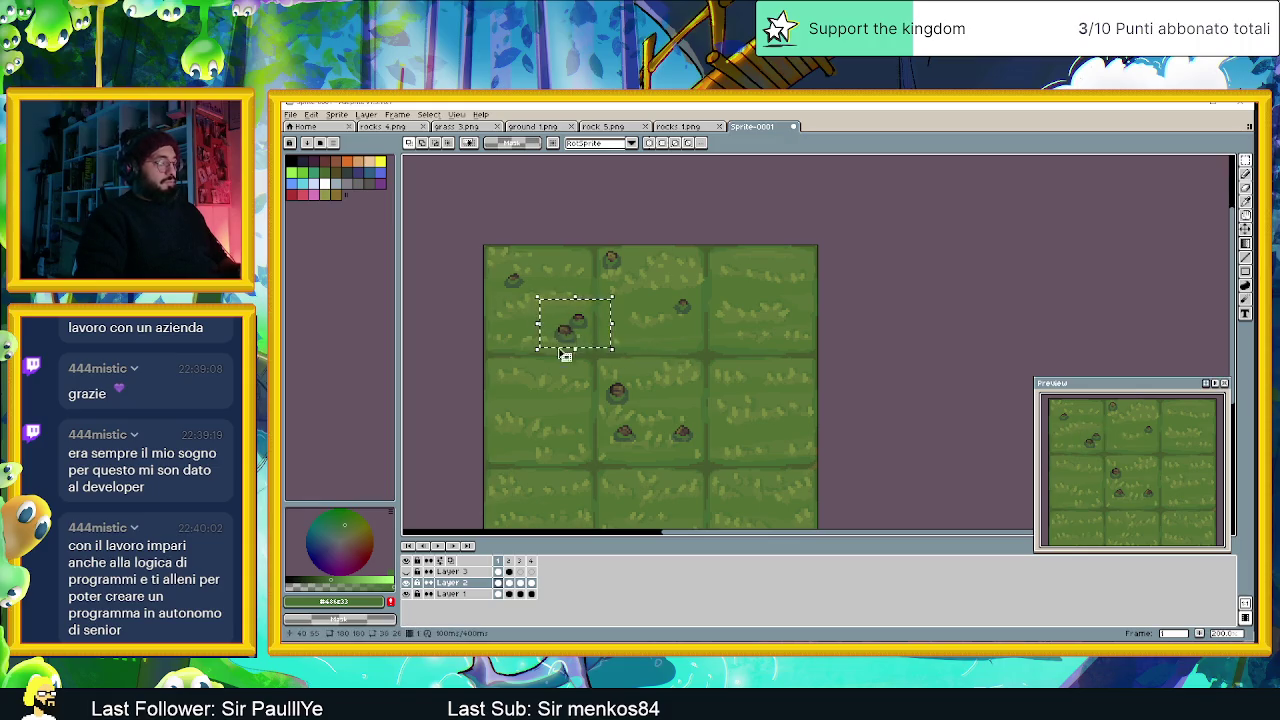
{"action": "left_click_drag", "start_coordinate": [580, 330], "coordinate": [530, 400]}
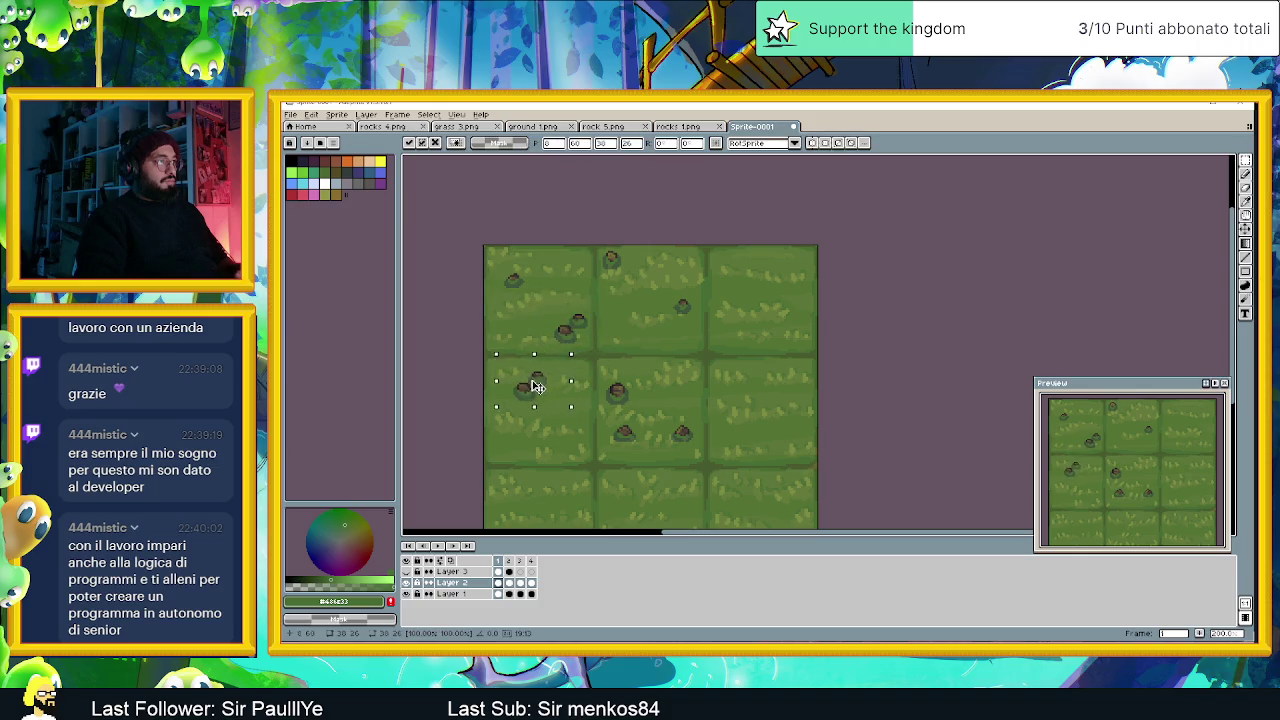
{"action": "left_click_drag", "start_coordinate": [530, 400], "coordinate": [522, 383]}
{"action": "left_click", "coordinate": [631, 374]}
{"action": "mouse_move", "coordinate": [491, 255]}
{"action": "left_mouse_down"}
{"action": "mouse_move", "coordinate": [545, 311]}
{"action": "mouse_move", "coordinate": [501, 276]}
{"action": "mouse_move", "coordinate": [566, 440]}
{"action": "mouse_move", "coordinate": [535, 459]}
{"action": "mouse_move", "coordinate": [559, 457]}
{"action": "left_mouse_up"}
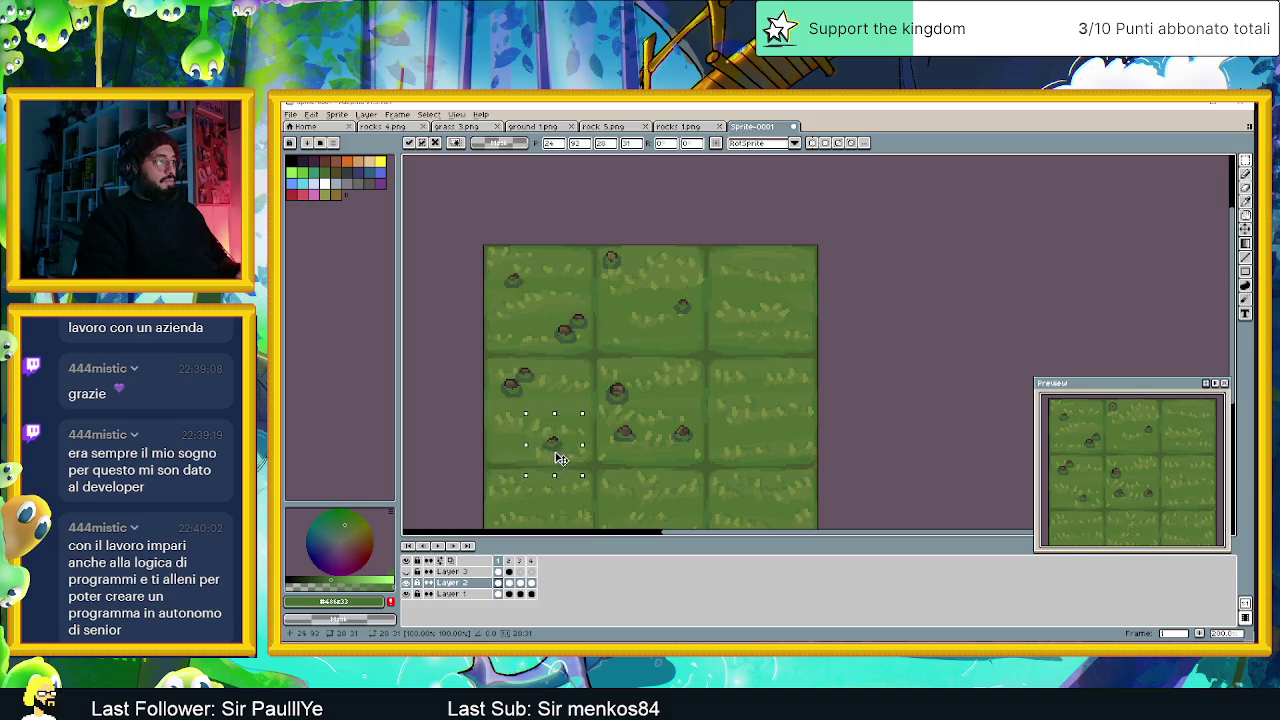
{"action": "left_click", "coordinate": [623, 428]}
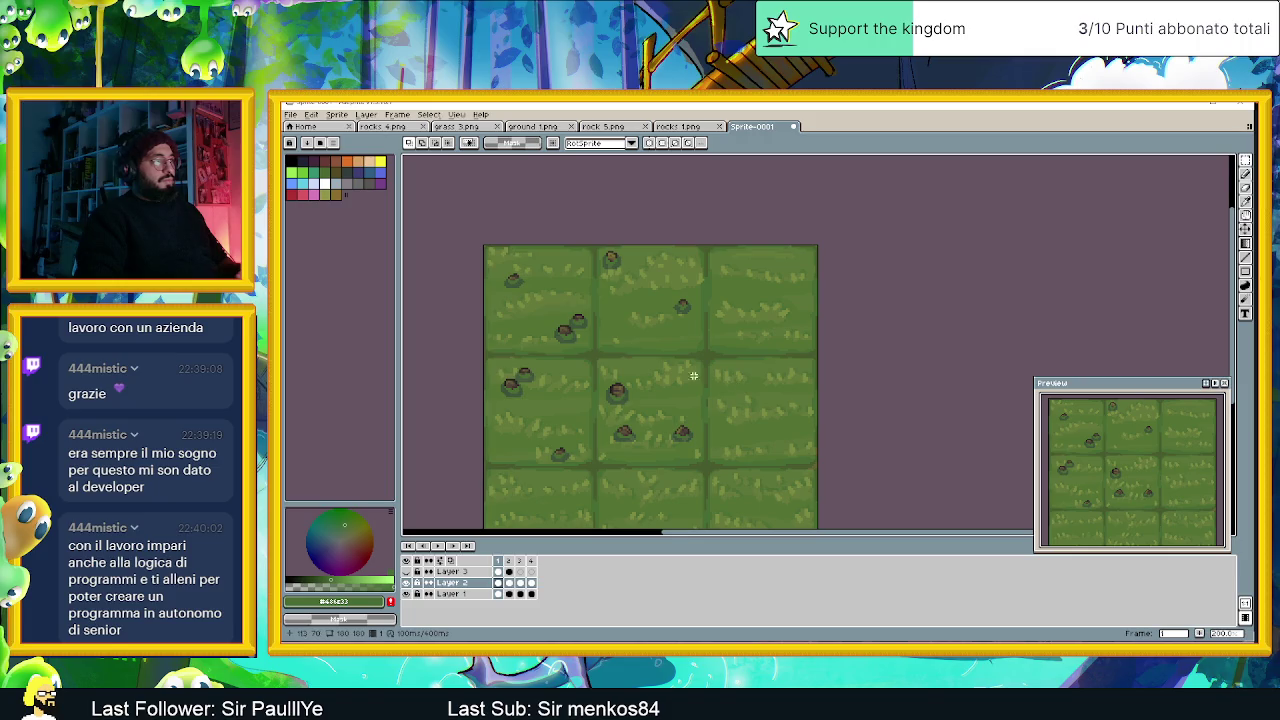
Lasso-select the upper rock, move it right into the next tile, and deselect.
{"action": "scroll", "coordinate": [704, 377], "scroll_direction": "down", "scroll_amount": 1}
{"action": "scroll", "coordinate": [740, 391], "scroll_direction": "down", "scroll_amount": 1}
{"action": "scroll", "coordinate": [777, 400], "scroll_direction": "up", "scroll_amount": 1}
{"action": "left_click_drag", "start_coordinate": [723, 397], "coordinate": [633, 398]}
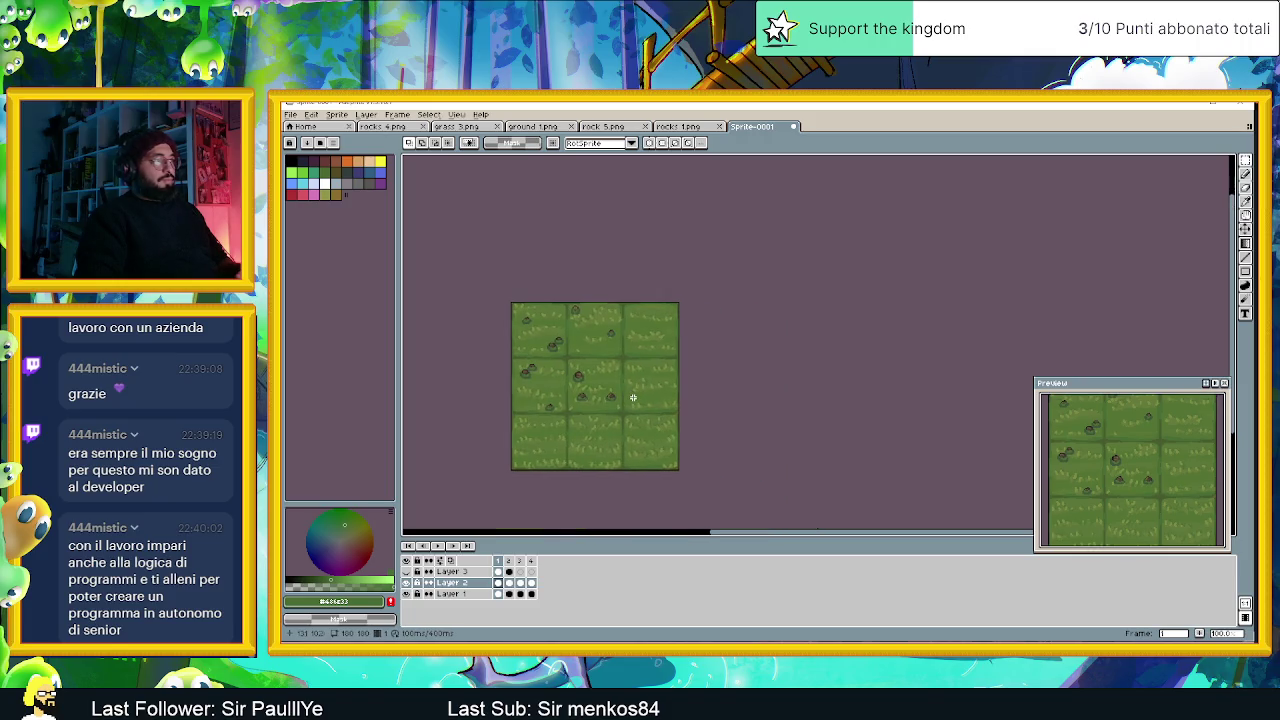
{"action": "scroll", "coordinate": [633, 398], "scroll_direction": "up", "scroll_amount": 1}
{"action": "scroll", "coordinate": [633, 398], "scroll_direction": "up", "scroll_amount": 1}
{"action": "mouse_move", "coordinate": [470, 331]}
{"action": "left_mouse_down"}
{"action": "mouse_move", "coordinate": [655, 331]}
{"action": "mouse_move", "coordinate": [681, 344]}
{"action": "left_mouse_up"}
{"action": "scroll", "coordinate": [655, 331], "scroll_direction": "up", "scroll_amount": 1}
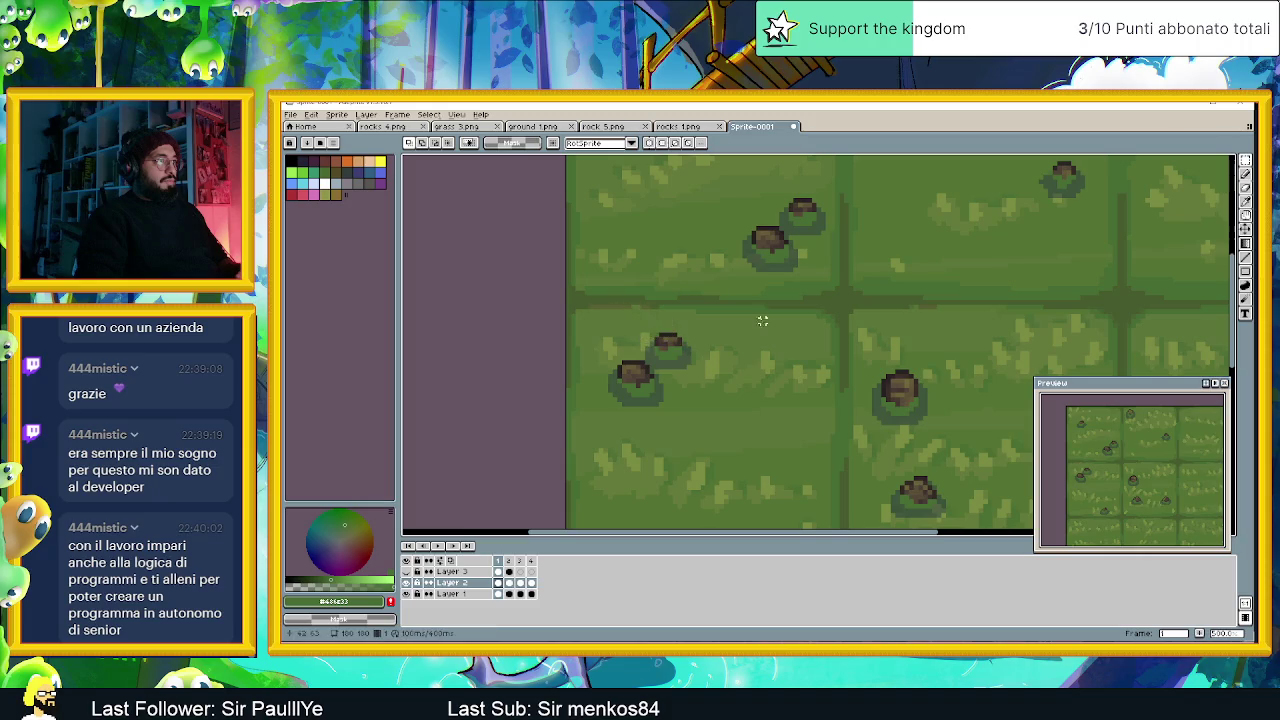
{"action": "left_click", "coordinate": [1245, 160]}
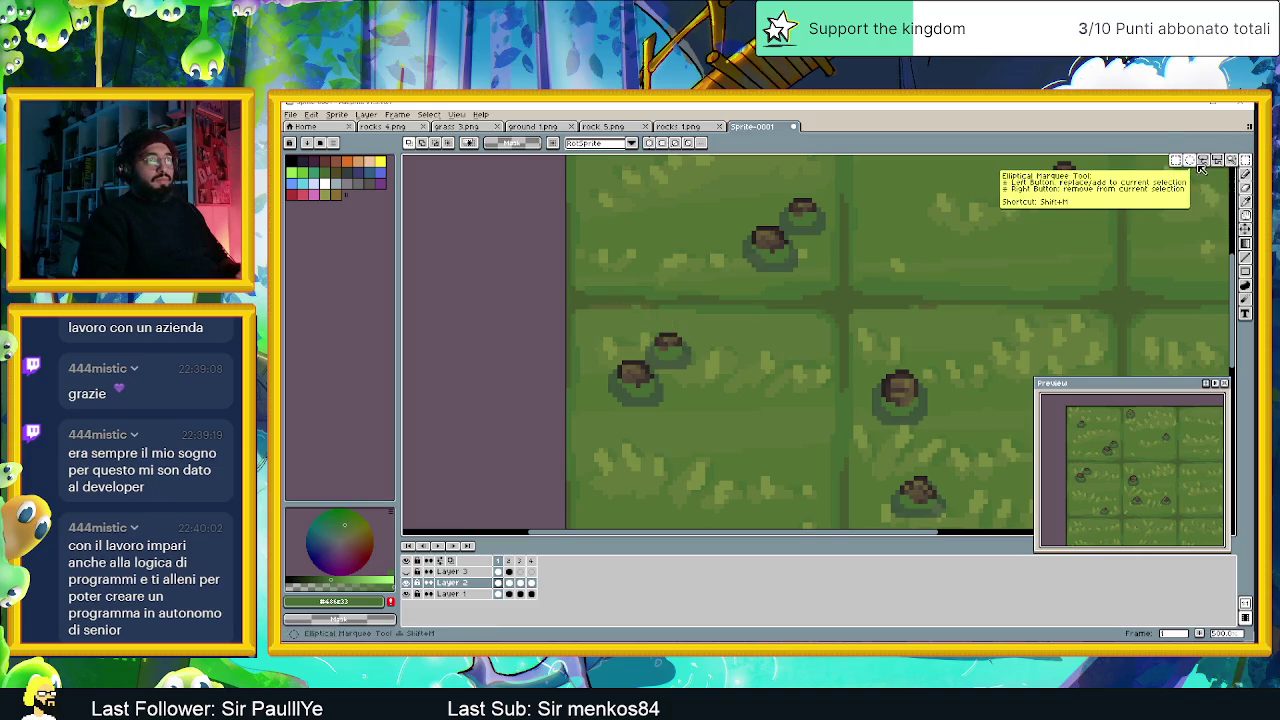
{"action": "left_click", "coordinate": [1204, 160]}
{"action": "scroll", "coordinate": [679, 343], "scroll_direction": "up", "scroll_amount": 2}
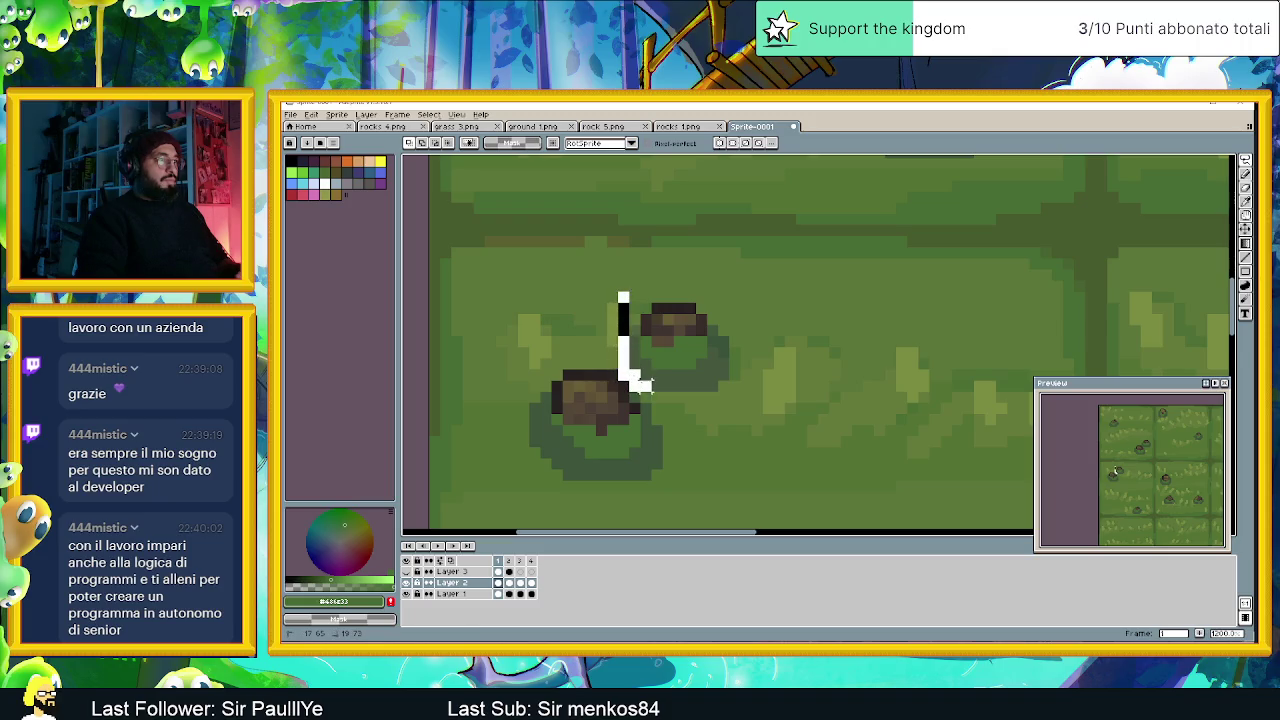
{"action": "left_click_drag", "start_coordinate": [645, 385], "coordinate": [622, 292]}
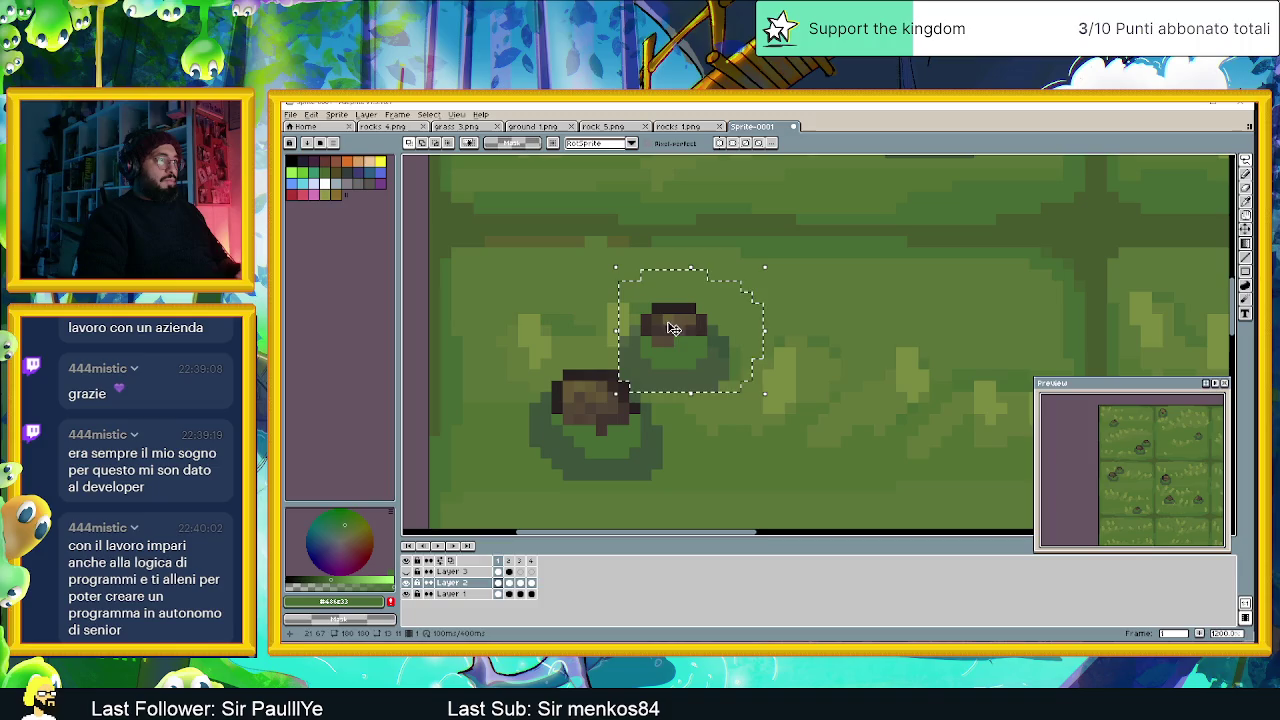
{"action": "left_click_drag", "start_coordinate": [672, 328], "coordinate": [893, 326]}
{"action": "scroll", "coordinate": [902, 408], "scroll_direction": "down", "scroll_amount": 3}
{"action": "scroll", "coordinate": [902, 408], "scroll_direction": "down", "scroll_amount": 1}
{"action": "mouse_move", "coordinate": [902, 408]}
{"action": "left_mouse_down"}
{"action": "mouse_move", "coordinate": [841, 321]}
{"action": "mouse_move", "coordinate": [886, 318]}
{"action": "left_mouse_up"}
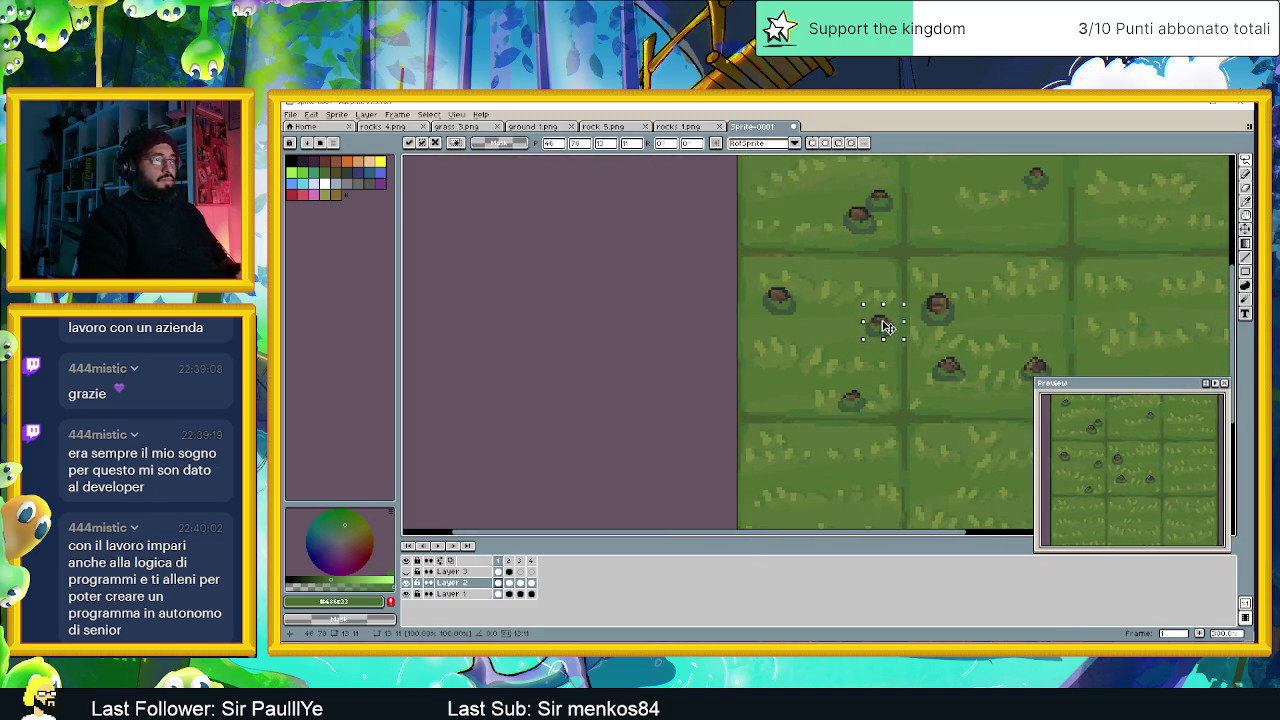
{"action": "key", "text": "ctrl+d"}
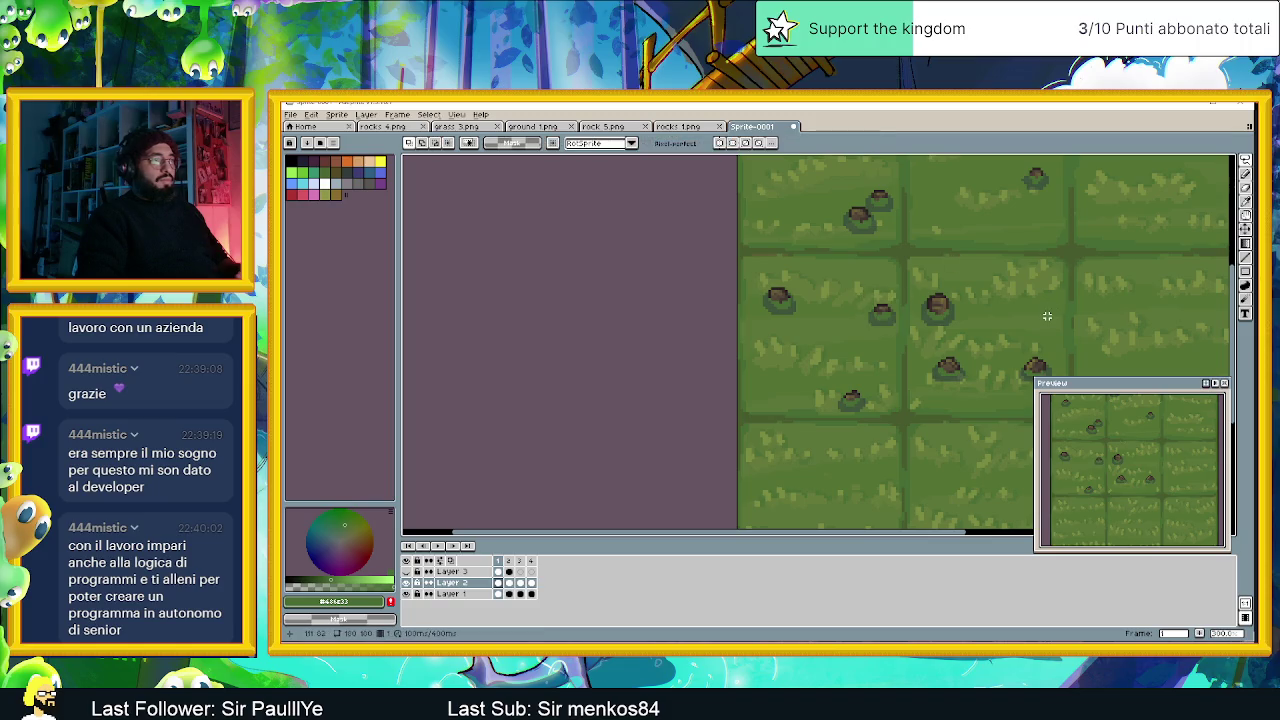
Copy a rock from the middle tile into the middle-right tile and reposition the small rock.
{"action": "scroll", "coordinate": [1006, 309], "scroll_direction": "down", "scroll_amount": 3}
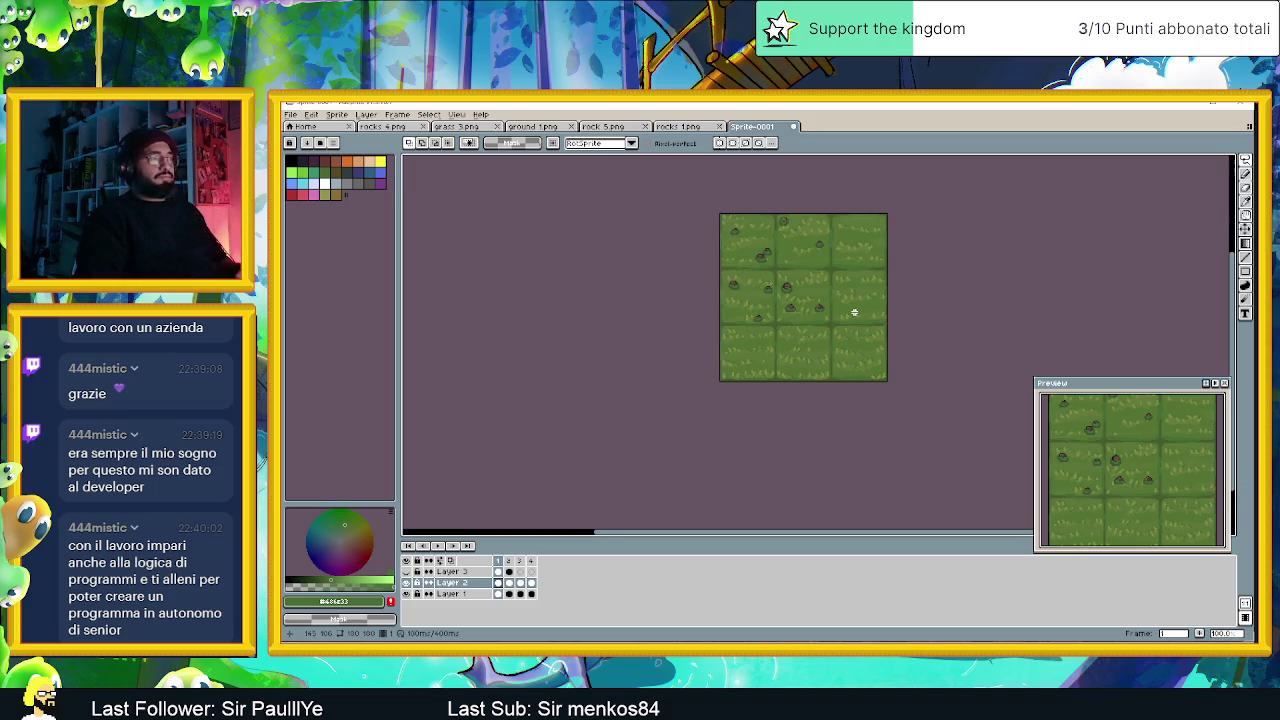
{"action": "scroll", "coordinate": [862, 350], "scroll_direction": "up", "scroll_amount": 1}
{"action": "scroll", "coordinate": [860, 365], "scroll_direction": "up", "scroll_amount": 1}
{"action": "left_click_drag", "start_coordinate": [749, 240], "coordinate": [898, 430]}
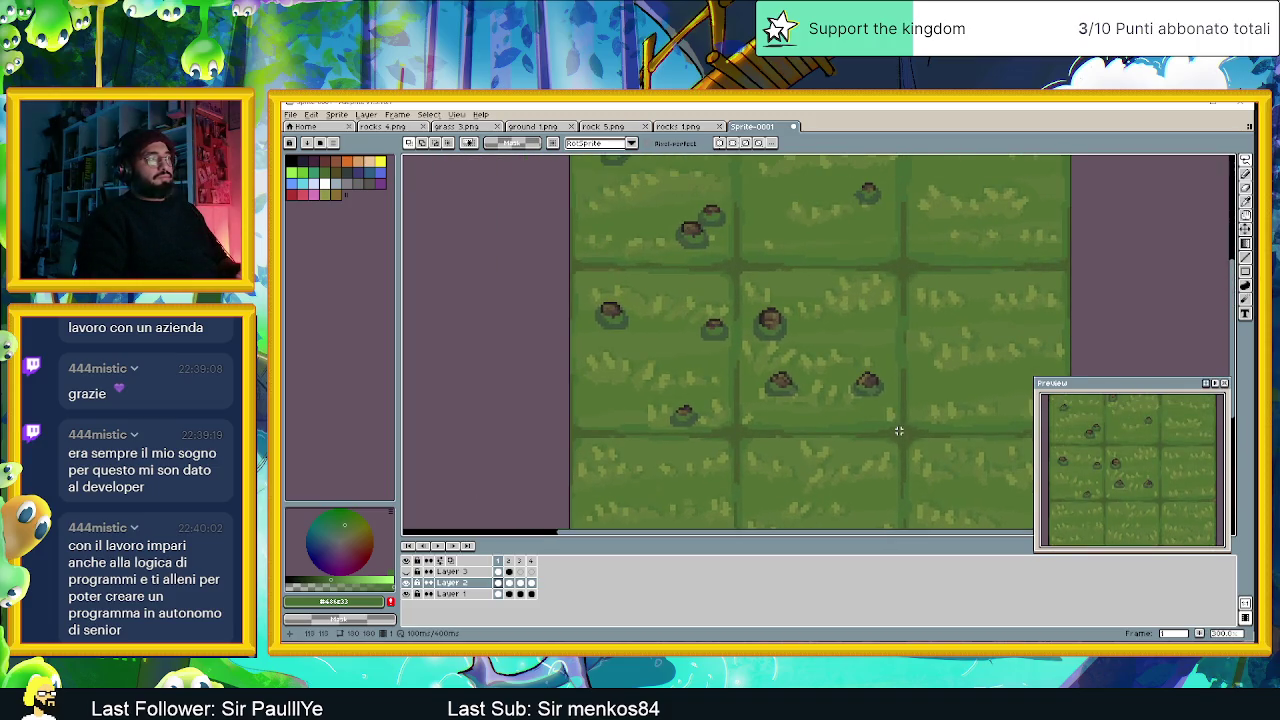
{"action": "left_click_drag", "start_coordinate": [690, 307], "coordinate": [748, 372]}
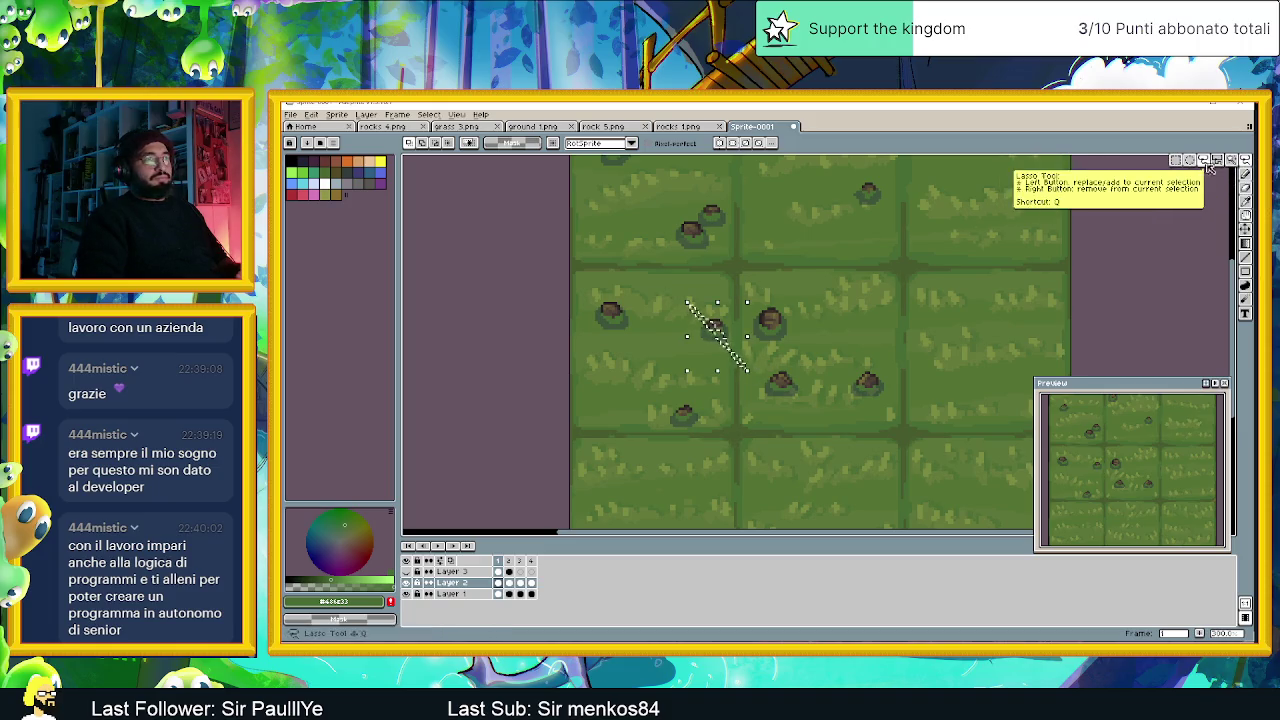
{"action": "key", "text": "ctrl+d"}
{"action": "mouse_move", "coordinate": [641, 290]}
{"action": "left_mouse_down"}
{"action": "mouse_move", "coordinate": [750, 372]}
{"action": "mouse_move", "coordinate": [977, 305]}
{"action": "left_mouse_up"}
{"action": "key", "text": "ctrl+d"}
{"action": "left_click_drag", "start_coordinate": [696, 291], "coordinate": [741, 365]}
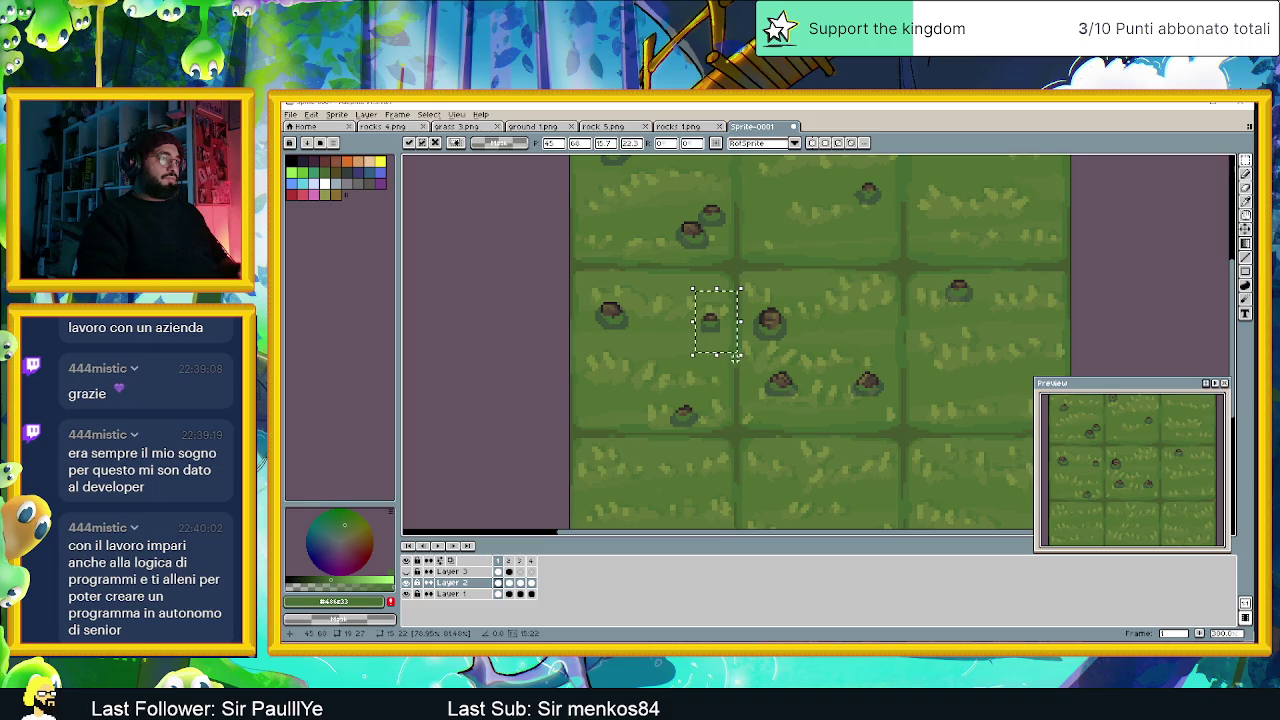
{"action": "key", "text": "ctrl+d"}
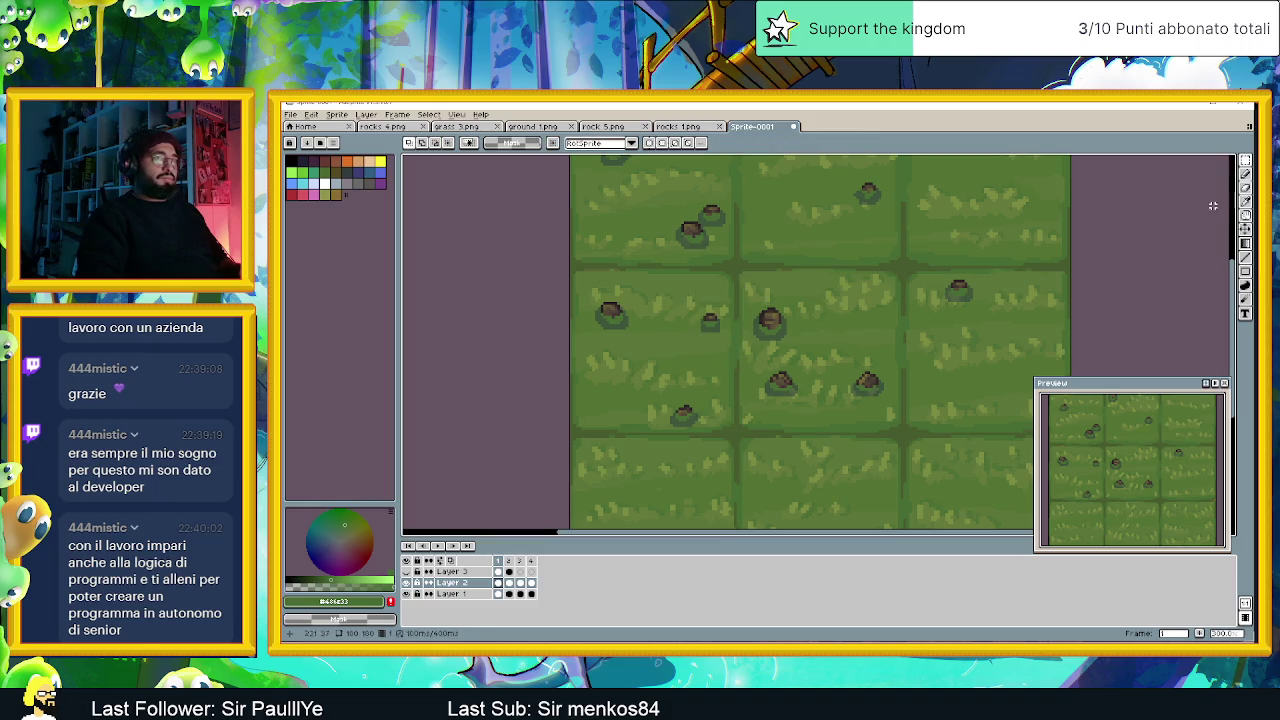
Switch to the Pencil tool and adjust the view of the tile map.
{"action": "left_click", "coordinate": [1245, 174]}
{"action": "scroll", "coordinate": [725, 320], "scroll_direction": "up", "scroll_amount": 1}
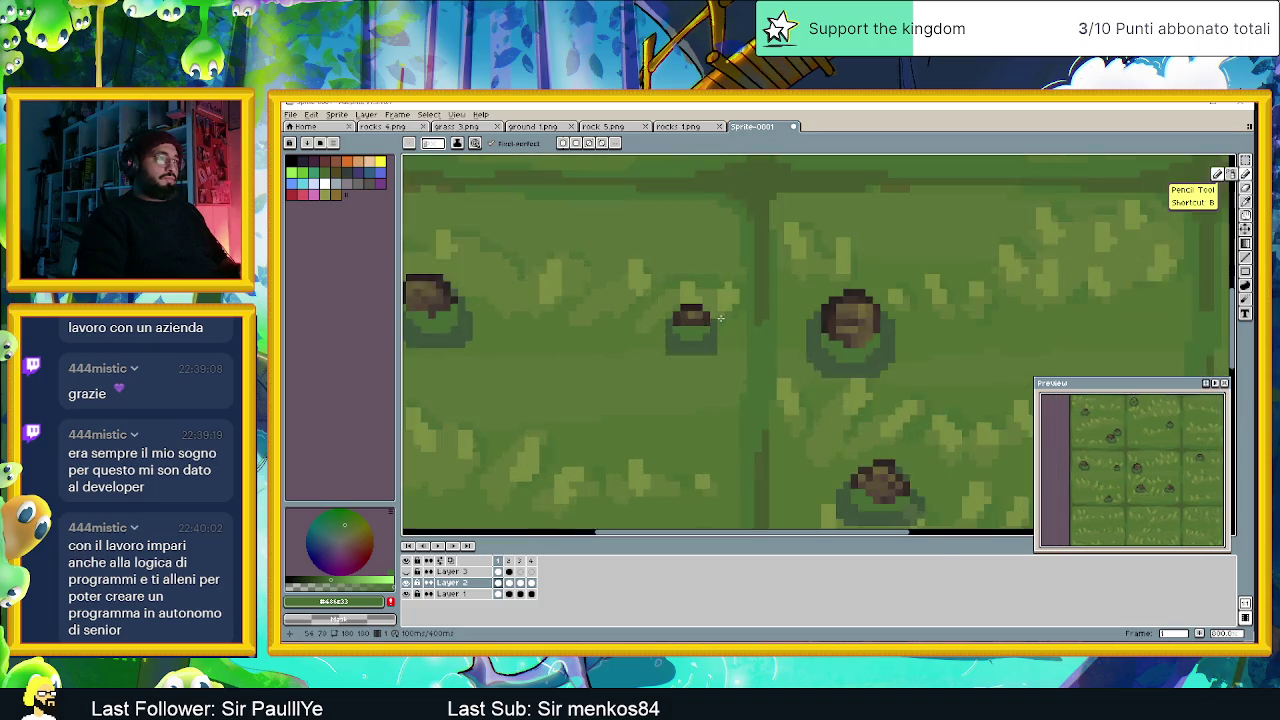
{"action": "scroll", "coordinate": [700, 320], "scroll_direction": "up", "scroll_amount": 2}
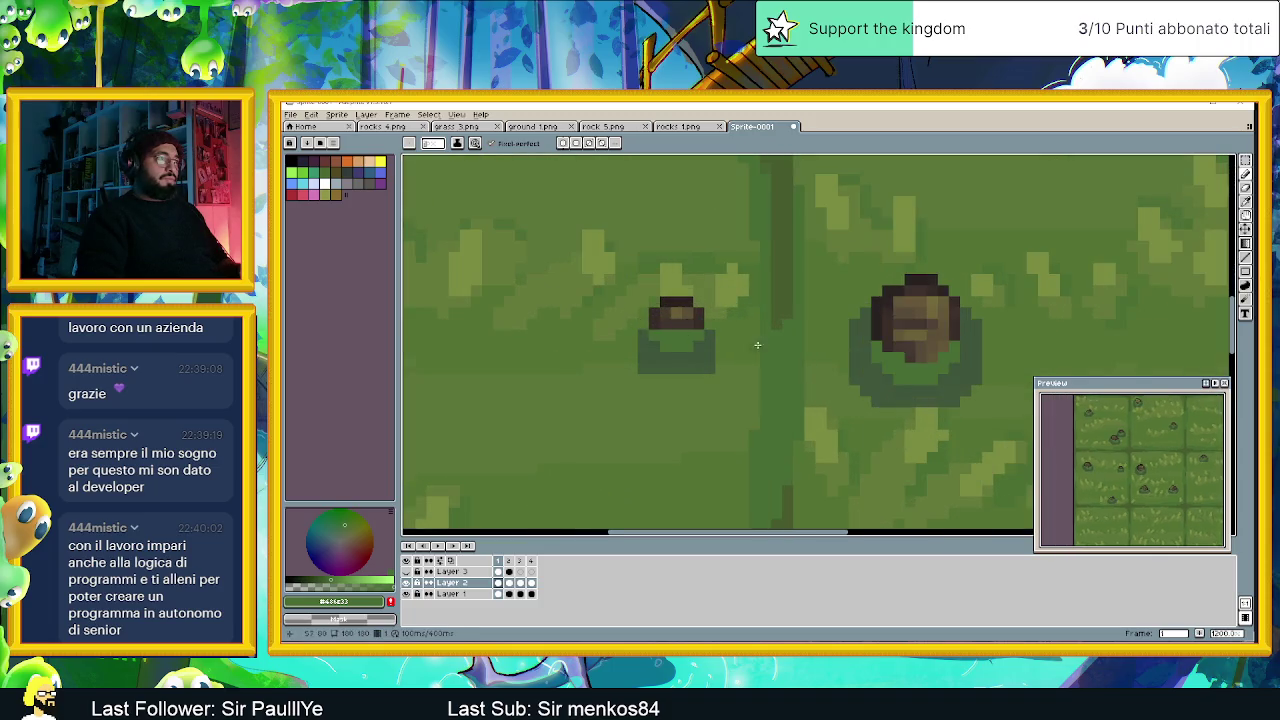
{"action": "scroll", "coordinate": [743, 343], "scroll_direction": "down", "scroll_amount": 3}
{"action": "scroll", "coordinate": [905, 390], "scroll_direction": "down", "scroll_amount": 2}
{"action": "scroll", "coordinate": [911, 390], "scroll_direction": "up", "scroll_amount": 2}
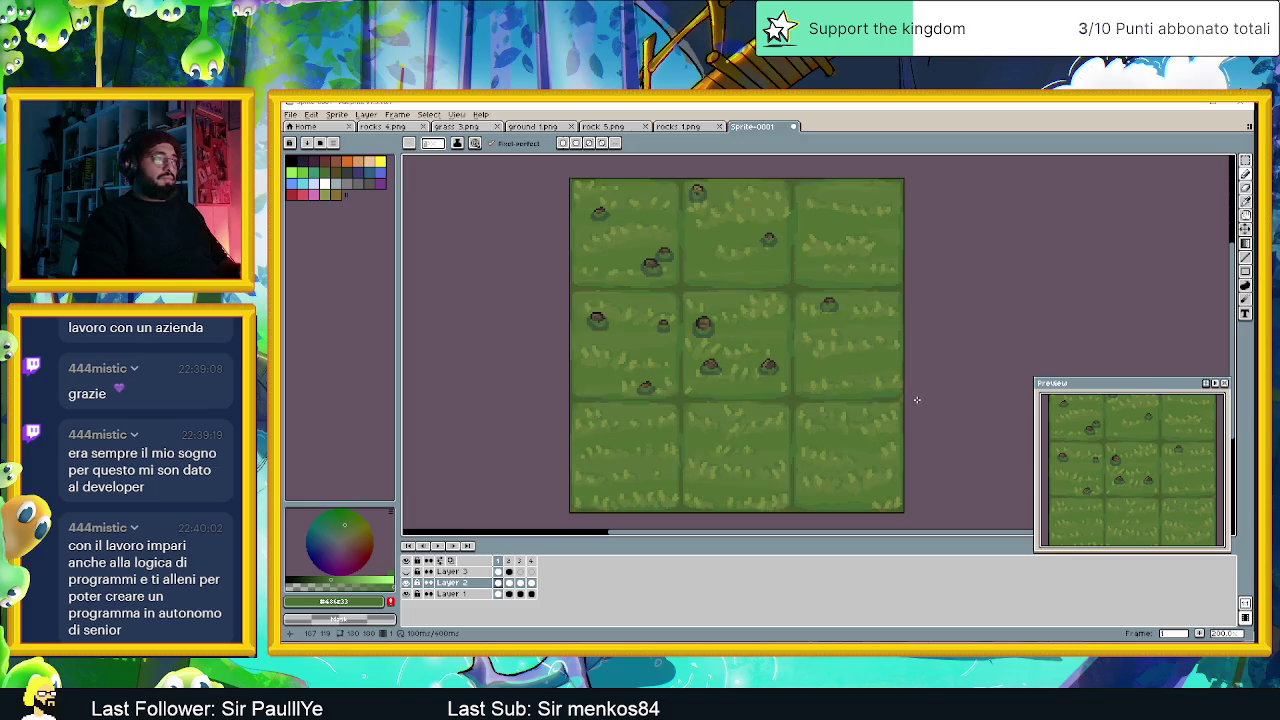
{"action": "scroll", "coordinate": [899, 394], "scroll_direction": "down", "scroll_amount": 1}
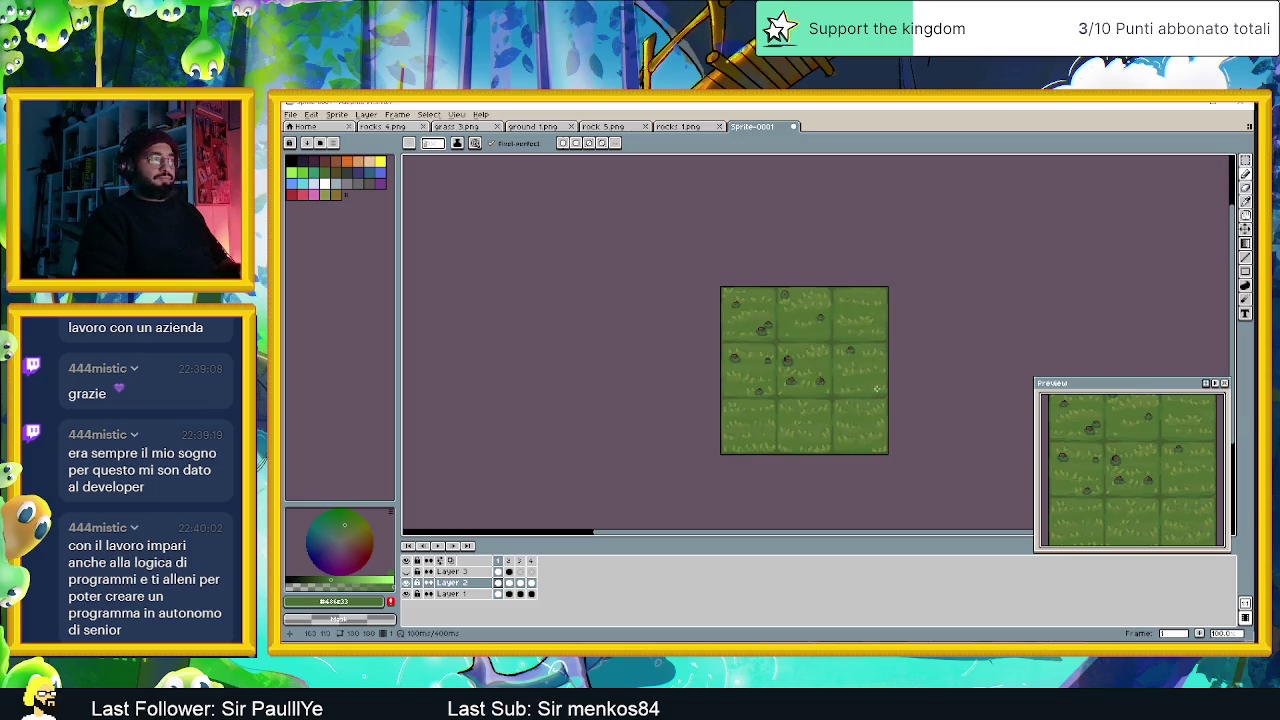
{"action": "scroll", "coordinate": [876, 389], "scroll_direction": "up", "scroll_amount": 1}
{"action": "scroll", "coordinate": [800, 360], "scroll_direction": "up", "scroll_amount": 2}
{"action": "scroll", "coordinate": [737, 332], "scroll_direction": "up", "scroll_amount": 1}
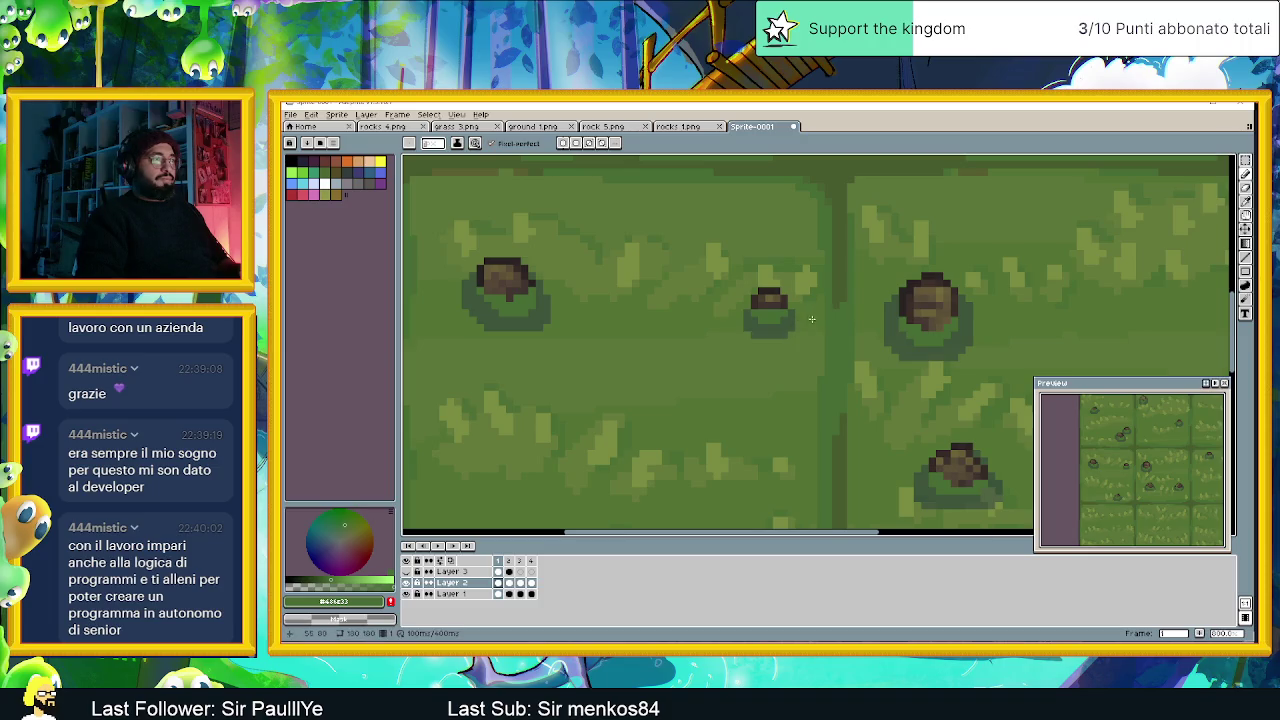
{"action": "scroll", "coordinate": [878, 375], "scroll_direction": "down", "scroll_amount": 1}
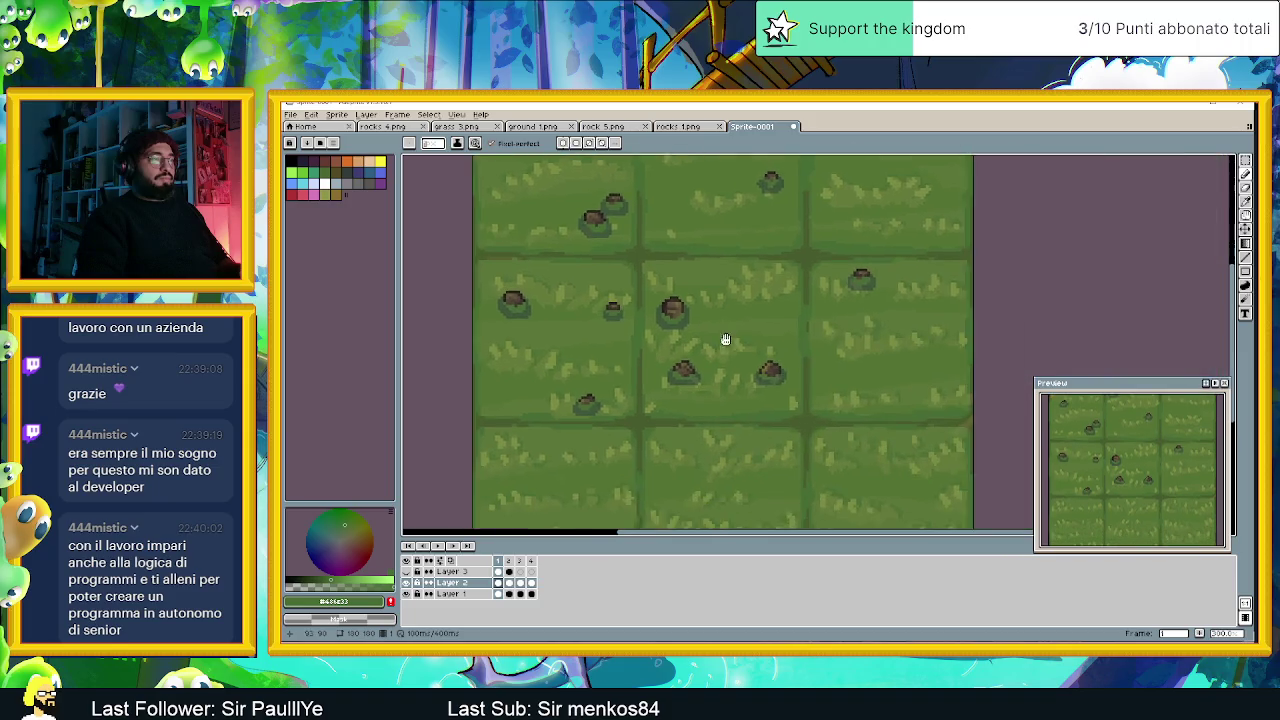
{"action": "scroll", "coordinate": [734, 343], "scroll_direction": "down", "scroll_amount": 1}
{"action": "left_click_drag", "start_coordinate": [857, 330], "coordinate": [760, 345]}
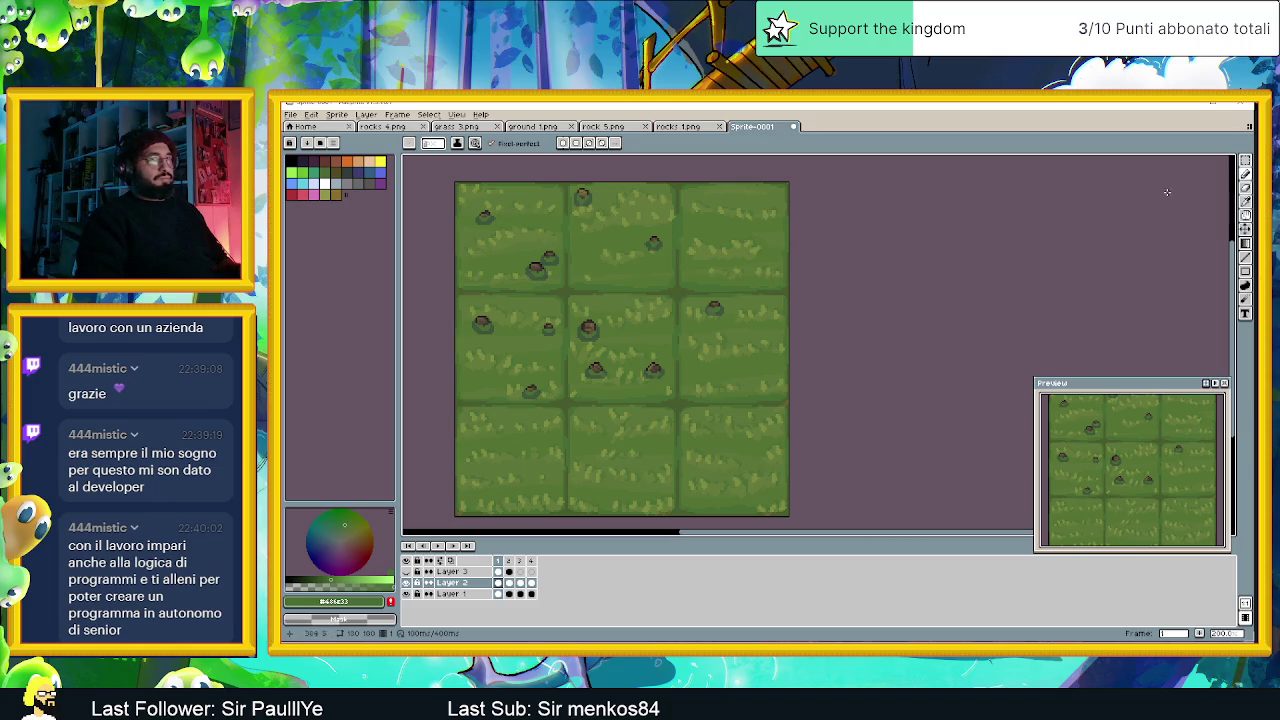
With the rectangular marquee, reposition the top rock and a rock in the top-left tile.
{"action": "left_click", "coordinate": [1245, 160]}
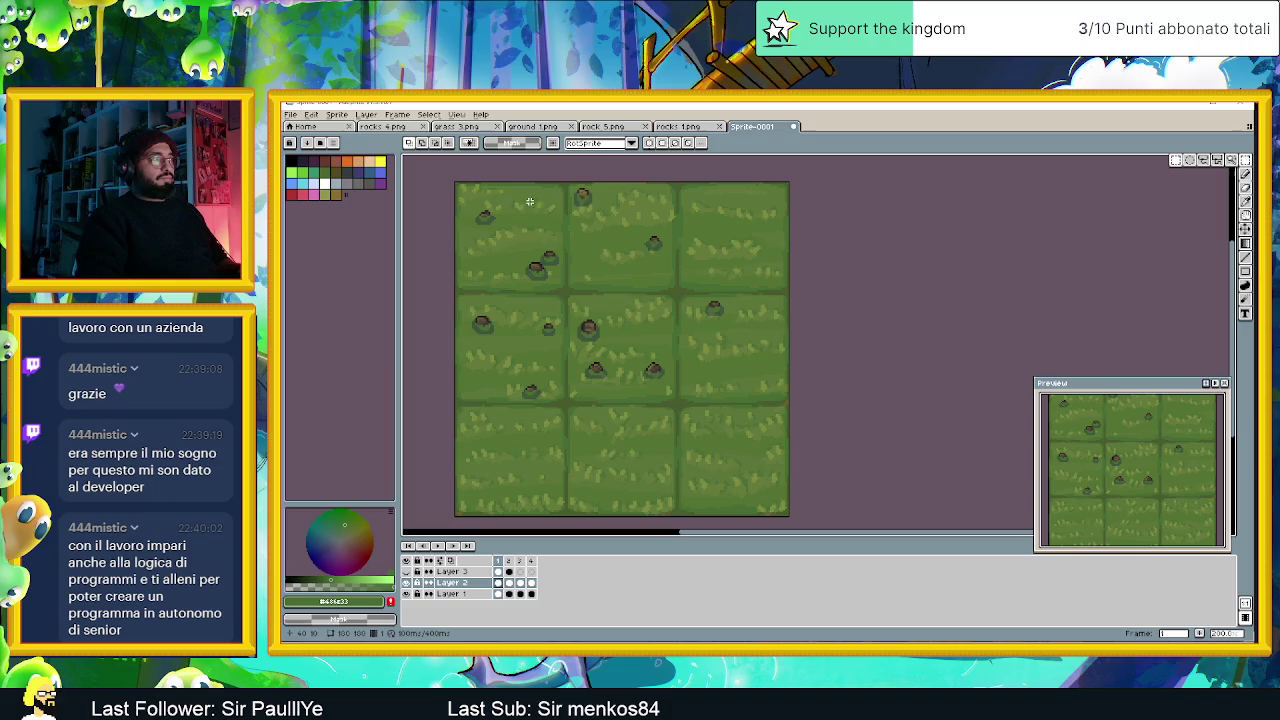
{"action": "mouse_move", "coordinate": [562, 183]}
{"action": "left_mouse_down"}
{"action": "mouse_move", "coordinate": [672, 262]}
{"action": "mouse_move", "coordinate": [660, 272]}
{"action": "left_mouse_up"}
{"action": "left_click", "coordinate": [687, 198]}
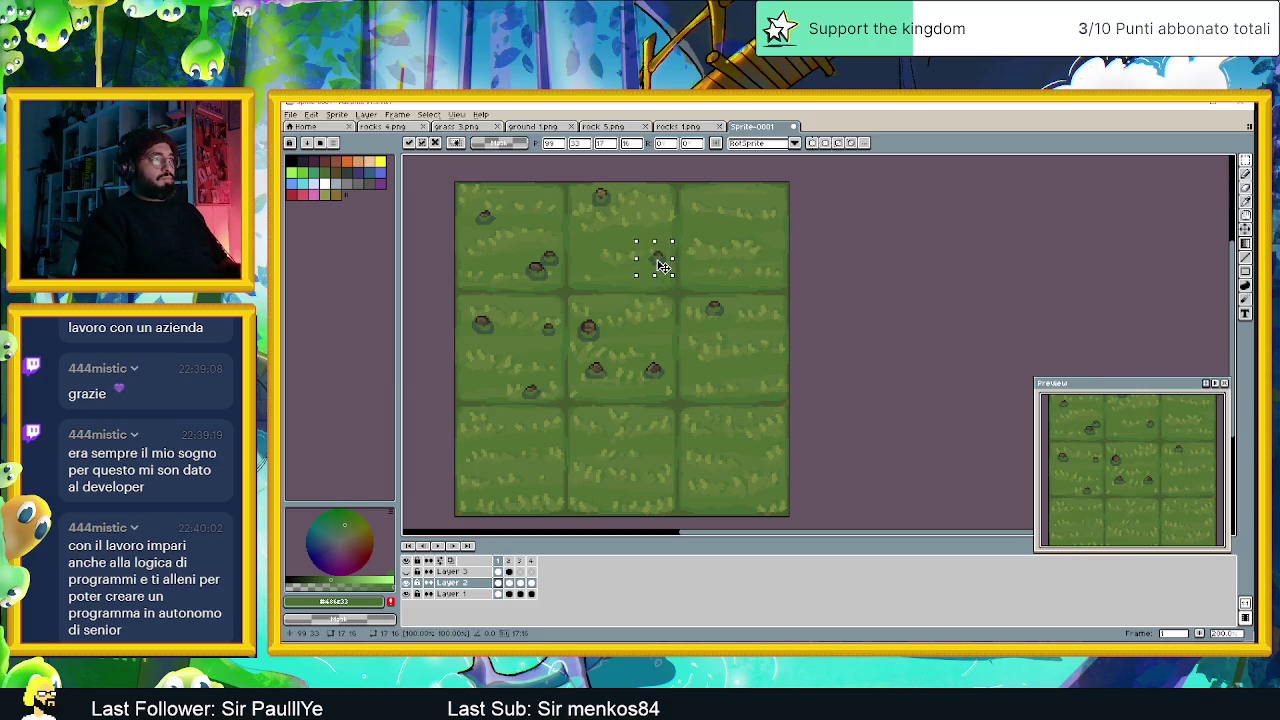
{"action": "left_click", "coordinate": [732, 242]}
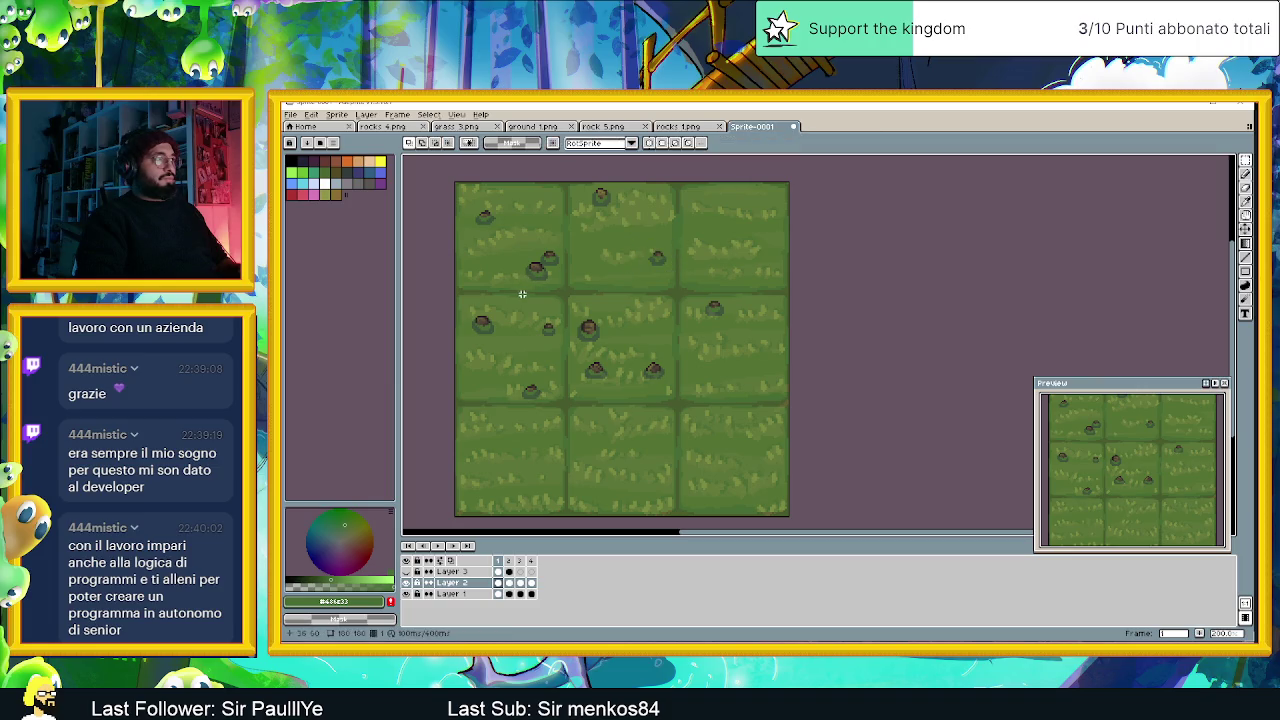
{"action": "scroll", "coordinate": [522, 294], "scroll_direction": "up", "scroll_amount": 1}
{"action": "scroll", "coordinate": [525, 261], "scroll_direction": "up", "scroll_amount": 1}
{"action": "mouse_move", "coordinate": [526, 215]}
{"action": "left_mouse_down"}
{"action": "mouse_move", "coordinate": [637, 326]}
{"action": "mouse_move", "coordinate": [610, 294]}
{"action": "left_mouse_up"}
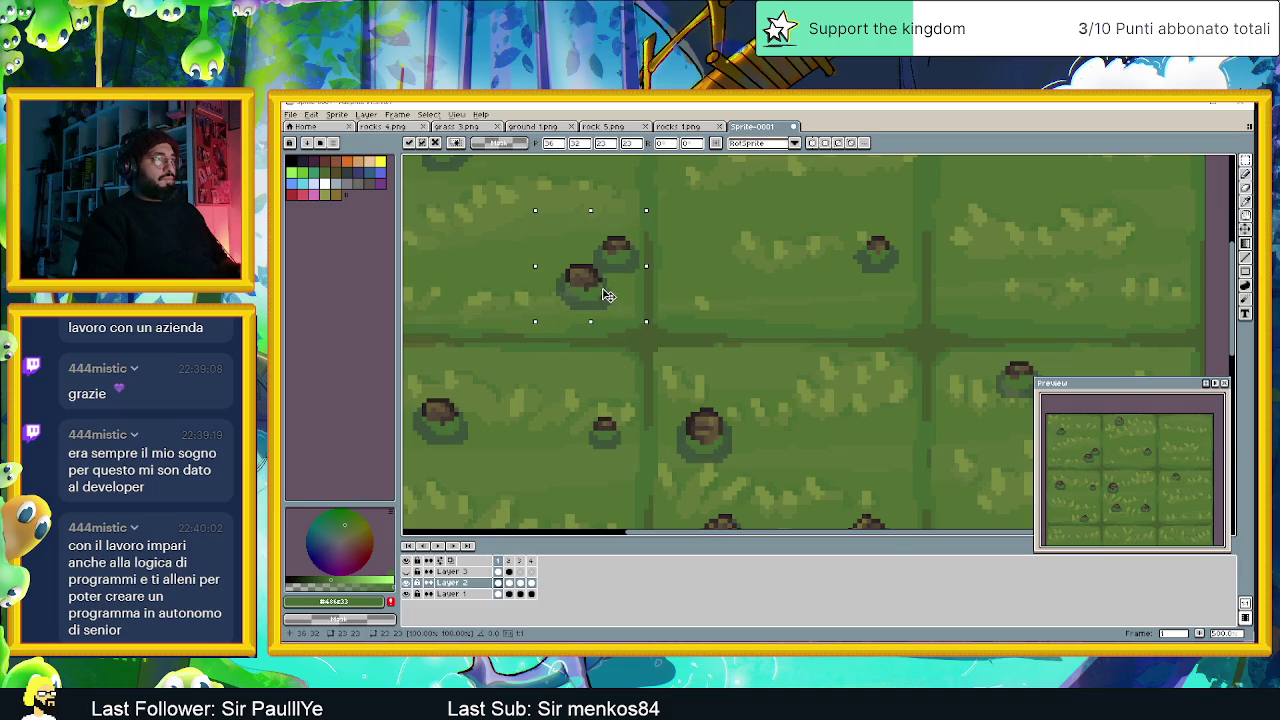
{"action": "key", "text": "Return"}
Nudge the lower-left rock up slightly and move the centre-tile rock lower.
{"action": "scroll", "coordinate": [700, 278], "scroll_direction": "down", "scroll_amount": 1}
{"action": "scroll", "coordinate": [700, 280], "scroll_direction": "down", "scroll_amount": 1}
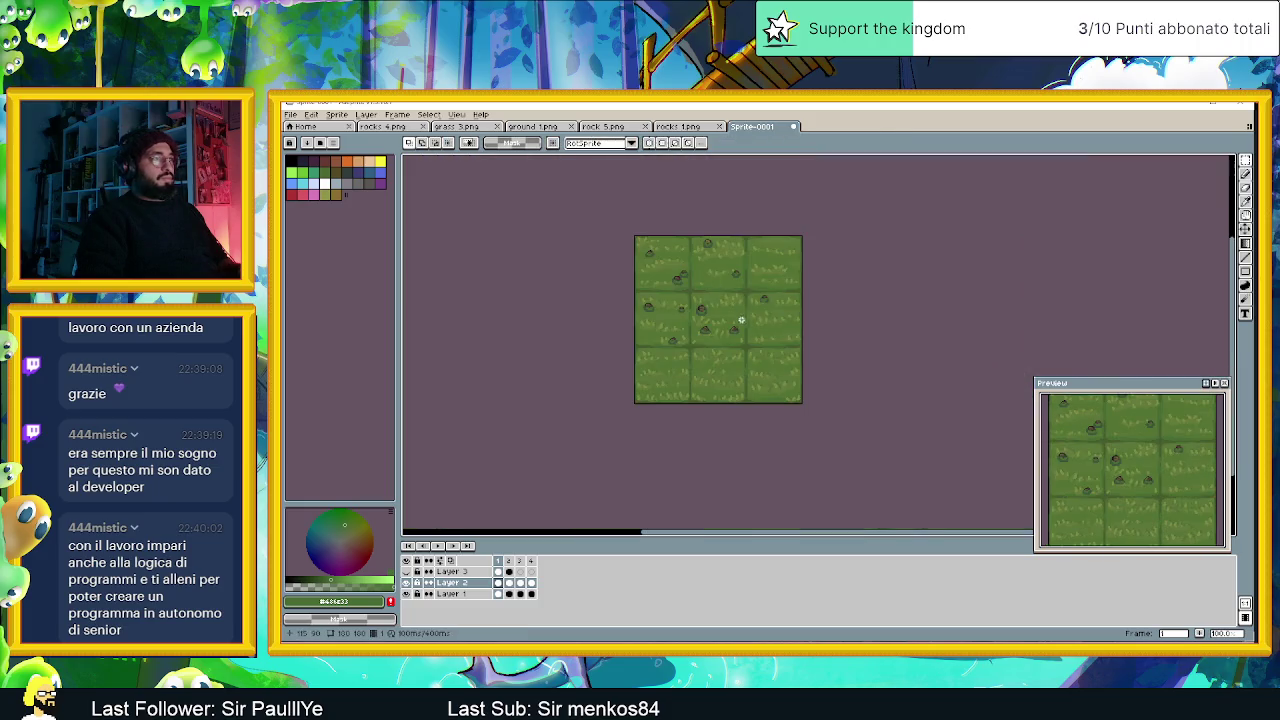
{"action": "scroll", "coordinate": [745, 328], "scroll_direction": "up", "scroll_amount": 1}
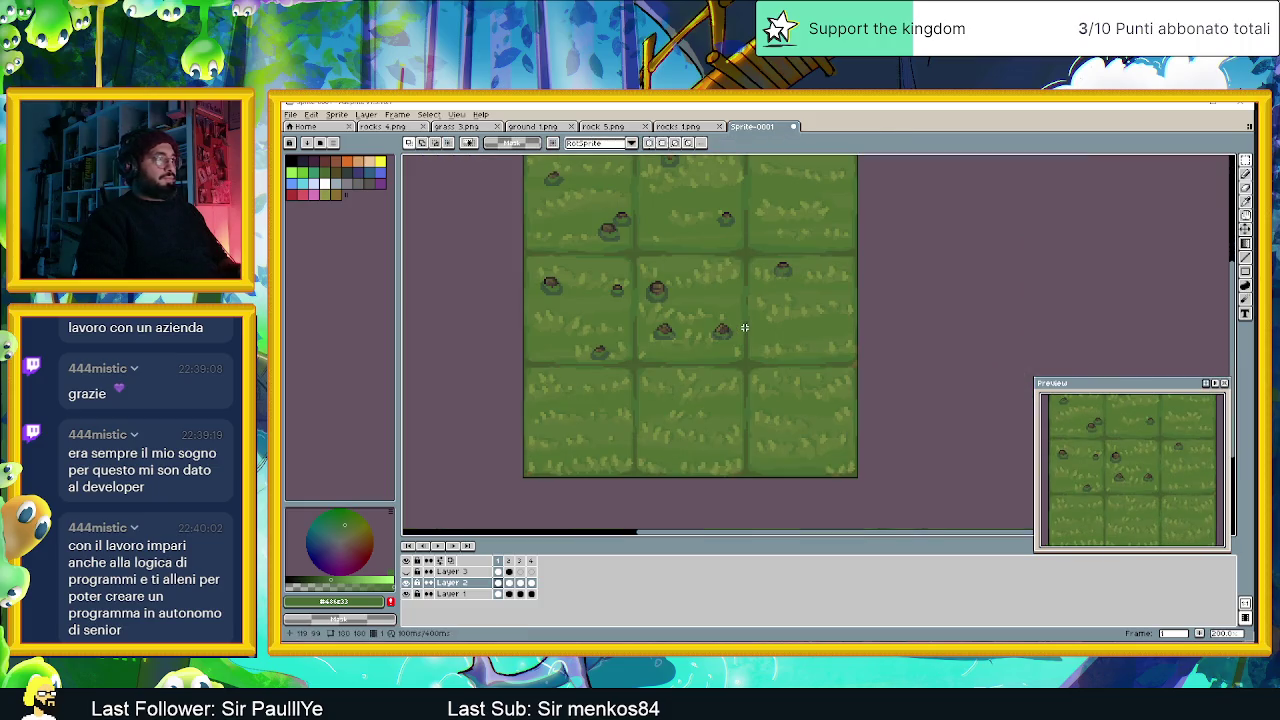
{"action": "scroll", "coordinate": [740, 330], "scroll_direction": "up", "scroll_amount": 1}
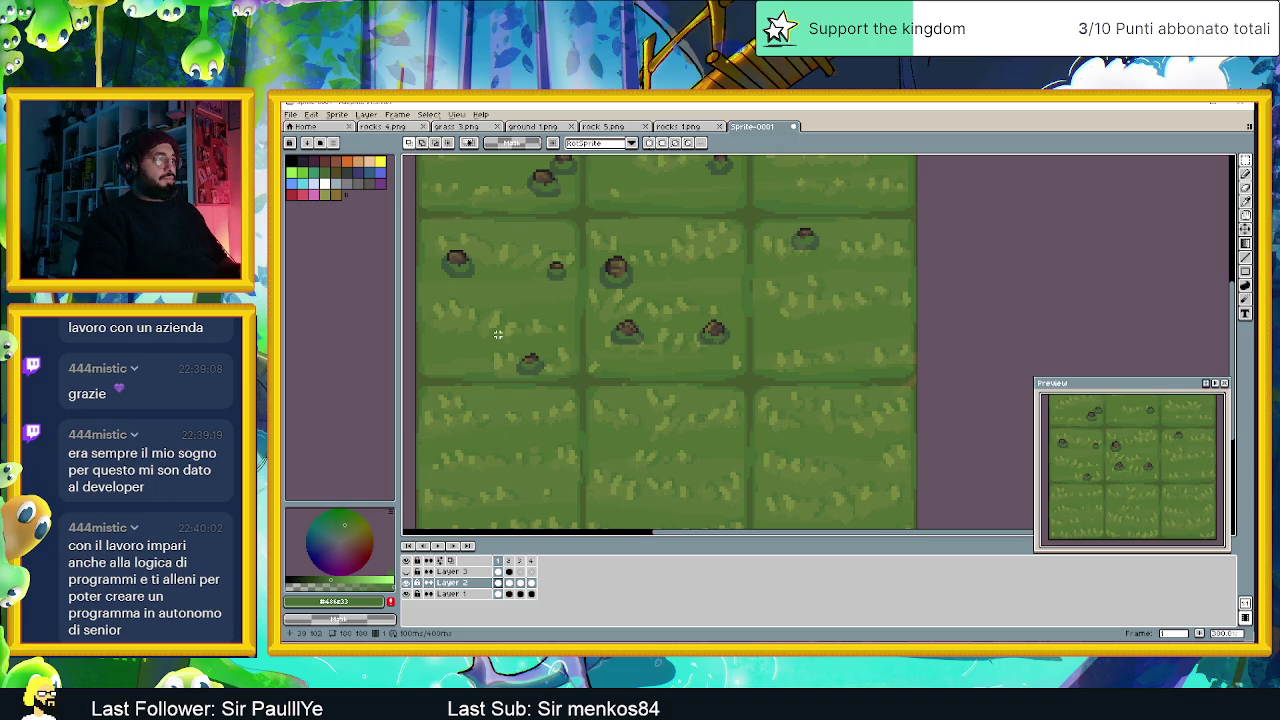
{"action": "mouse_move", "coordinate": [498, 337]}
{"action": "left_mouse_down"}
{"action": "mouse_move", "coordinate": [559, 393]}
{"action": "mouse_move", "coordinate": [537, 360]}
{"action": "mouse_move", "coordinate": [536, 376]}
{"action": "left_mouse_up"}
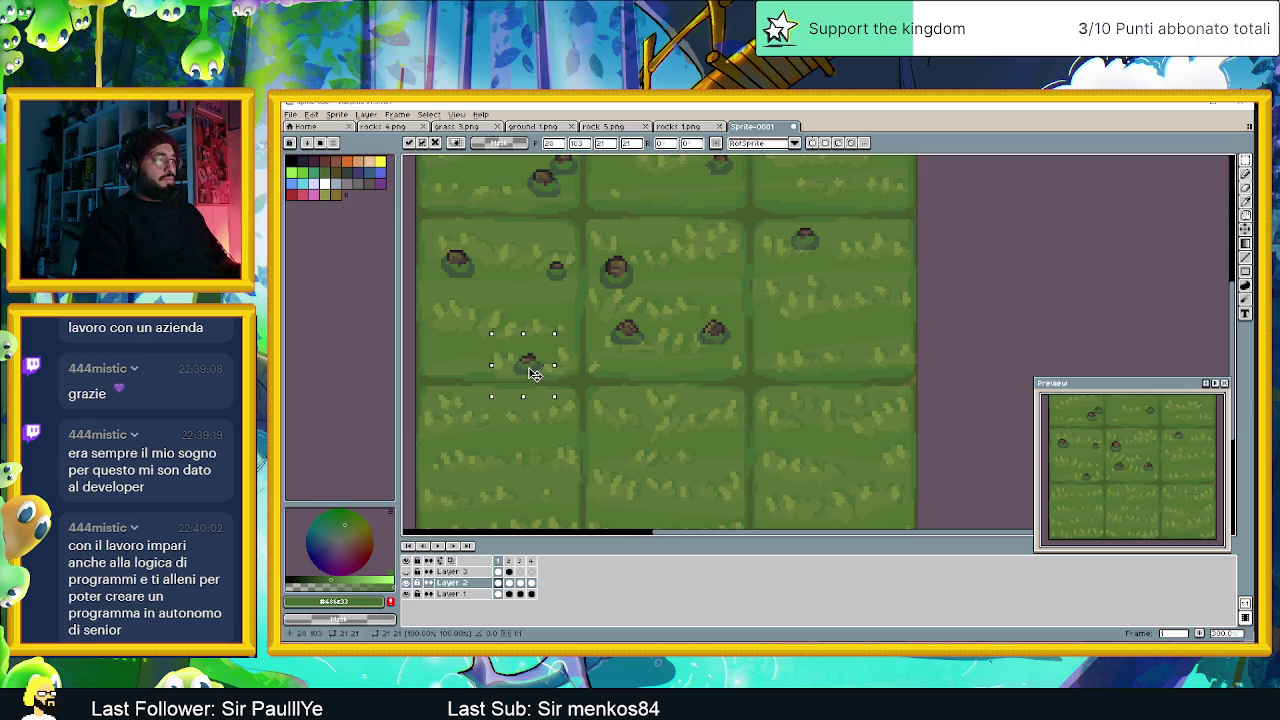
{"action": "left_click", "coordinate": [652, 320]}
{"action": "mouse_move", "coordinate": [606, 310]}
{"action": "left_mouse_down"}
{"action": "mouse_move", "coordinate": [654, 360]}
{"action": "mouse_move", "coordinate": [628, 367]}
{"action": "mouse_move", "coordinate": [659, 365]}
{"action": "left_mouse_up"}
{"action": "left_click", "coordinate": [759, 283]}
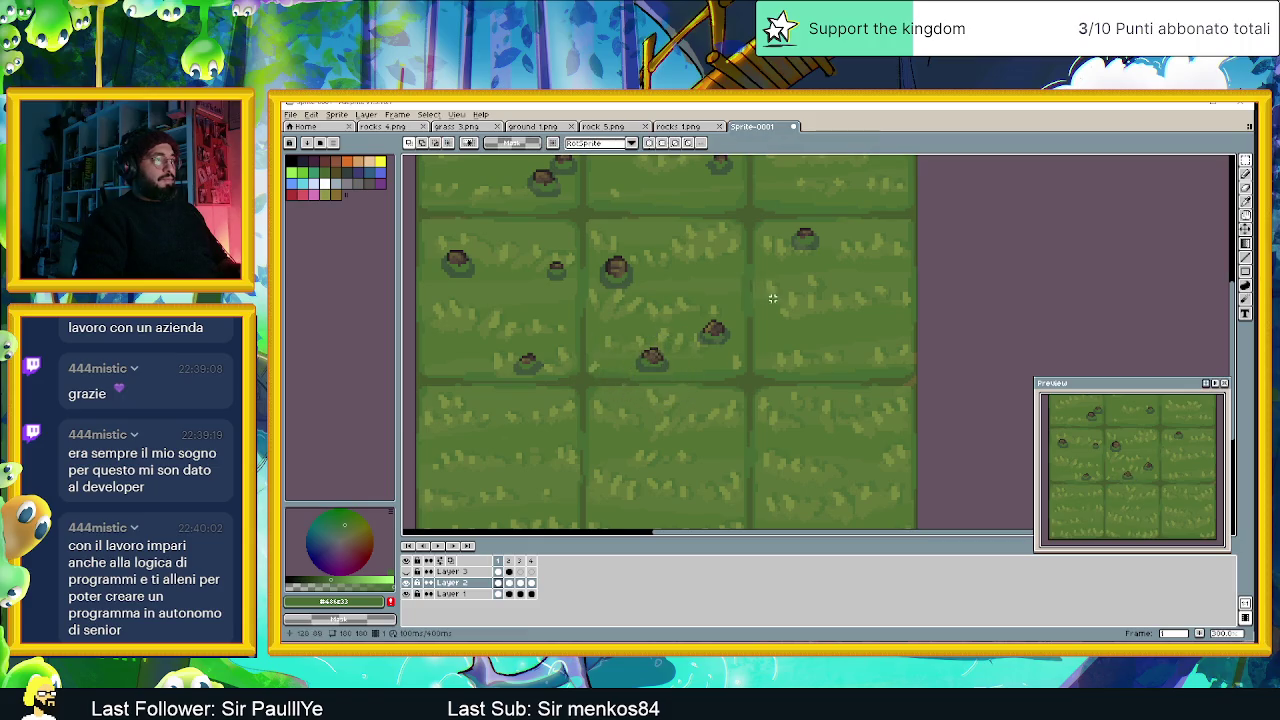
Reposition another rock, then bring the bottom row into view and select a rock to move there.
{"action": "scroll", "coordinate": [770, 298], "scroll_direction": "down", "scroll_amount": 1}
{"action": "scroll", "coordinate": [680, 286], "scroll_direction": "up", "scroll_amount": 1}
{"action": "mouse_move", "coordinate": [678, 262]}
{"action": "left_mouse_down"}
{"action": "mouse_move", "coordinate": [745, 313]}
{"action": "mouse_move", "coordinate": [748, 283]}
{"action": "mouse_move", "coordinate": [726, 280]}
{"action": "left_mouse_up"}
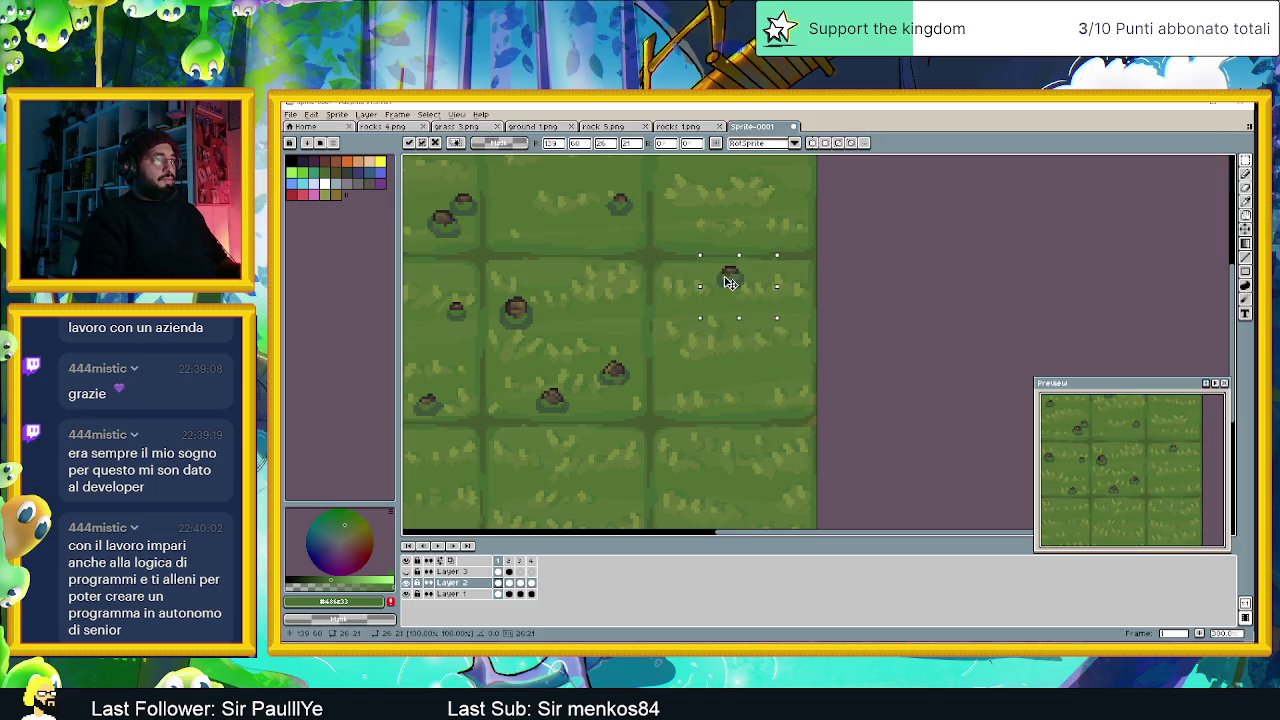
{"action": "left_click", "coordinate": [788, 270]}
{"action": "scroll", "coordinate": [835, 290], "scroll_direction": "down", "scroll_amount": 3}
{"action": "scroll", "coordinate": [829, 297], "scroll_direction": "up", "scroll_amount": 1}
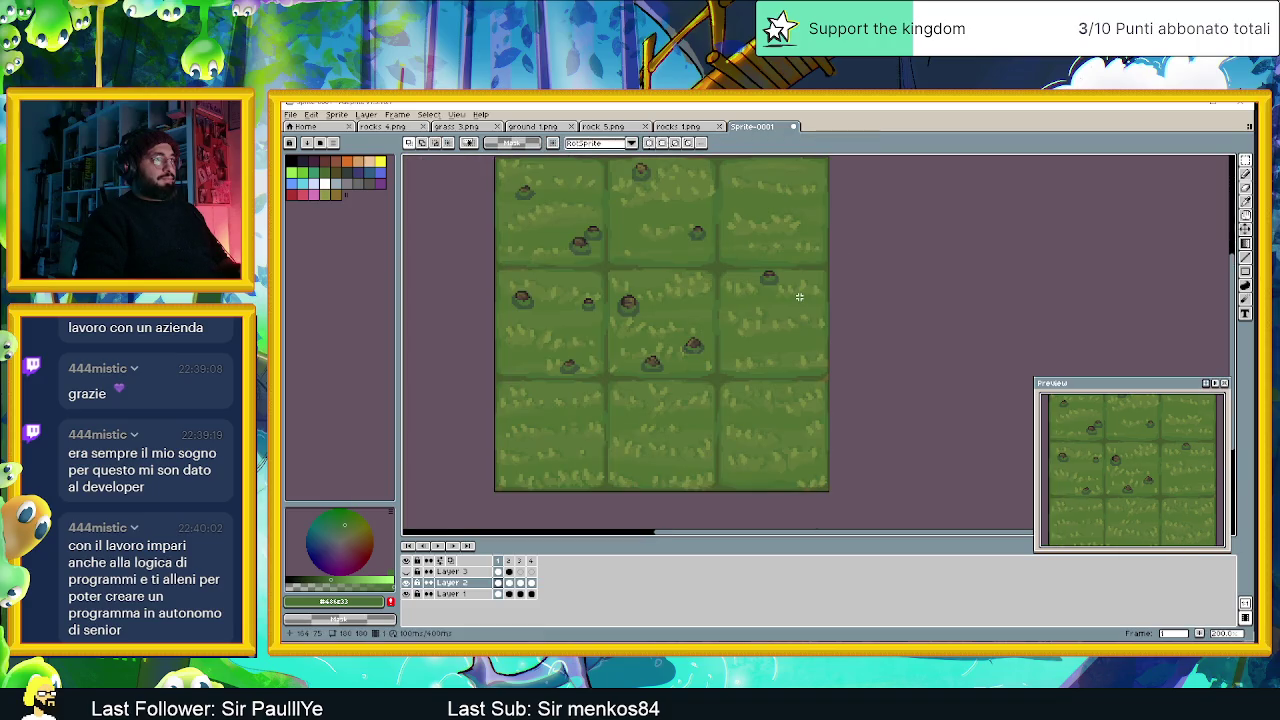
{"action": "scroll", "coordinate": [799, 297], "scroll_direction": "down", "scroll_amount": 1}
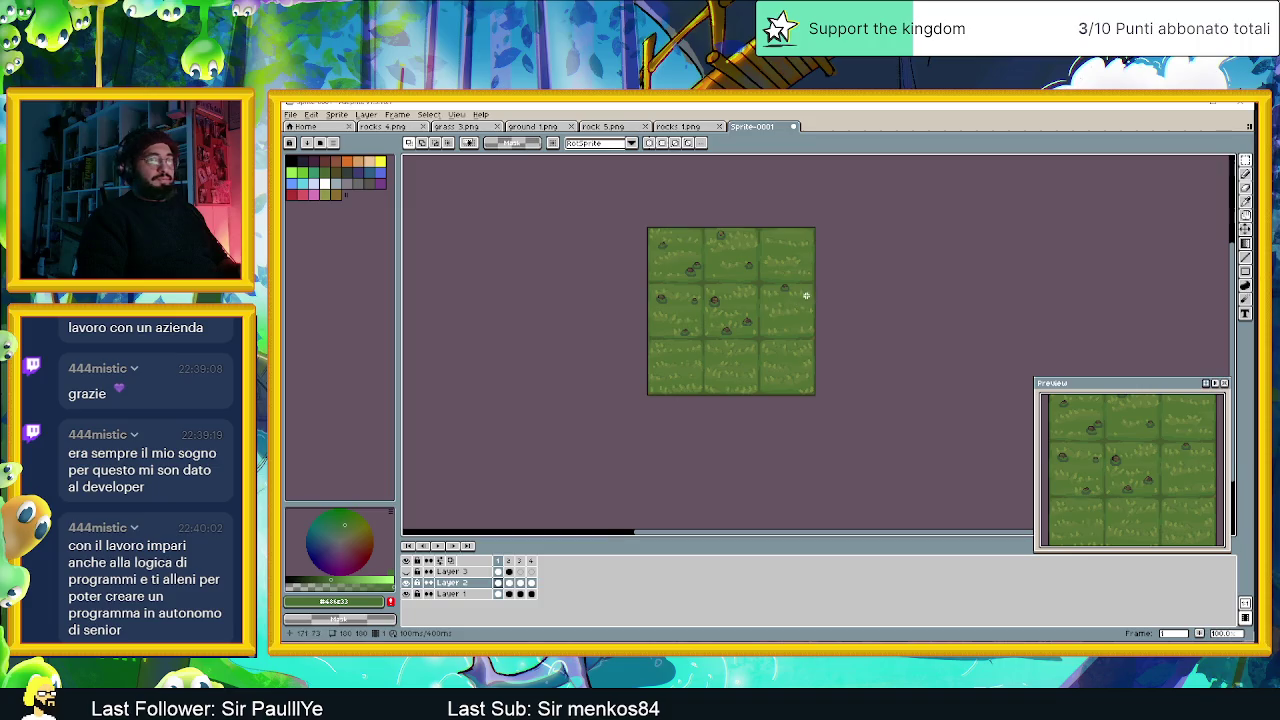
{"action": "scroll", "coordinate": [653, 249], "scroll_direction": "up", "scroll_amount": 1}
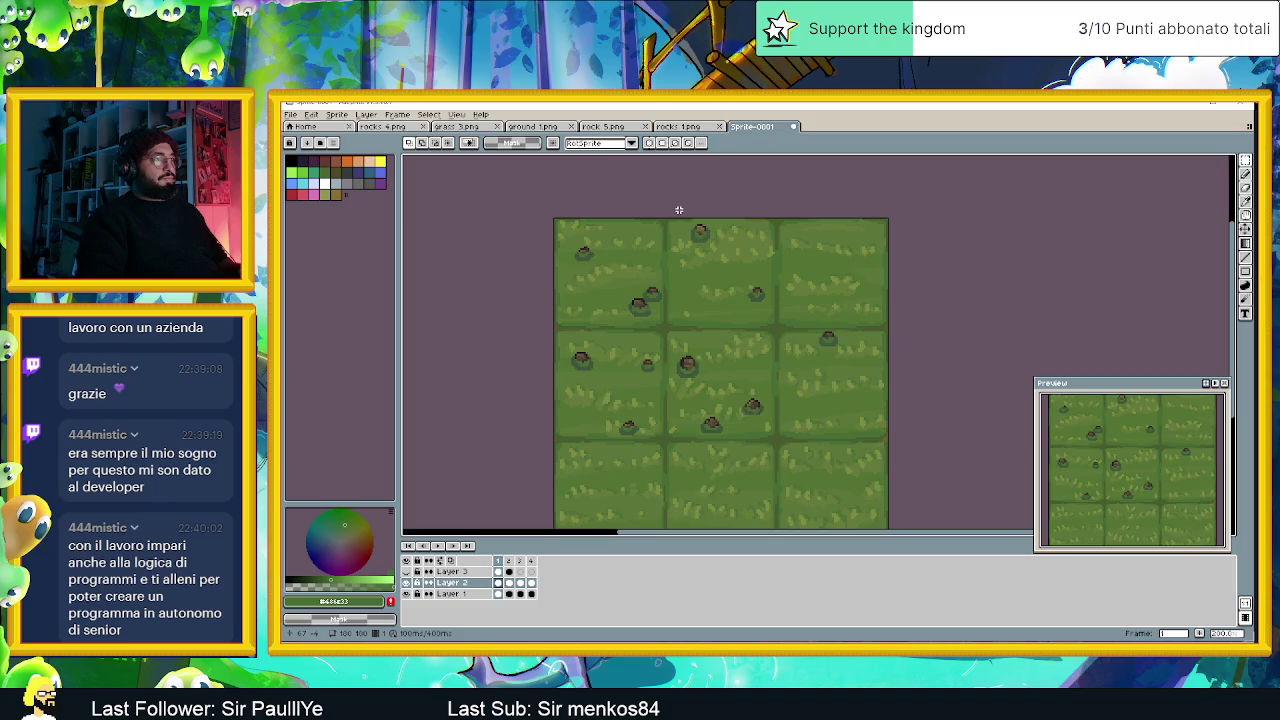
{"action": "left_click_drag", "start_coordinate": [808, 451], "coordinate": [802, 386]}
{"action": "mouse_move", "coordinate": [689, 315]}
{"action": "left_mouse_down"}
{"action": "mouse_move", "coordinate": [738, 355]}
{"action": "mouse_move", "coordinate": [730, 367]}
{"action": "mouse_move", "coordinate": [590, 387]}
{"action": "mouse_move", "coordinate": [606, 364]}
{"action": "left_mouse_up"}
Copy the top-middle rock and paste two copies into the bottom-left tile.
{"action": "scroll", "coordinate": [667, 365], "scroll_direction": "up", "scroll_amount": 1}
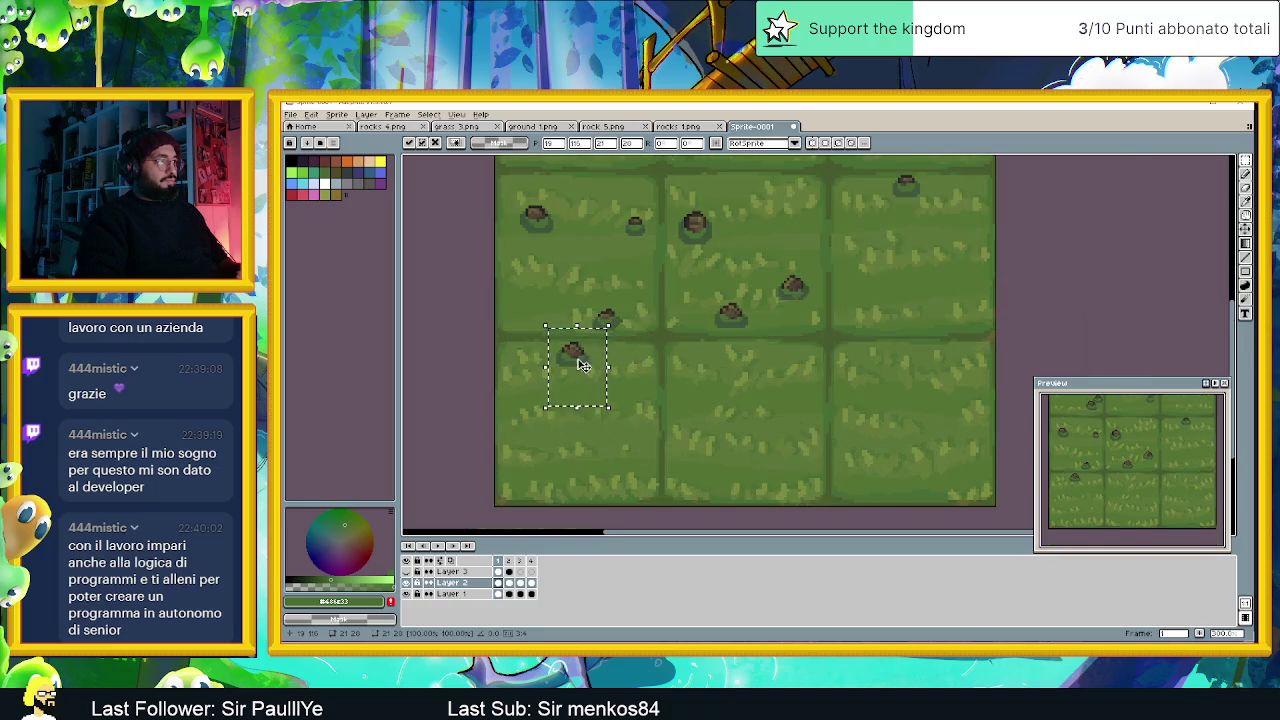
{"action": "scroll", "coordinate": [600, 362], "scroll_direction": "up", "scroll_amount": 1}
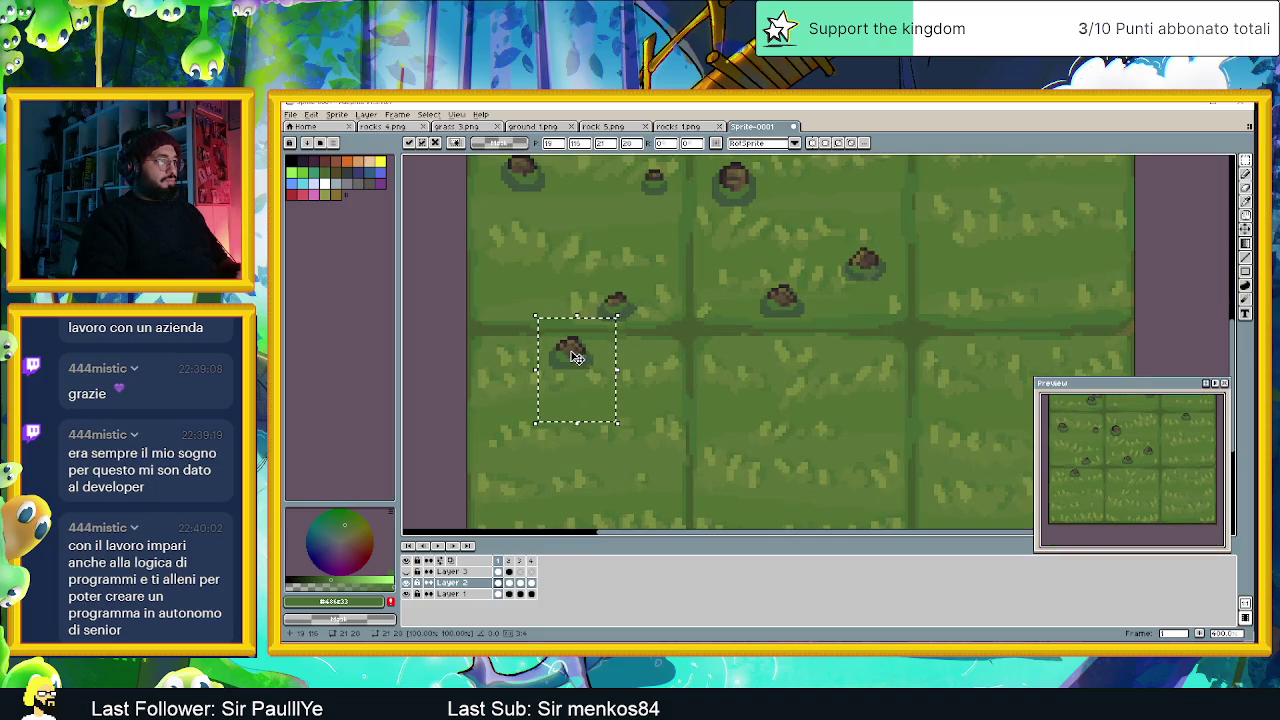
{"action": "left_click", "coordinate": [605, 249]}
{"action": "left_click_drag", "start_coordinate": [614, 157], "coordinate": [695, 226]}
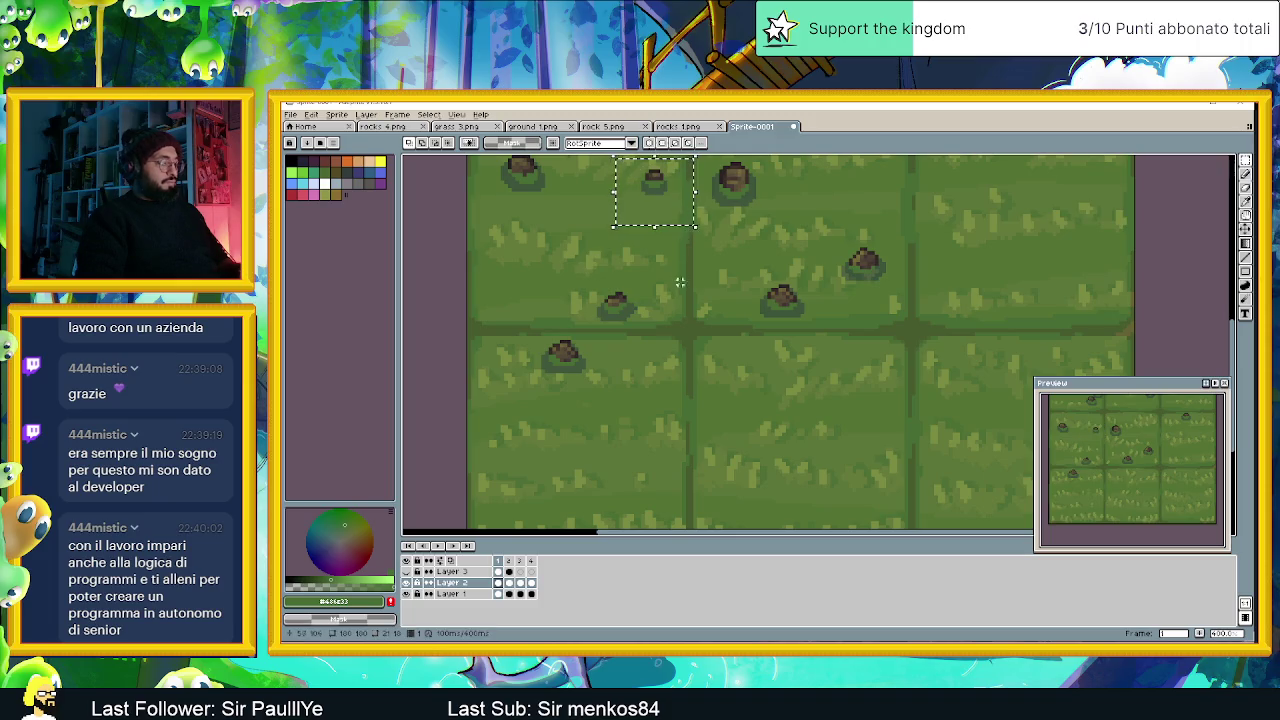
{"action": "key", "text": "ctrl+c"}
{"action": "key", "text": "ctrl+v"}
{"action": "left_click_drag", "start_coordinate": [662, 185], "coordinate": [623, 358]}
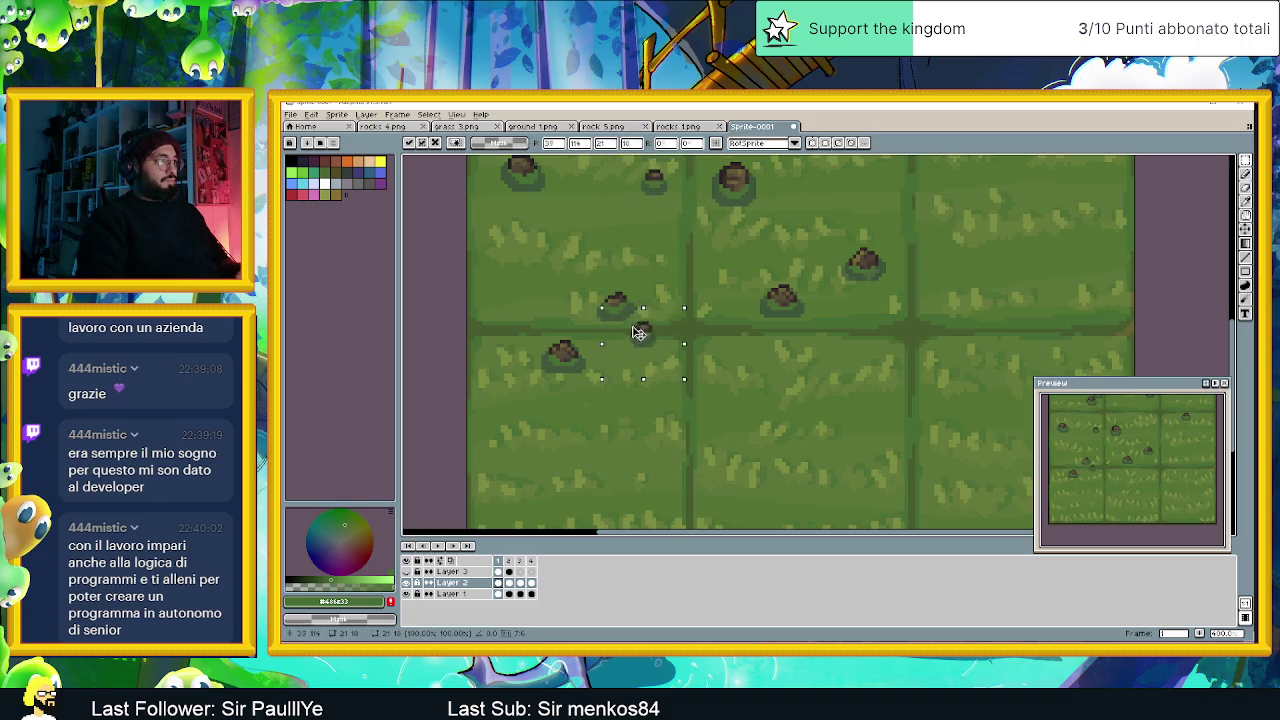
{"action": "key", "text": "ctrl+v"}
{"action": "left_click_drag", "start_coordinate": [652, 180], "coordinate": [594, 387]}
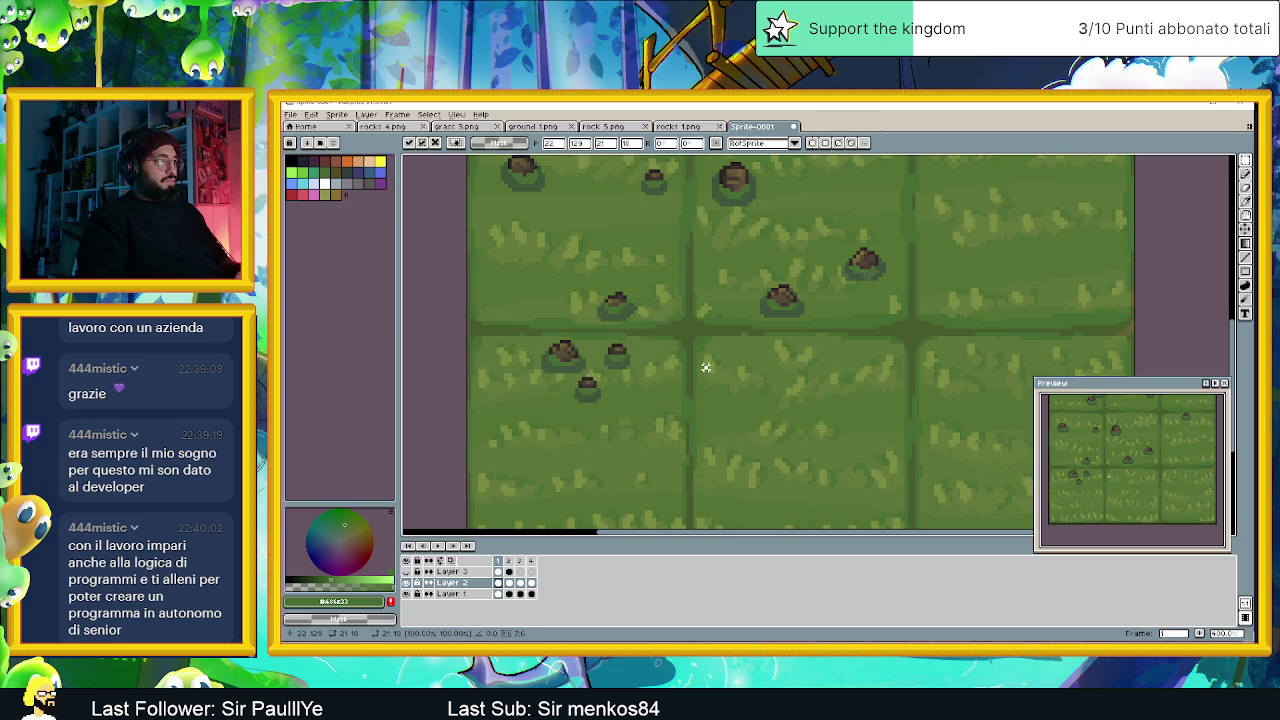
{"action": "left_click", "coordinate": [706, 363]}
Shift the view down and clear a stray selection near the top-left tile.
{"action": "scroll", "coordinate": [715, 375], "scroll_direction": "down", "scroll_amount": 2}
{"action": "left_click_drag", "start_coordinate": [722, 385], "coordinate": [708, 377]}
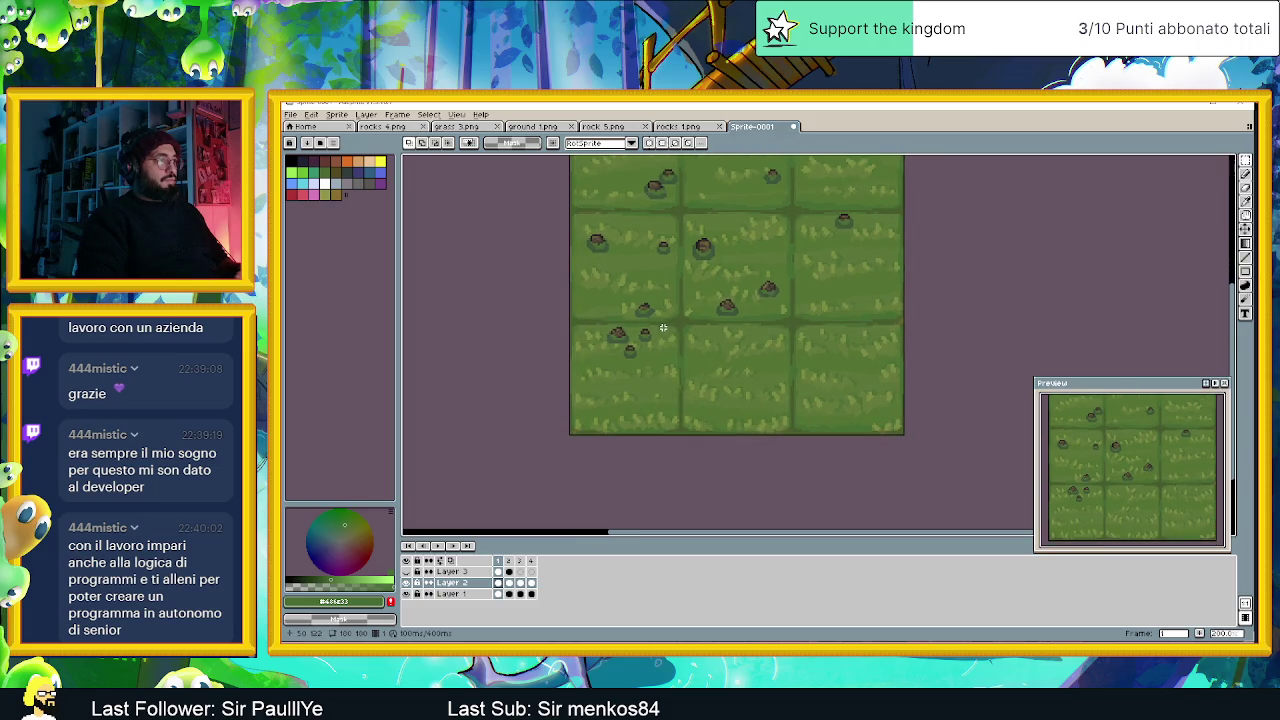
{"action": "scroll", "coordinate": [663, 328], "scroll_direction": "up", "scroll_amount": 1}
{"action": "scroll", "coordinate": [636, 223], "scroll_direction": "down", "scroll_amount": 1}
{"action": "left_click_drag", "start_coordinate": [636, 223], "coordinate": [648, 263]}
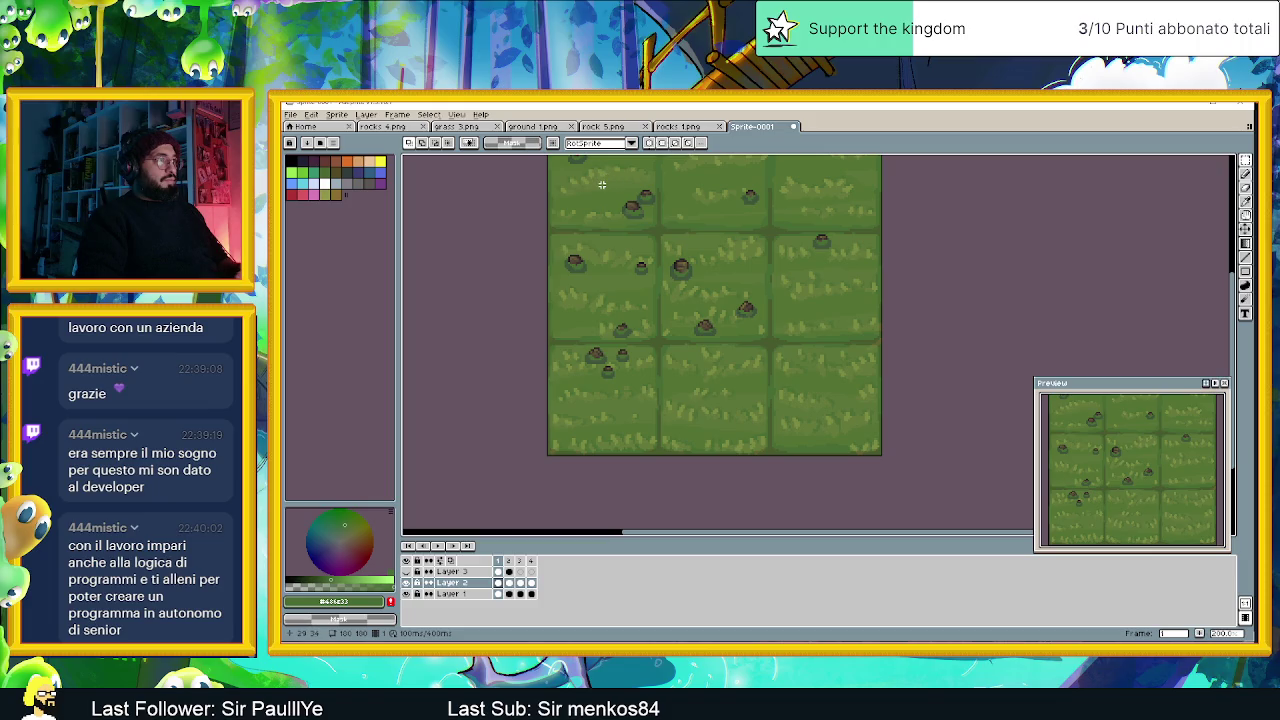
{"action": "left_click_drag", "start_coordinate": [601, 179], "coordinate": [679, 229]}
{"action": "left_click", "coordinate": [601, 180]}
{"action": "left_click_drag", "start_coordinate": [603, 185], "coordinate": [595, 228]}
Copy the top-left rock into the bottom row, then select another rock to reposition.
{"action": "mouse_move", "coordinate": [541, 170]}
{"action": "left_mouse_down"}
{"action": "mouse_move", "coordinate": [605, 222]}
{"action": "mouse_move", "coordinate": [578, 480]}
{"action": "mouse_move", "coordinate": [552, 484]}
{"action": "left_mouse_up"}
{"action": "key", "text": "Escape"}
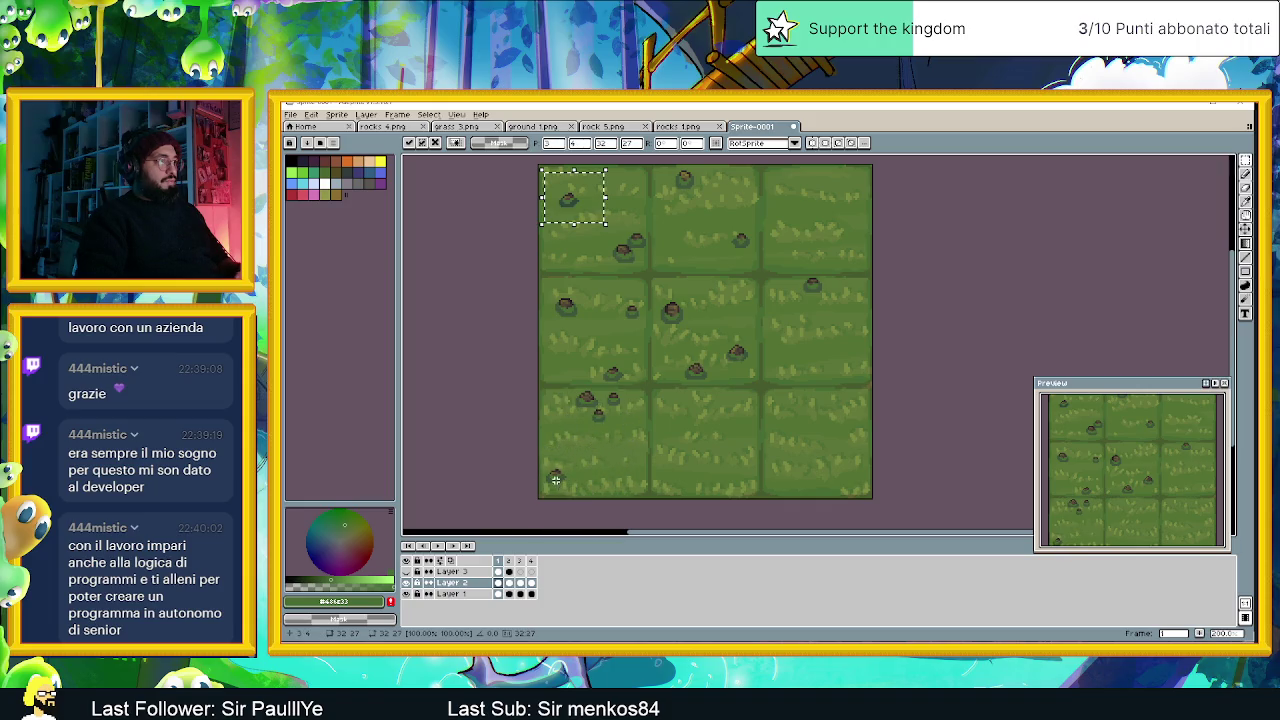
{"action": "key", "text": "ctrl+c"}
{"action": "key", "text": "ctrl+v"}
{"action": "left_click_drag", "start_coordinate": [569, 209], "coordinate": [637, 394]}
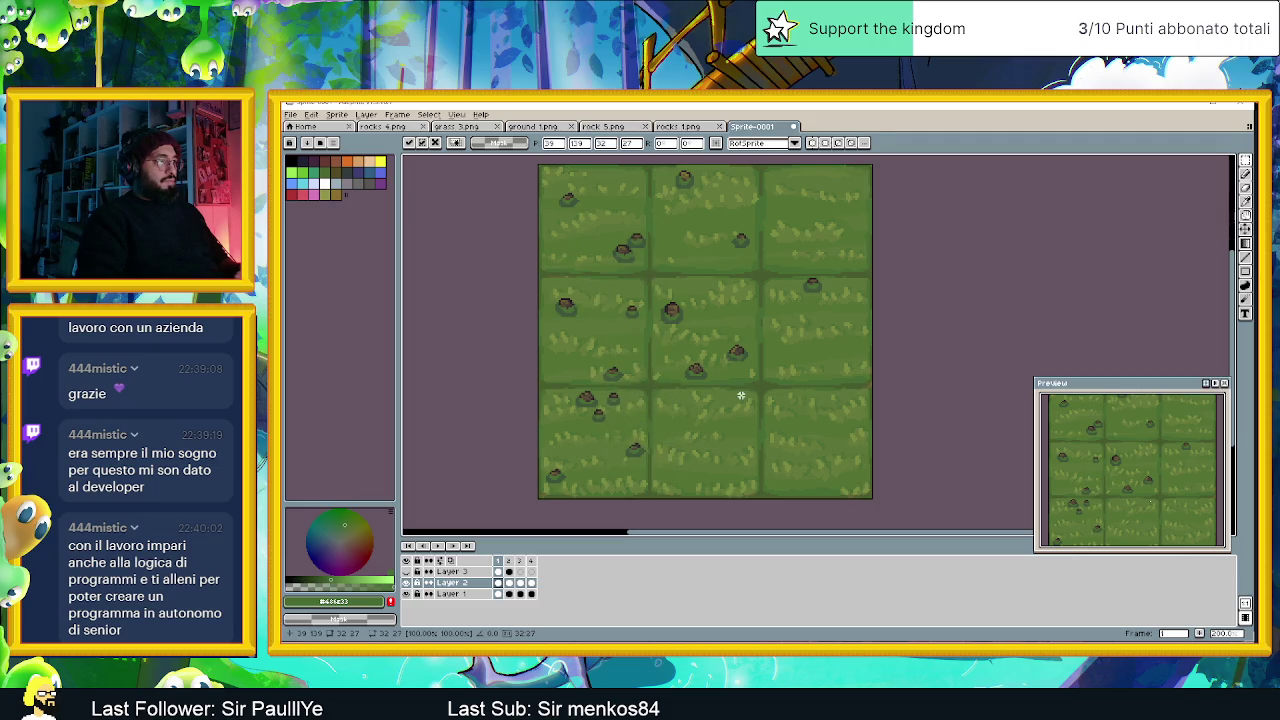
{"action": "key", "text": "Return"}
{"action": "left_click_drag", "start_coordinate": [796, 408], "coordinate": [685, 394]}
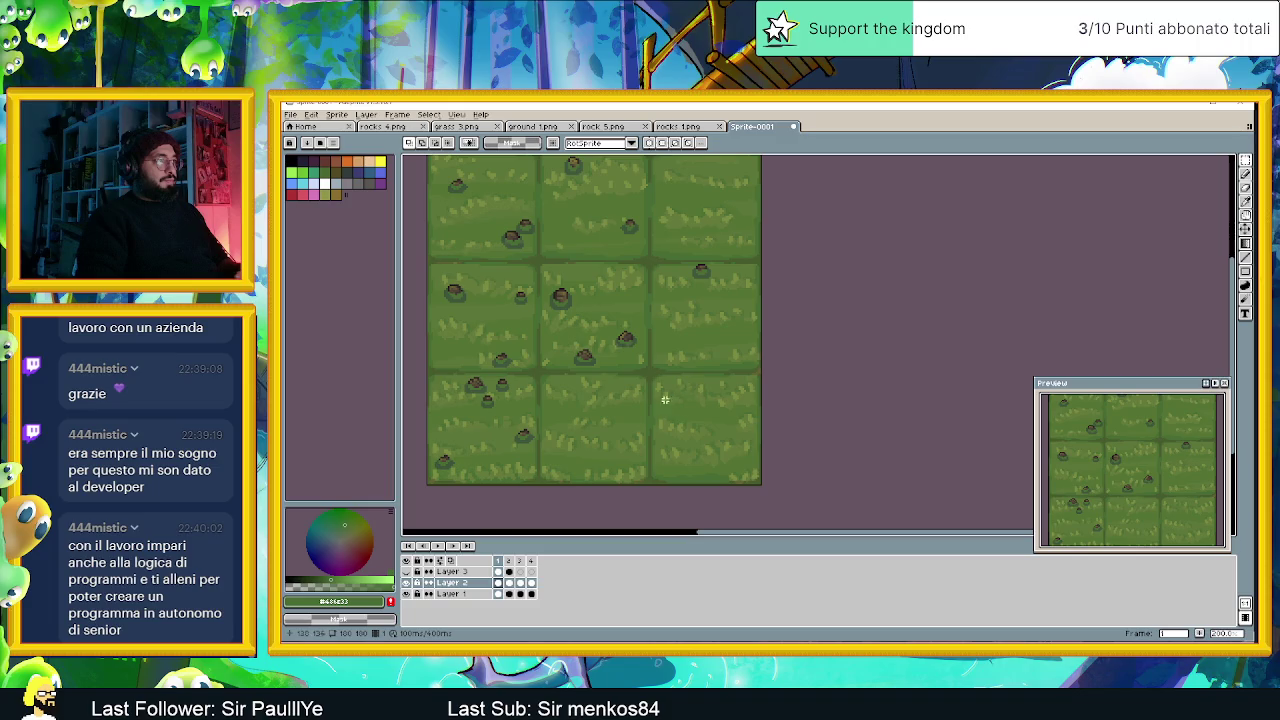
{"action": "mouse_move", "coordinate": [538, 270]}
{"action": "left_mouse_down"}
{"action": "mouse_move", "coordinate": [587, 336]}
{"action": "mouse_move", "coordinate": [622, 459]}
{"action": "left_mouse_up"}
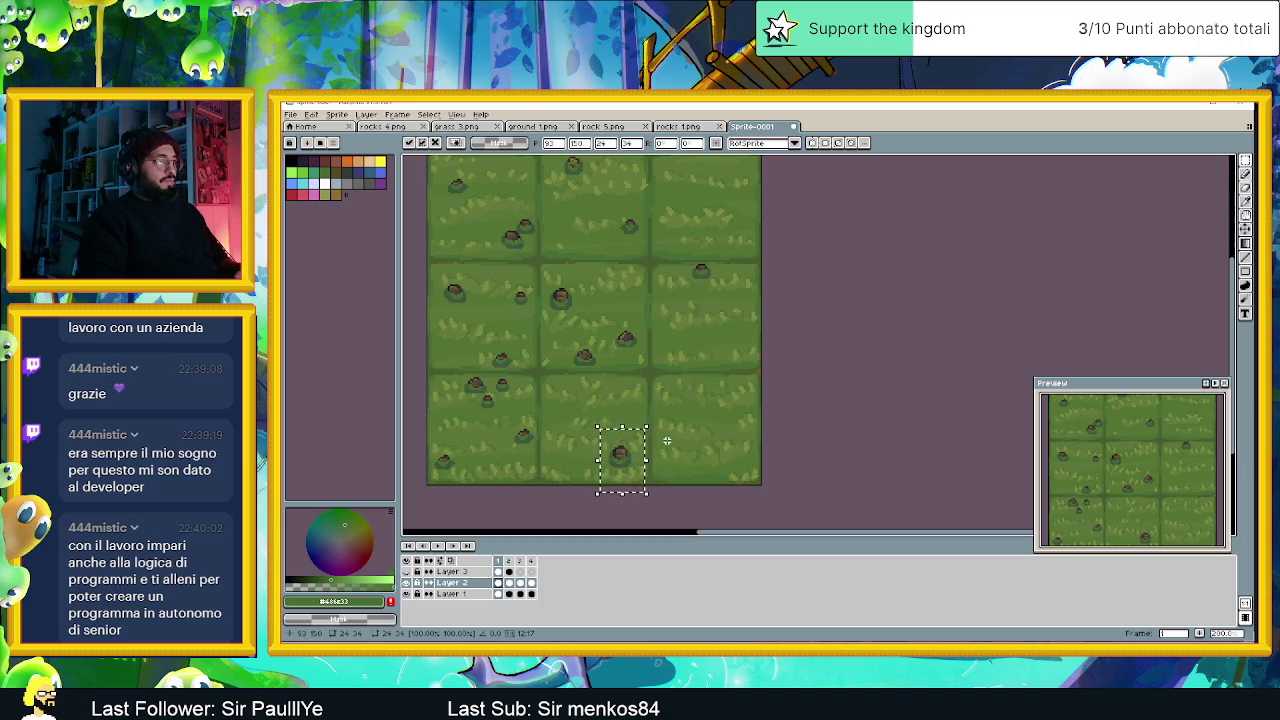
Shift the bottom-middle rock left and down, then move another rock into place.
{"action": "mouse_move", "coordinate": [605, 313]}
{"action": "left_mouse_down"}
{"action": "mouse_move", "coordinate": [658, 374]}
{"action": "mouse_move", "coordinate": [639, 386]}
{"action": "mouse_move", "coordinate": [580, 380]}
{"action": "left_mouse_up"}
{"action": "scroll", "coordinate": [658, 386], "scroll_direction": "up", "scroll_amount": 3}
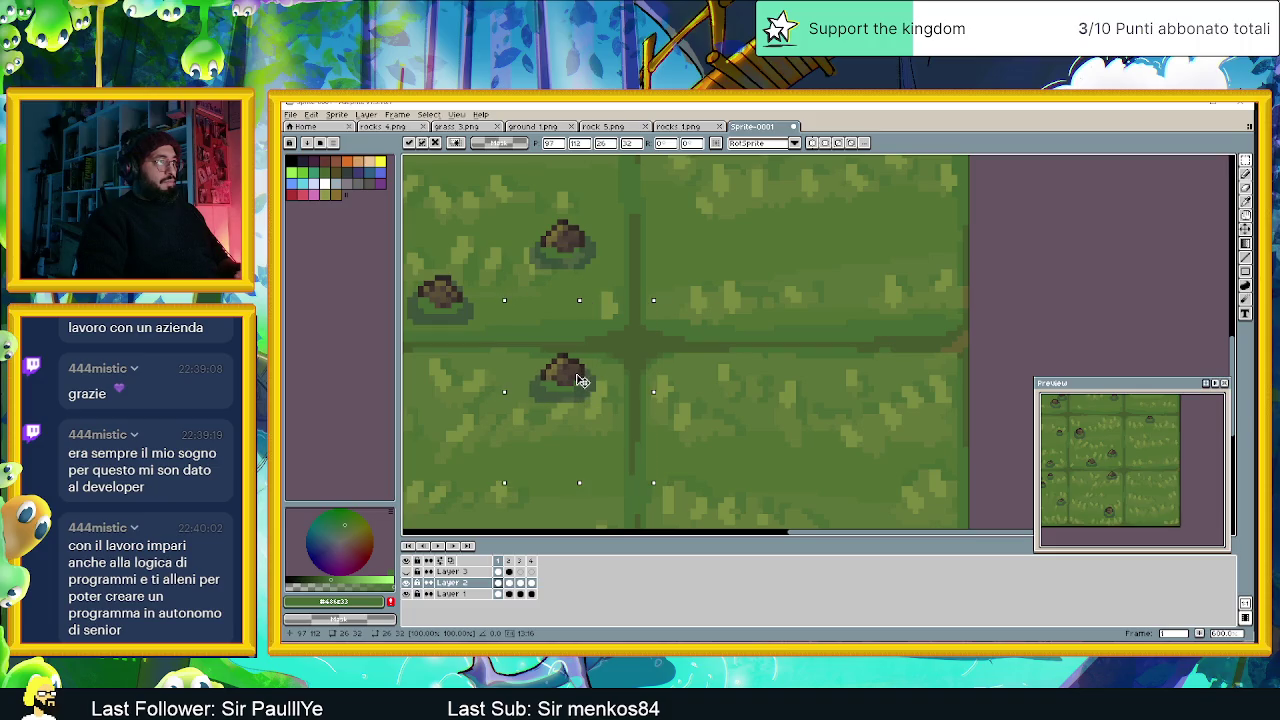
{"action": "scroll", "coordinate": [580, 380], "scroll_direction": "down", "scroll_amount": 2}
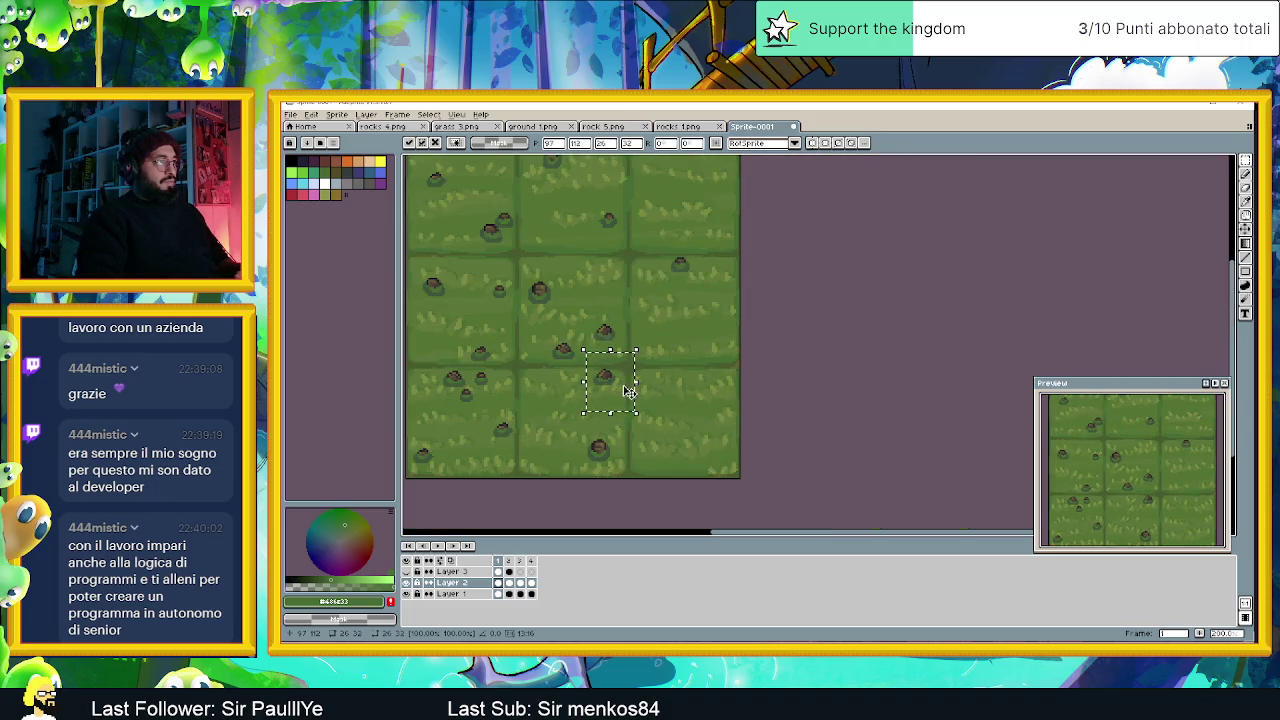
{"action": "mouse_move", "coordinate": [606, 372]}
{"action": "left_mouse_down"}
{"action": "mouse_move", "coordinate": [548, 416]}
{"action": "mouse_move", "coordinate": [556, 402]}
{"action": "left_mouse_up"}
{"action": "left_click", "coordinate": [651, 391]}
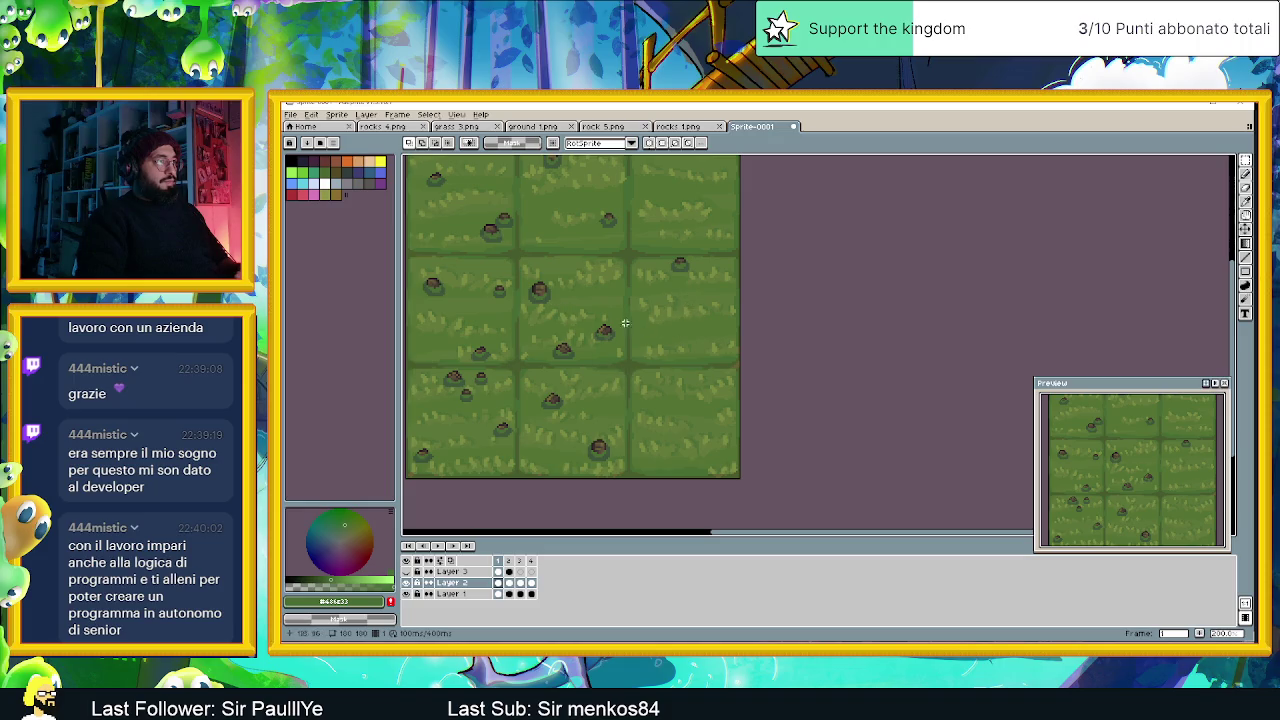
{"action": "left_click_drag", "start_coordinate": [589, 201], "coordinate": [644, 251]}
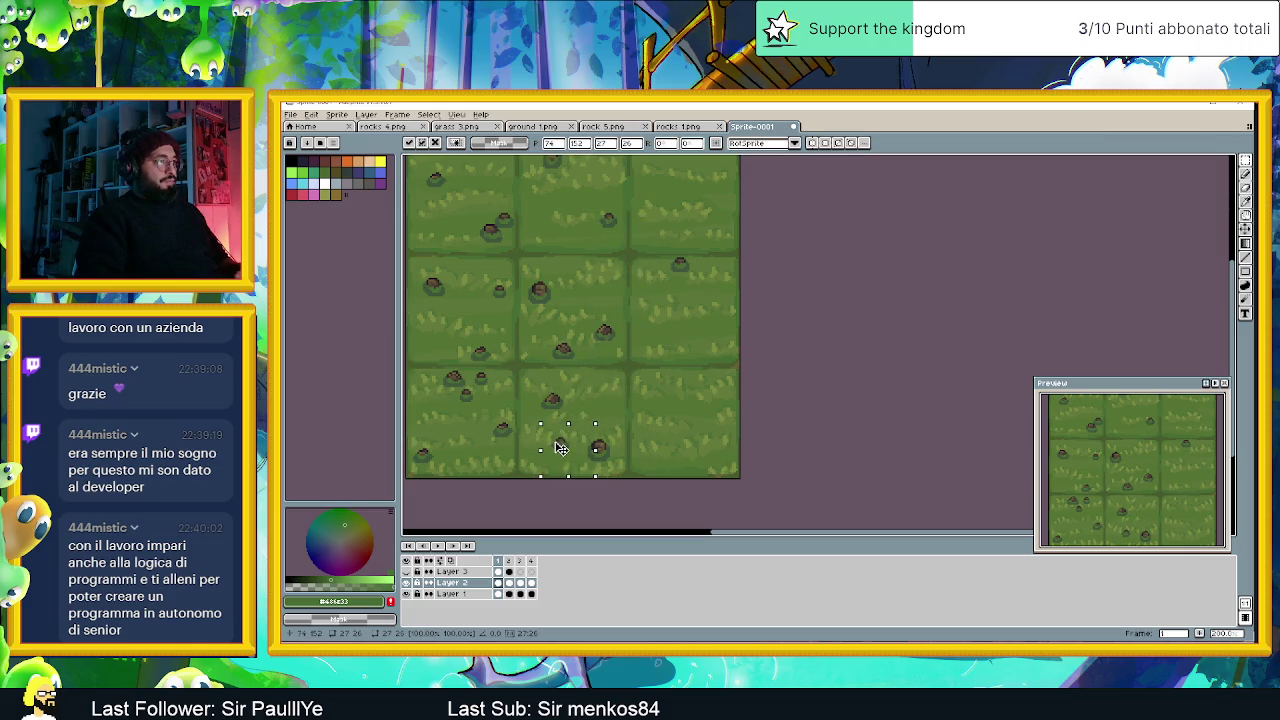
{"action": "left_click", "coordinate": [640, 375]}
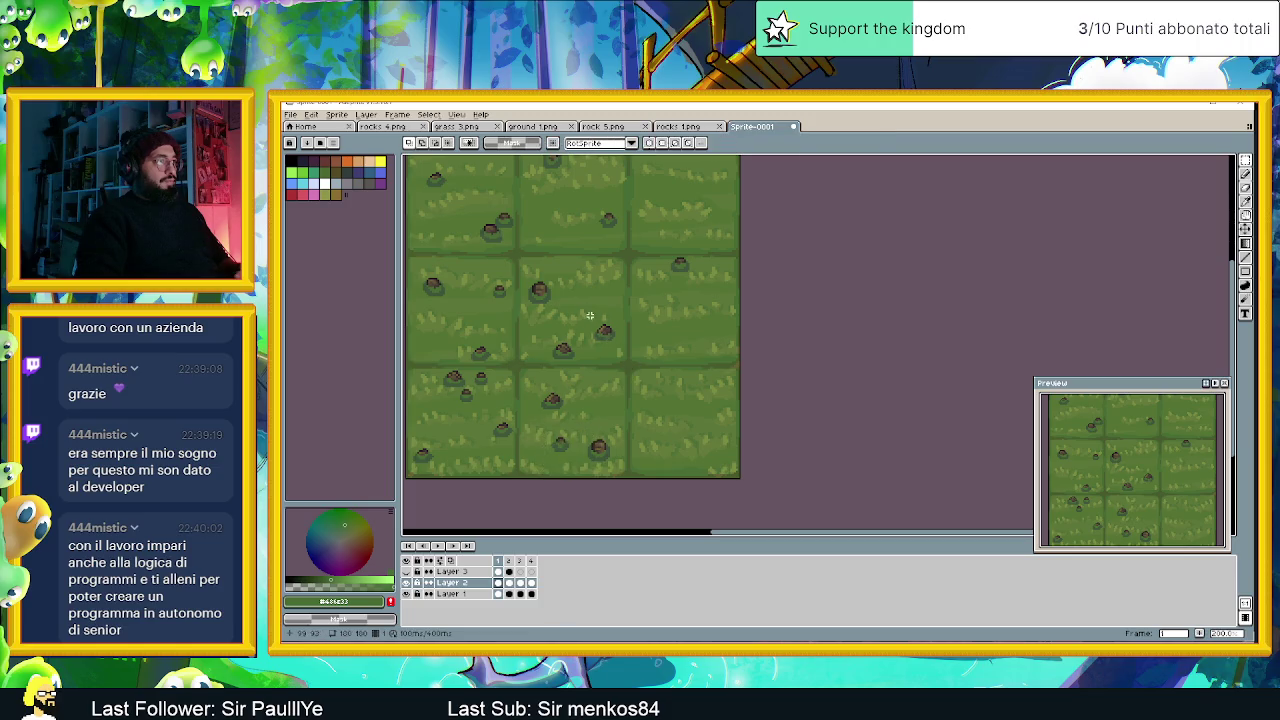
Nudge a rock in the right-hand tile upward.
{"action": "scroll", "coordinate": [666, 367], "scroll_direction": "down", "scroll_amount": 3}
{"action": "scroll", "coordinate": [701, 360], "scroll_direction": "up", "scroll_amount": 1}
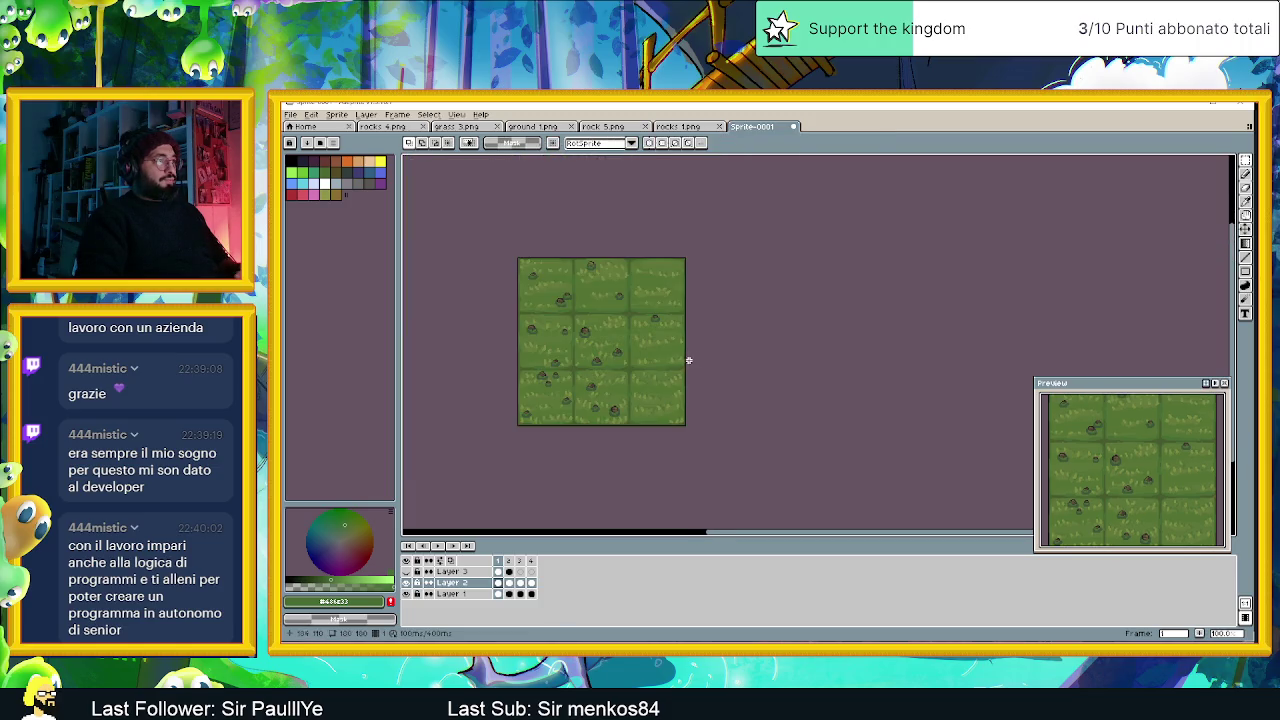
{"action": "scroll", "coordinate": [685, 360], "scroll_direction": "up", "scroll_amount": 1}
{"action": "mouse_move", "coordinate": [579, 317]}
{"action": "left_mouse_down"}
{"action": "mouse_move", "coordinate": [623, 372]}
{"action": "mouse_move", "coordinate": [705, 347]}
{"action": "mouse_move", "coordinate": [647, 352]}
{"action": "mouse_move", "coordinate": [718, 346]}
{"action": "left_mouse_up"}
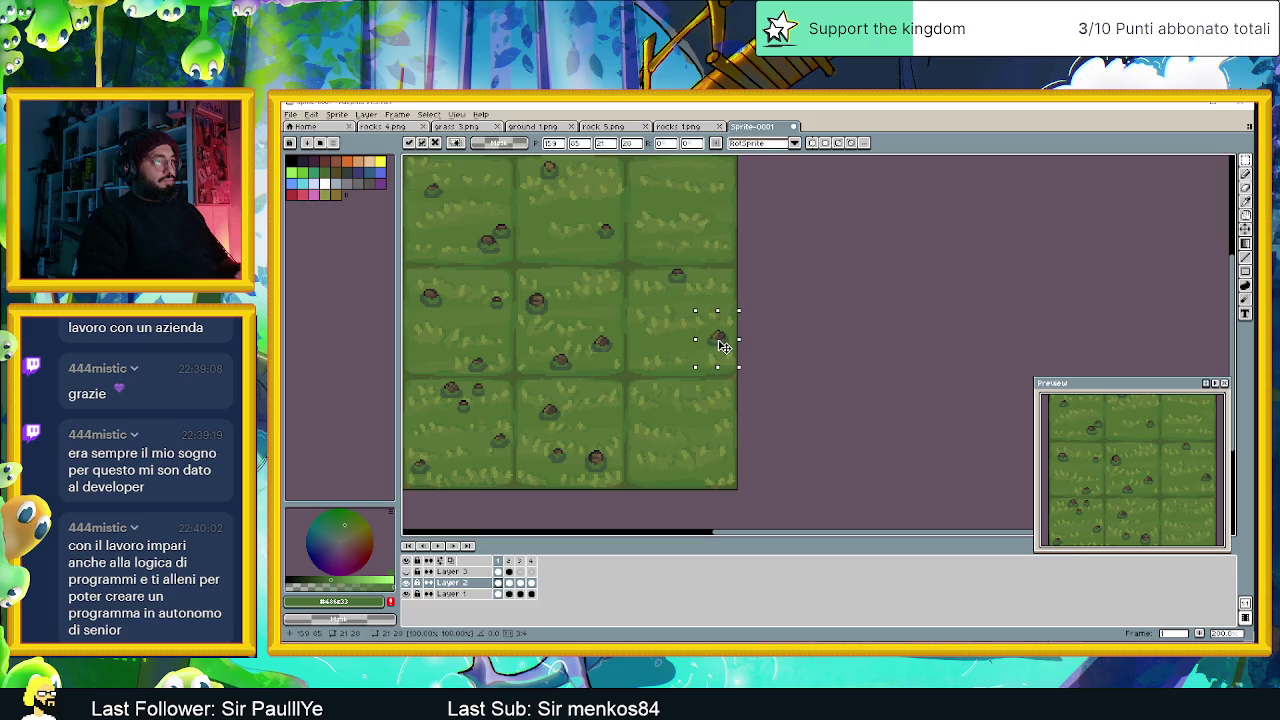
{"action": "left_click_drag", "start_coordinate": [724, 346], "coordinate": [722, 308]}
{"action": "left_click", "coordinate": [790, 300]}
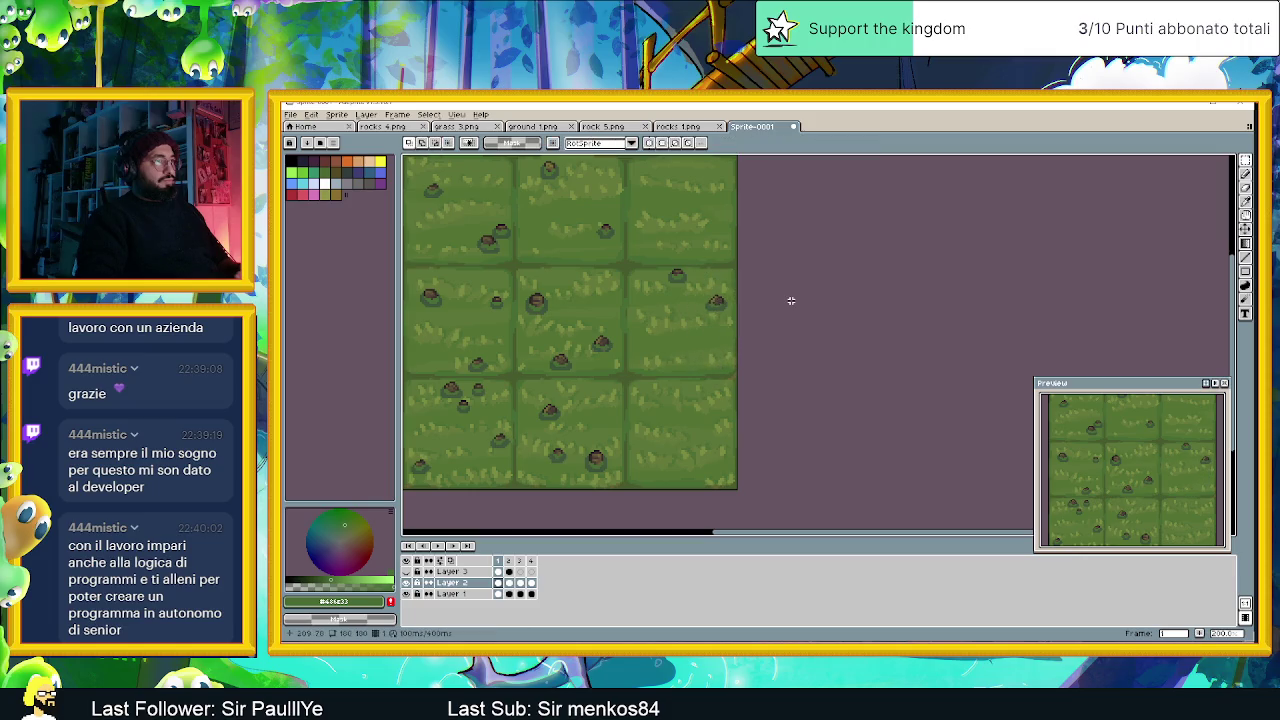
Move the small rock down and to the right, then deselect.
{"action": "scroll", "coordinate": [737, 397], "scroll_direction": "down", "scroll_amount": 2}
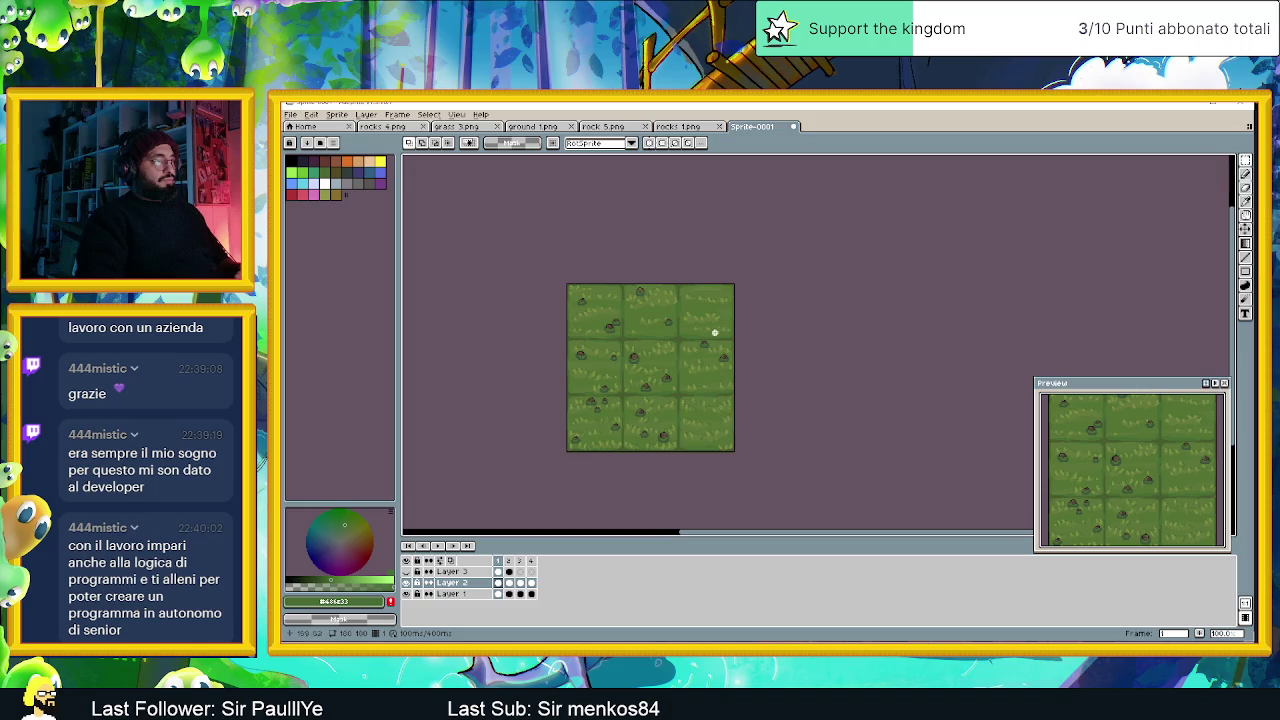
{"action": "scroll", "coordinate": [716, 335], "scroll_direction": "up", "scroll_amount": 2}
{"action": "left_click_drag", "start_coordinate": [589, 271], "coordinate": [660, 346]}
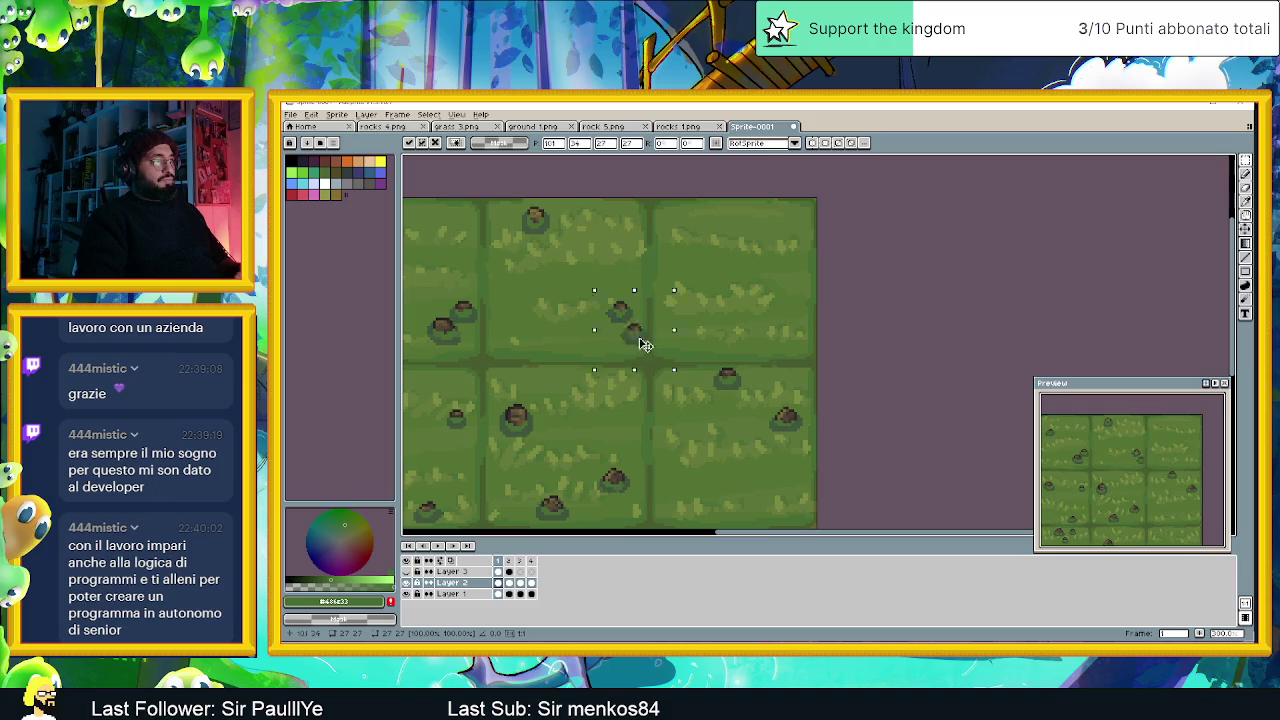
{"action": "scroll", "coordinate": [720, 443], "scroll_direction": "down", "scroll_amount": 2}
{"action": "scroll", "coordinate": [726, 418], "scroll_direction": "down", "scroll_amount": 2}
{"action": "scroll", "coordinate": [726, 418], "scroll_direction": "up", "scroll_amount": 2}
{"action": "scroll", "coordinate": [726, 418], "scroll_direction": "up", "scroll_amount": 2}
{"action": "mouse_move", "coordinate": [700, 272]}
{"action": "left_mouse_down"}
{"action": "mouse_move", "coordinate": [748, 432]}
{"action": "mouse_move", "coordinate": [723, 417]}
{"action": "mouse_move", "coordinate": [736, 414]}
{"action": "mouse_move", "coordinate": [709, 423]}
{"action": "mouse_move", "coordinate": [735, 432]}
{"action": "mouse_move", "coordinate": [686, 506]}
{"action": "mouse_move", "coordinate": [611, 309]}
{"action": "mouse_move", "coordinate": [617, 340]}
{"action": "mouse_move", "coordinate": [697, 442]}
{"action": "mouse_move", "coordinate": [670, 452]}
{"action": "mouse_move", "coordinate": [745, 413]}
{"action": "mouse_move", "coordinate": [614, 308]}
{"action": "mouse_move", "coordinate": [621, 345]}
{"action": "mouse_move", "coordinate": [797, 426]}
{"action": "mouse_move", "coordinate": [680, 403]}
{"action": "mouse_move", "coordinate": [680, 376]}
{"action": "left_mouse_up"}
{"action": "key", "text": "ctrl+d"}
Copy the right-middle rock into the bottom-right tile.
{"action": "scroll", "coordinate": [789, 352], "scroll_direction": "down", "scroll_amount": 1}
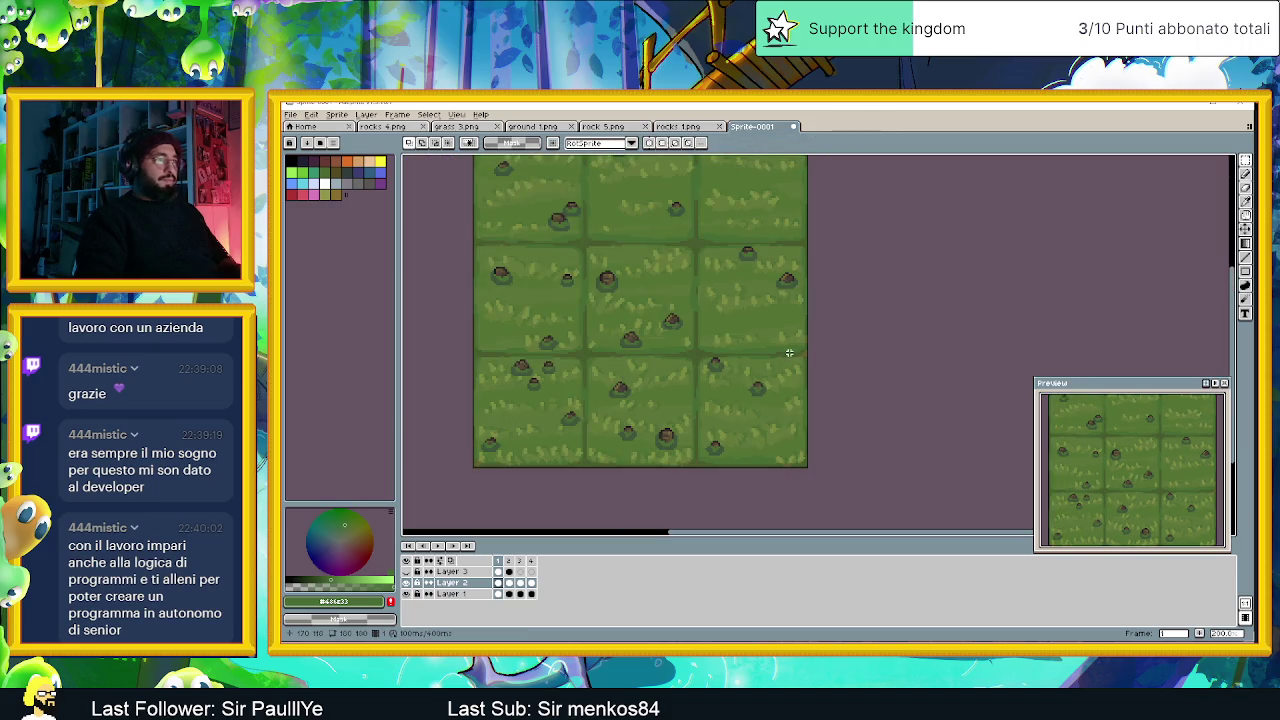
{"action": "scroll", "coordinate": [829, 374], "scroll_direction": "down", "scroll_amount": 1}
{"action": "left_click_drag", "start_coordinate": [829, 374], "coordinate": [717, 363]}
{"action": "scroll", "coordinate": [689, 350], "scroll_direction": "up", "scroll_amount": 1}
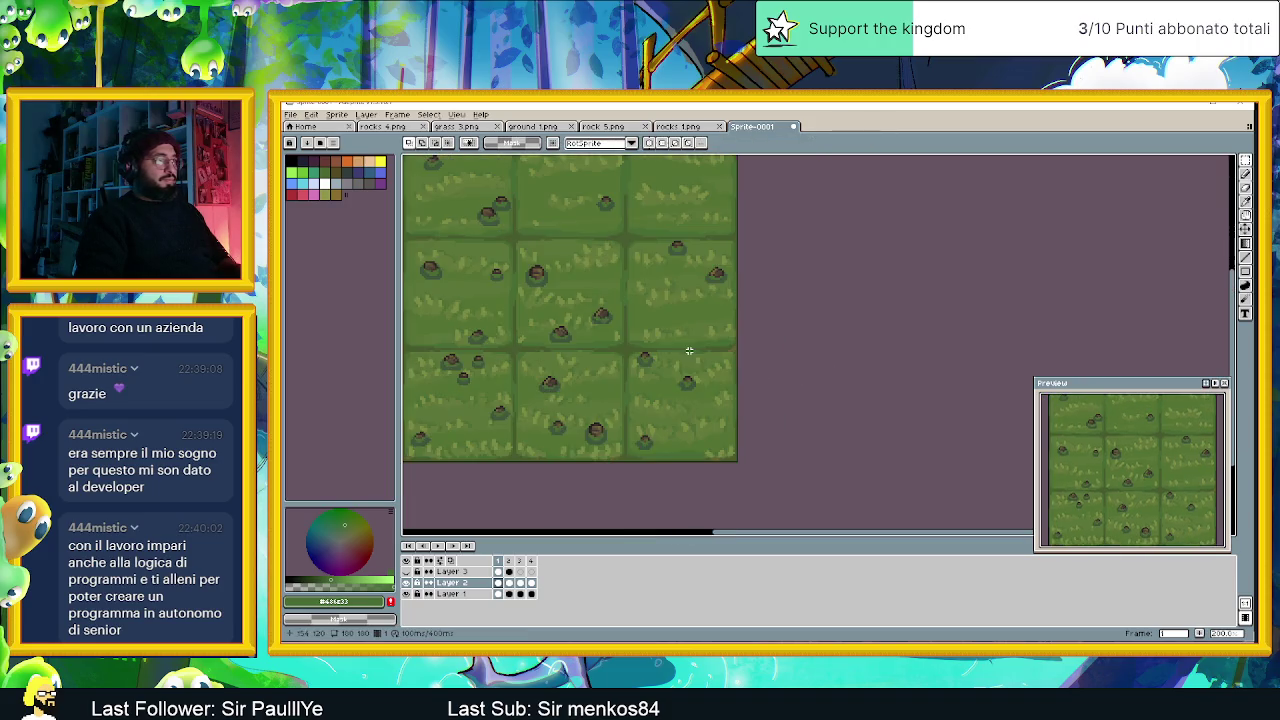
{"action": "left_click_drag", "start_coordinate": [698, 254], "coordinate": [740, 304]}
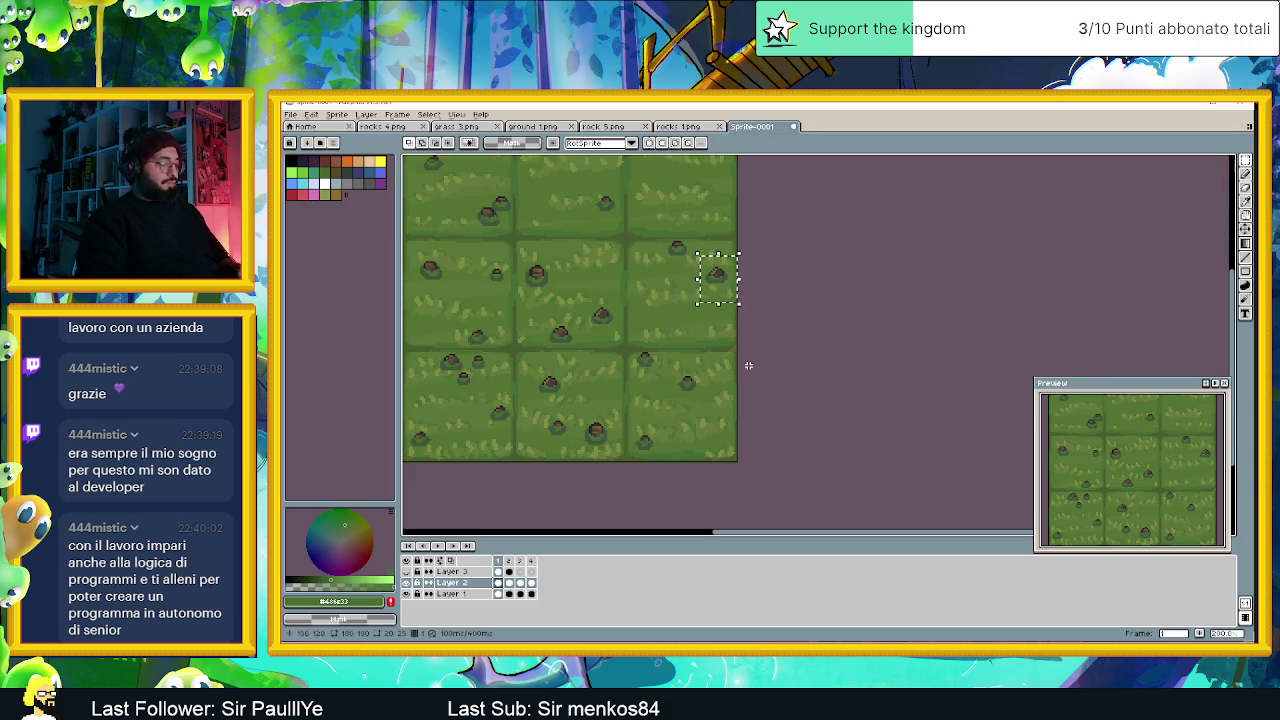
{"action": "left_click", "coordinate": [724, 289]}
{"action": "left_click_drag", "start_coordinate": [724, 289], "coordinate": [729, 451]}
{"action": "key", "text": "ctrl+d"}
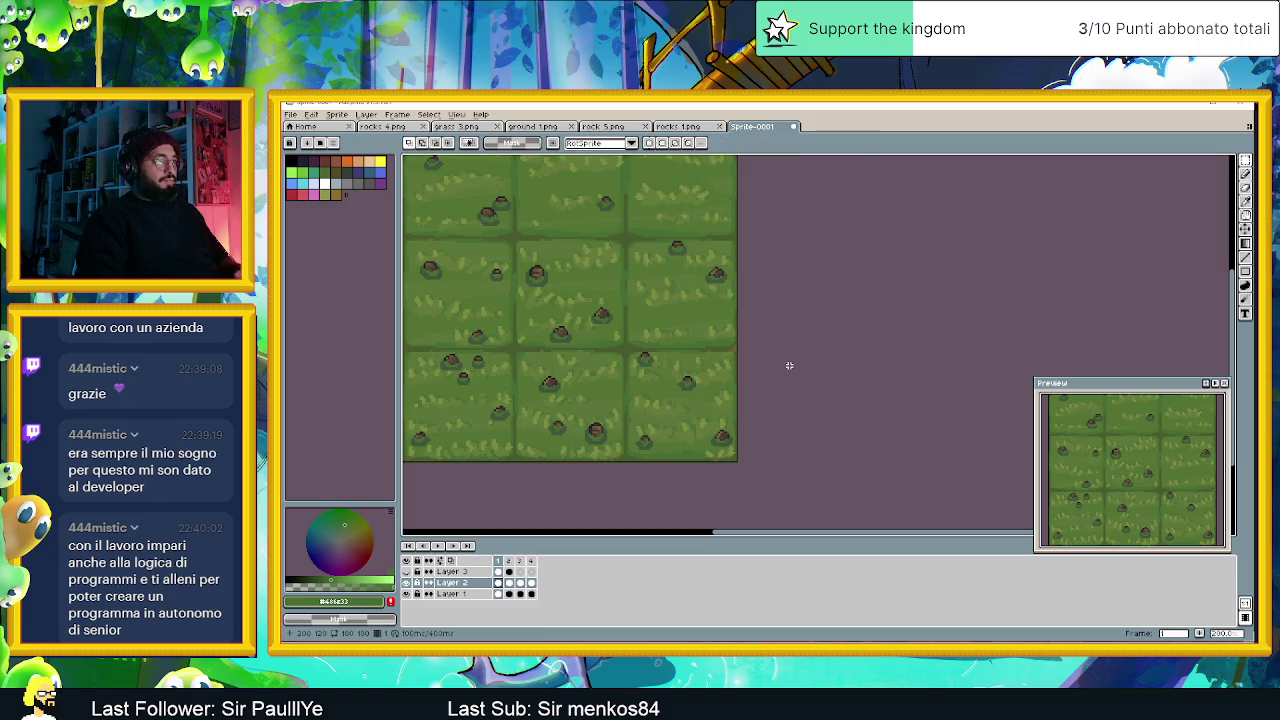
{"action": "scroll", "coordinate": [789, 365], "scroll_direction": "down", "scroll_amount": 1}
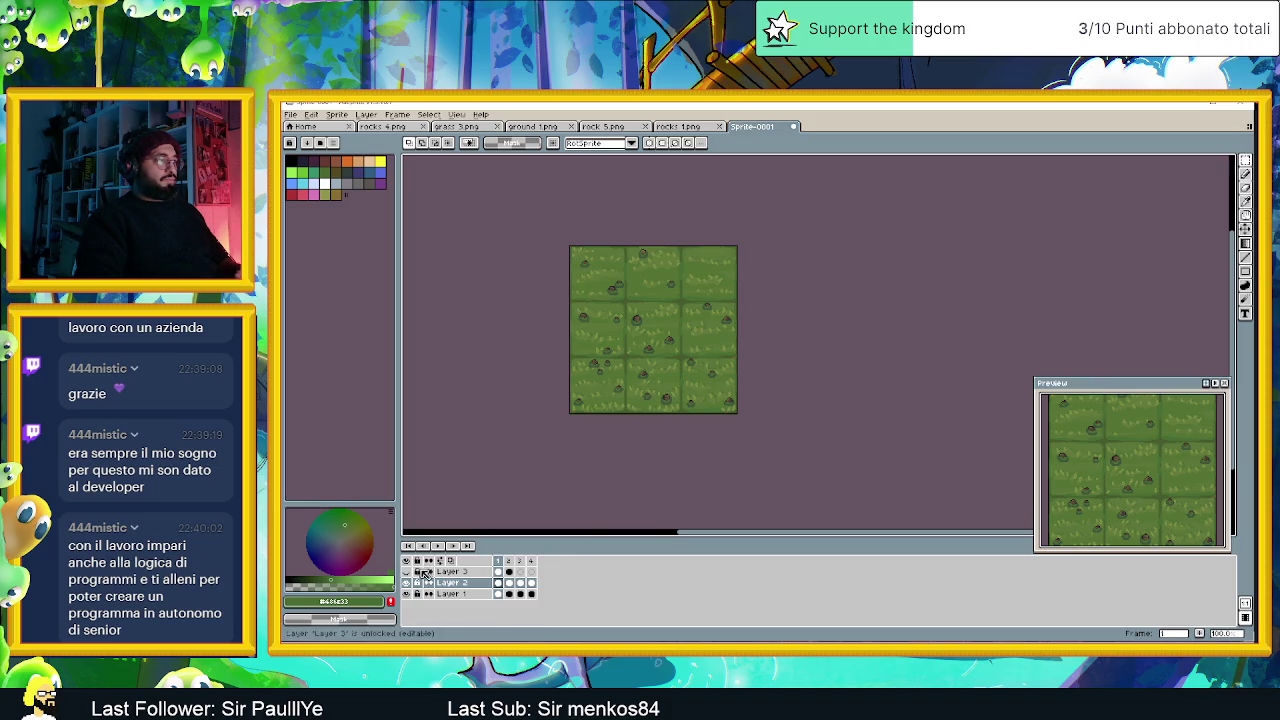
Hide Layer 1's grass, then show it again beneath the stones.
{"action": "left_click", "coordinate": [406, 594]}
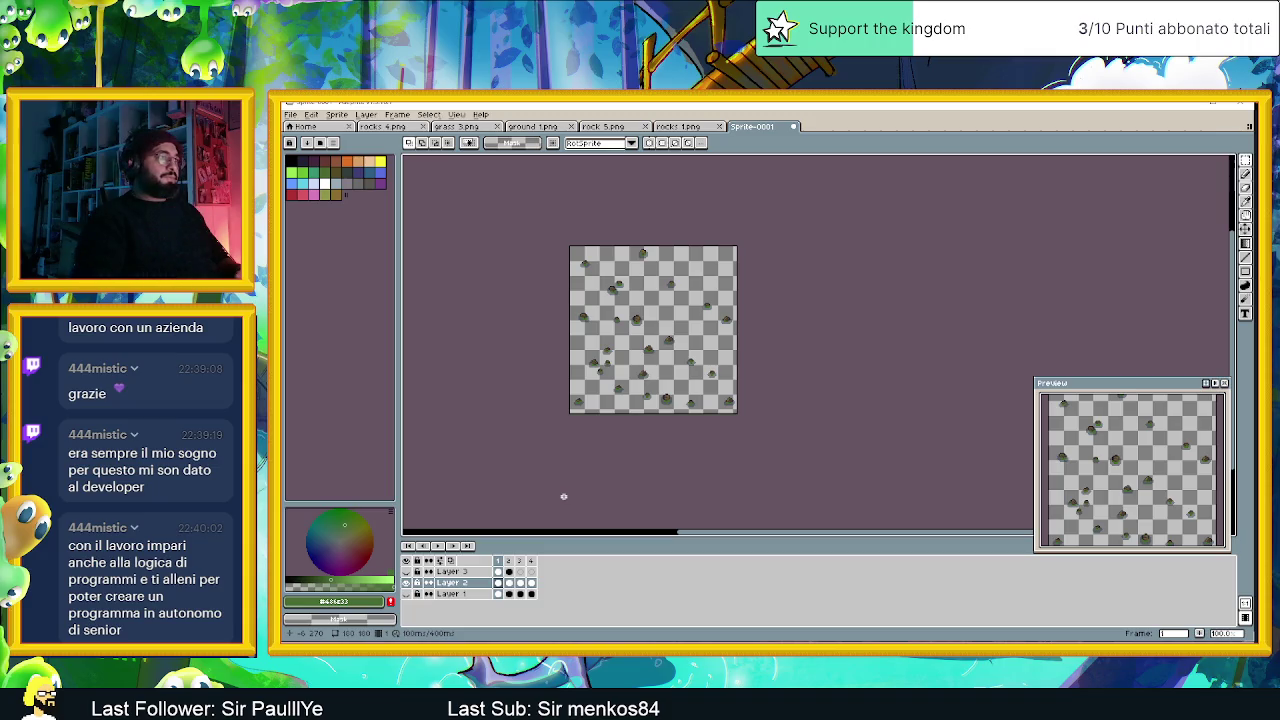
{"action": "scroll", "coordinate": [738, 303], "scroll_direction": "up", "scroll_amount": 1}
{"action": "scroll", "coordinate": [718, 308], "scroll_direction": "down", "scroll_amount": 1}
{"action": "scroll", "coordinate": [708, 304], "scroll_direction": "left", "scroll_amount": 1}
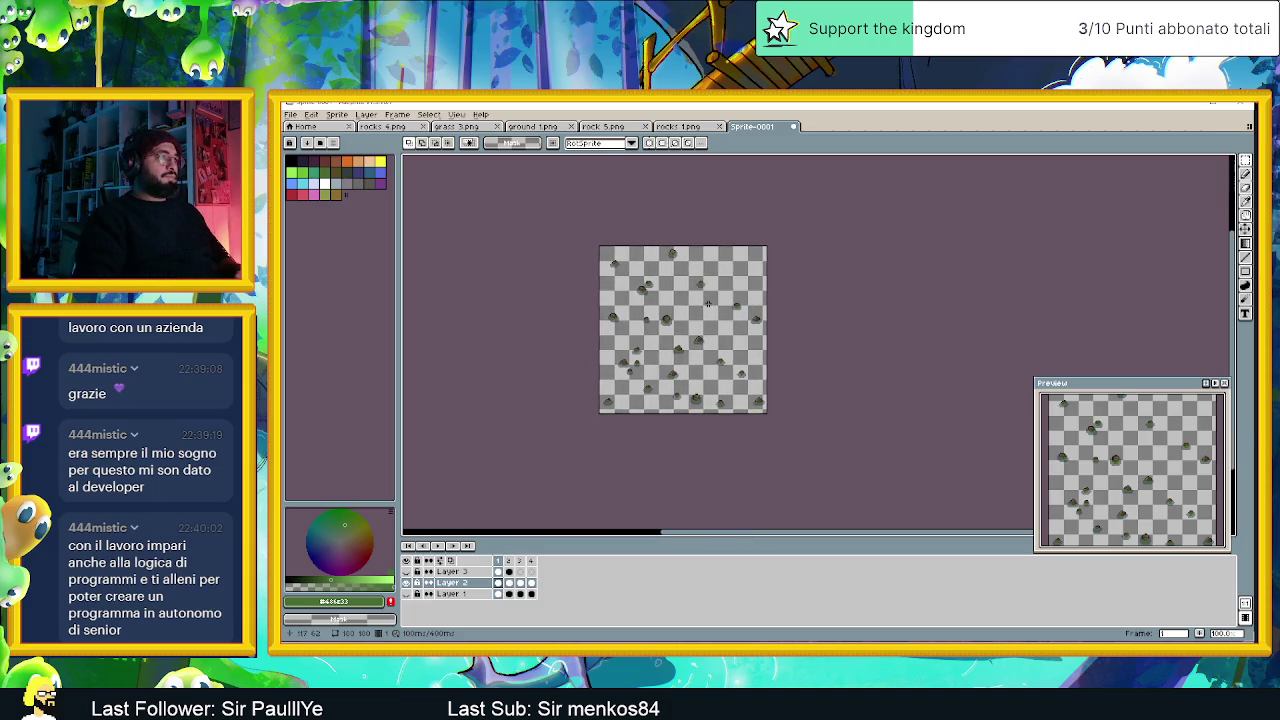
{"action": "scroll", "coordinate": [709, 304], "scroll_direction": "up", "scroll_amount": 1}
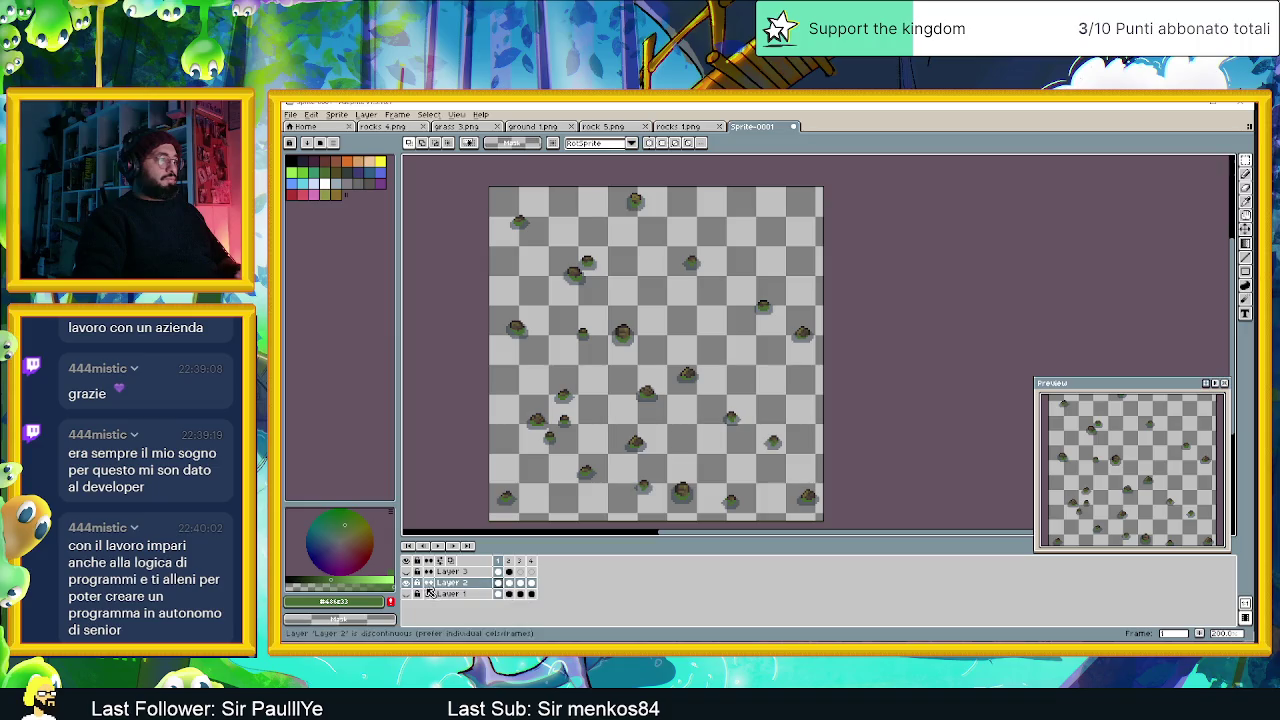
{"action": "left_click", "coordinate": [406, 594]}
Add a new frame after frame 1 and select frame 2.
{"action": "left_click", "coordinate": [510, 561]}
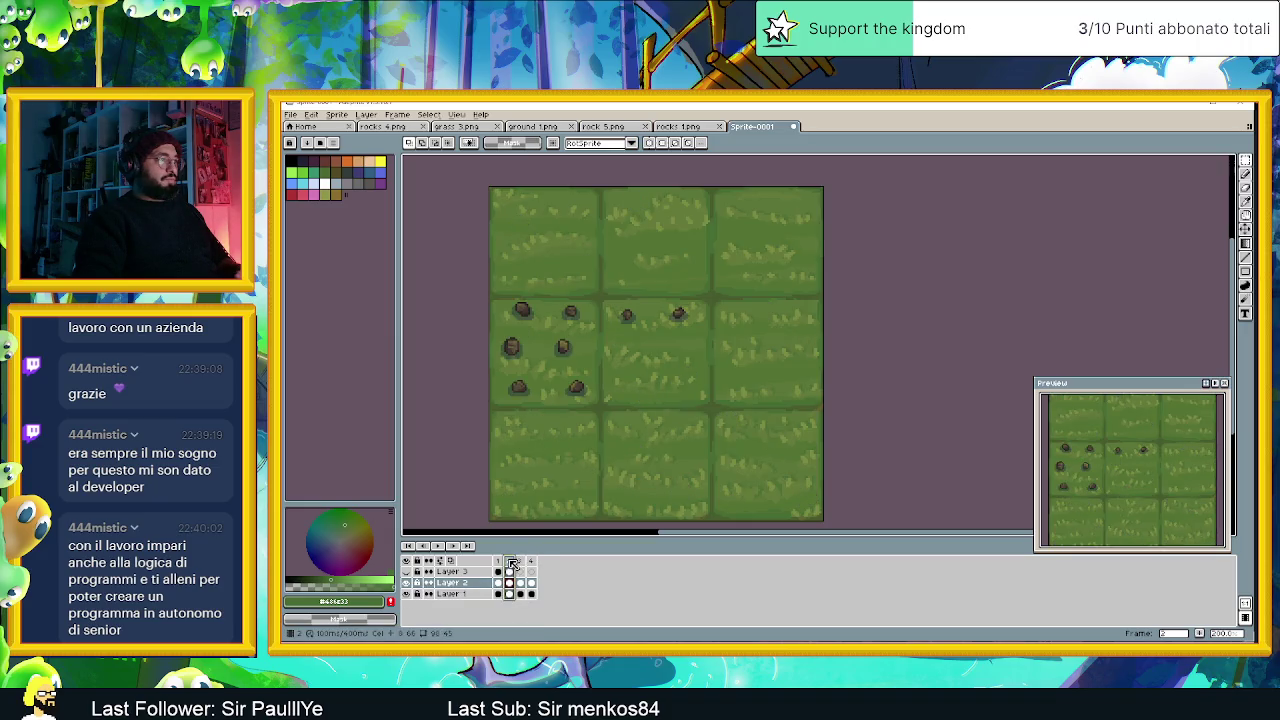
{"action": "left_click", "coordinate": [499, 567]}
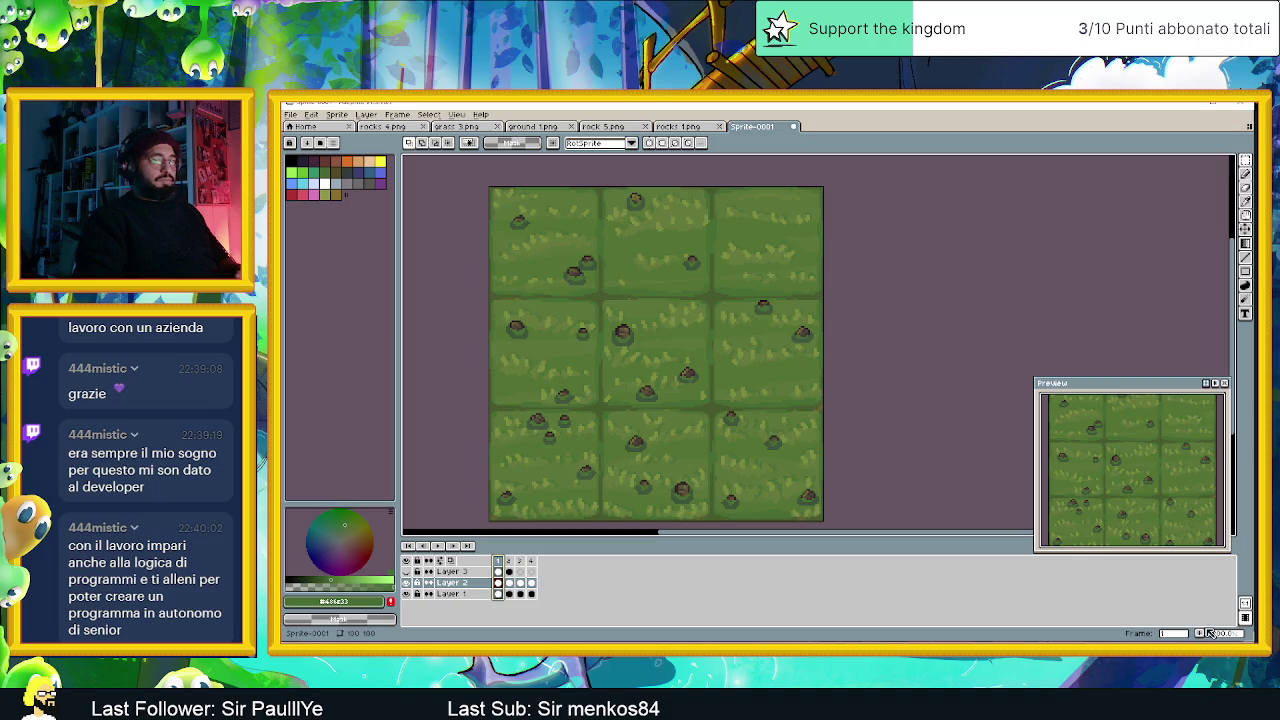
{"action": "left_click", "coordinate": [1203, 636]}
{"action": "left_click", "coordinate": [510, 562]}
{"action": "left_click", "coordinate": [406, 594]}
{"action": "left_click", "coordinate": [406, 594]}
Show the dirt ground layer in frame 2 and pick its brown earth as the current colour.
{"action": "left_click", "coordinate": [442, 595]}
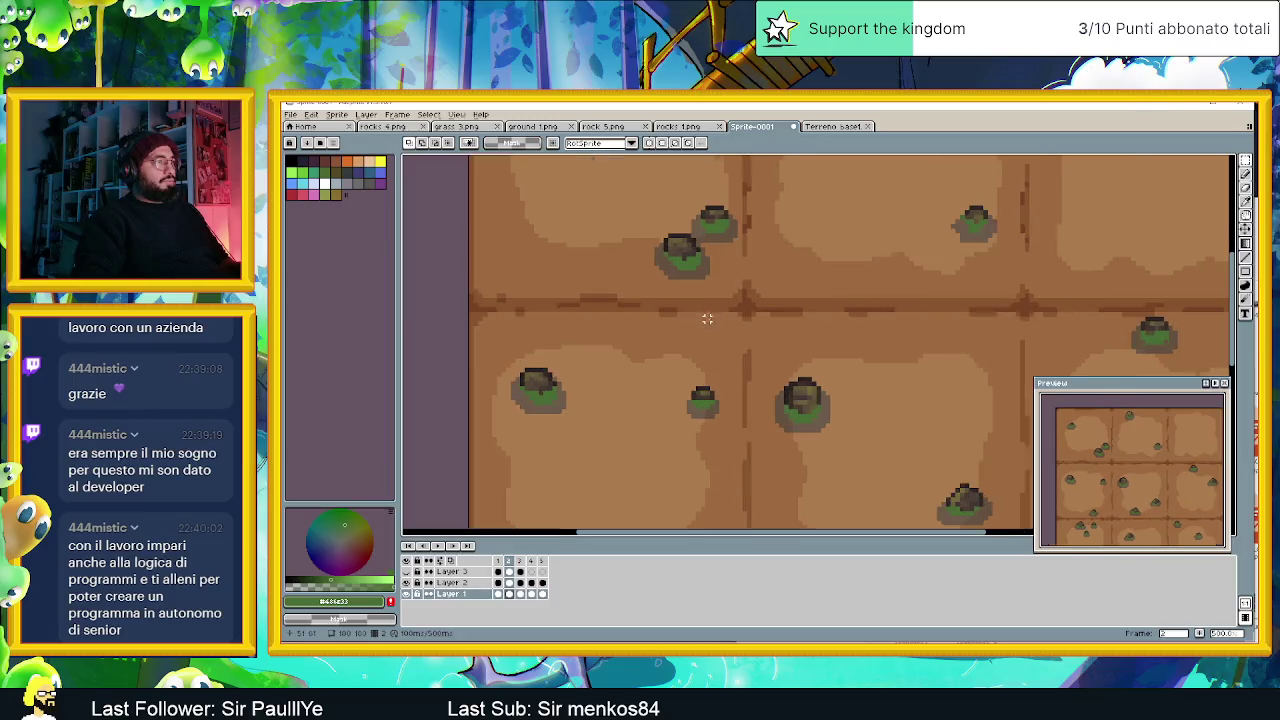
{"action": "left_click", "coordinate": [722, 290], "text": "alt"}
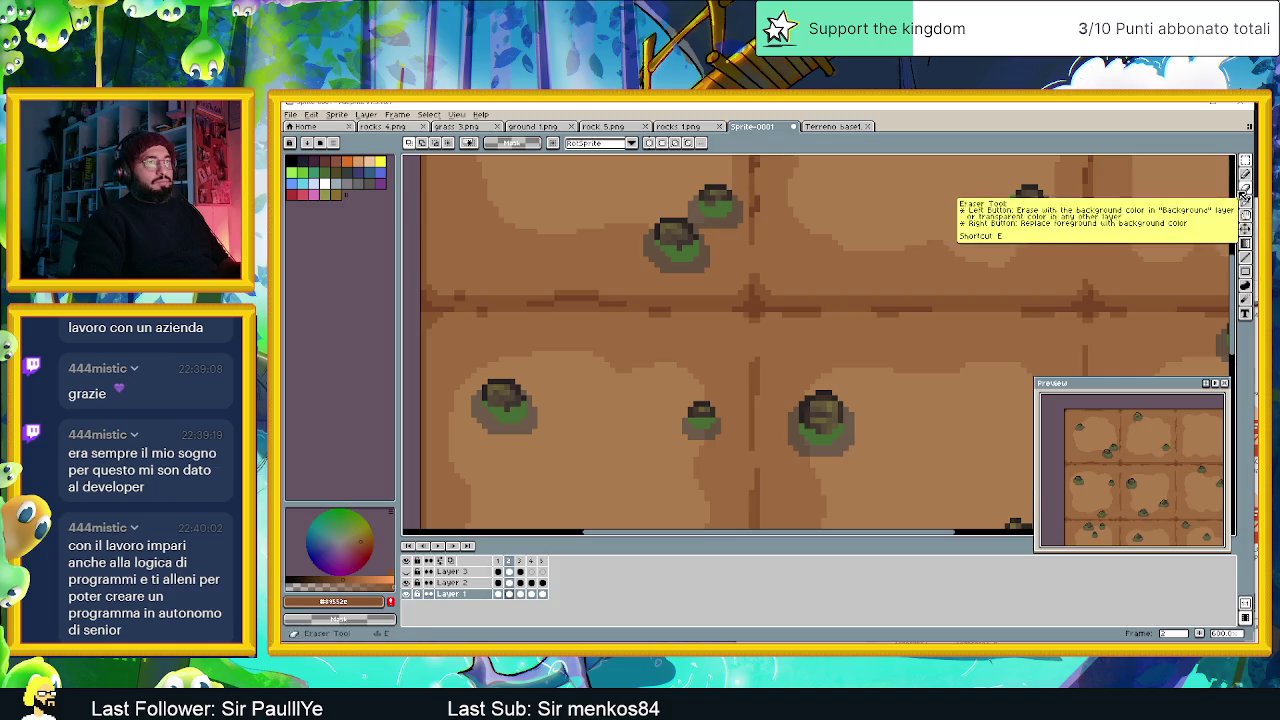
{"action": "left_click", "coordinate": [1246, 288]}
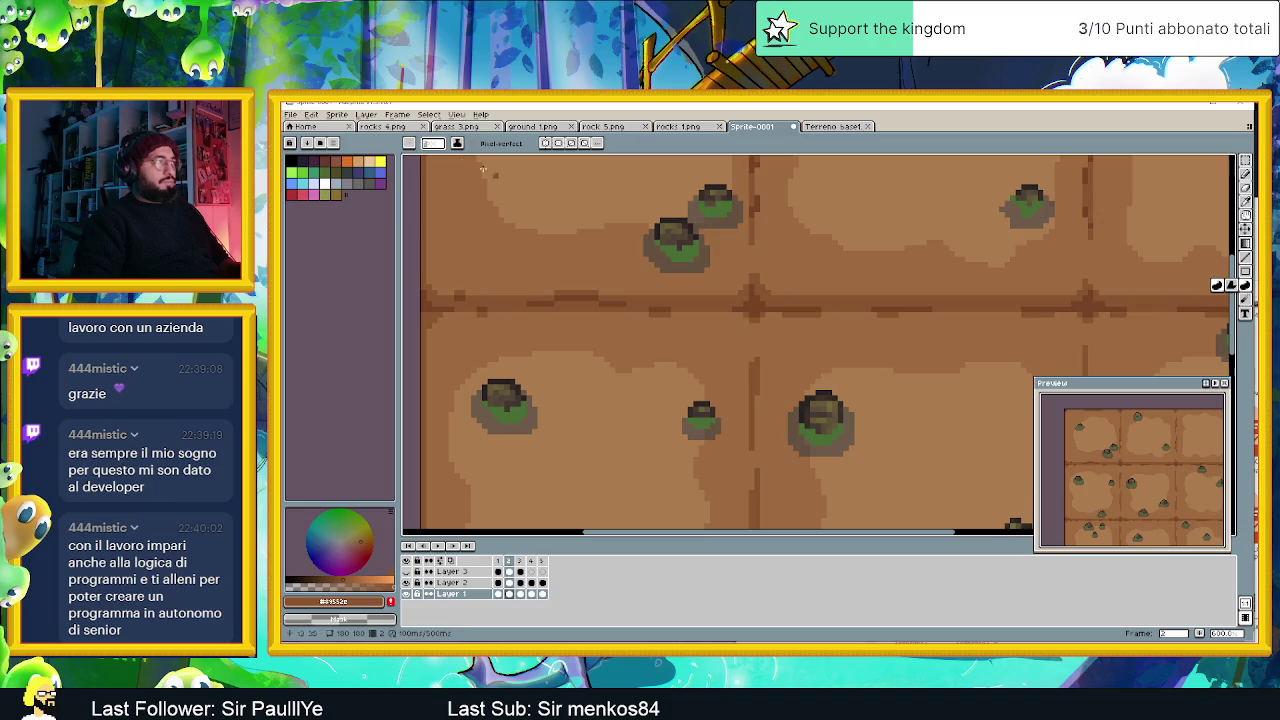
{"action": "left_click", "coordinate": [311, 114]}
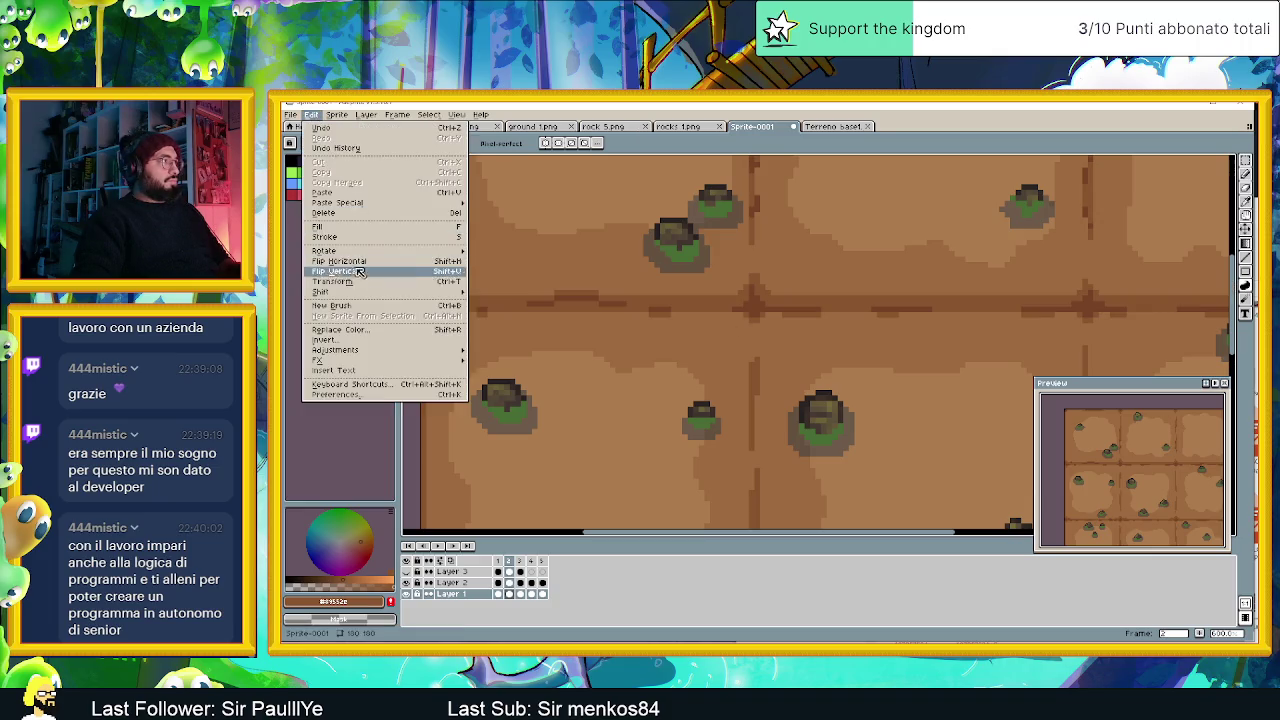
{"action": "mouse_move", "coordinate": [335, 350]}
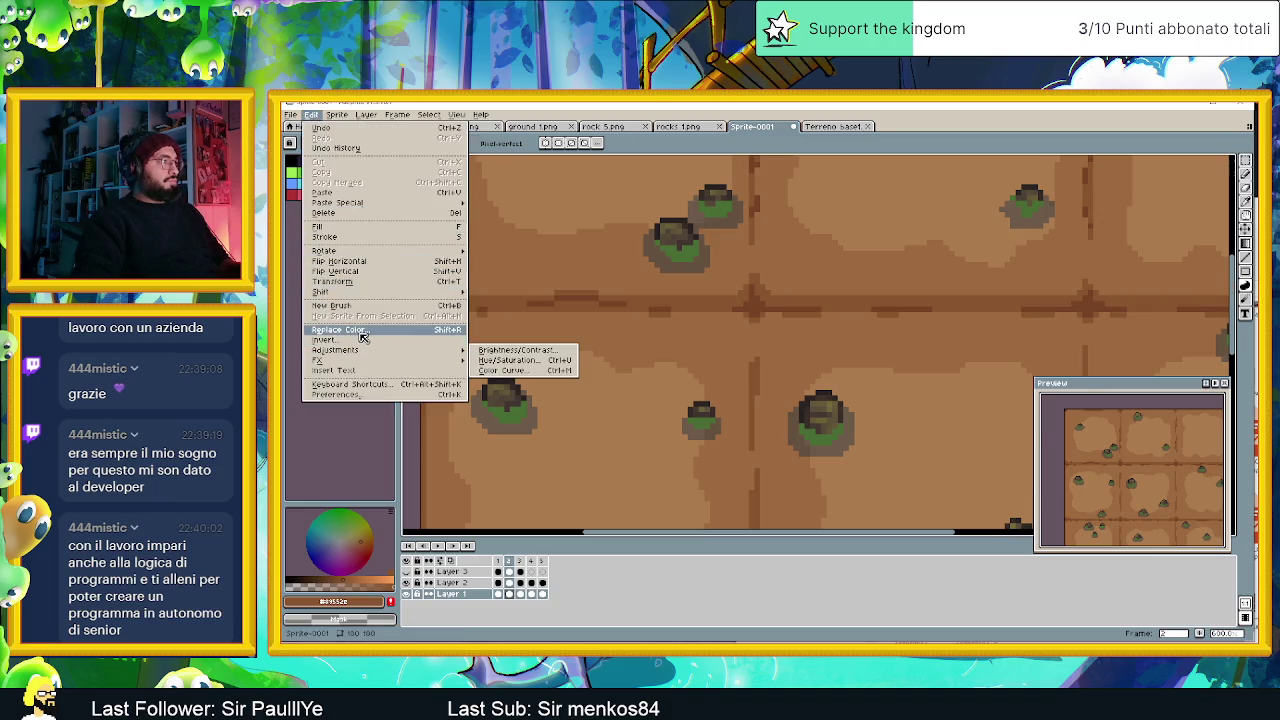
Try Replace Color with a sampled dirt brown, then cancel it without applying.
{"action": "left_click", "coordinate": [362, 332]}
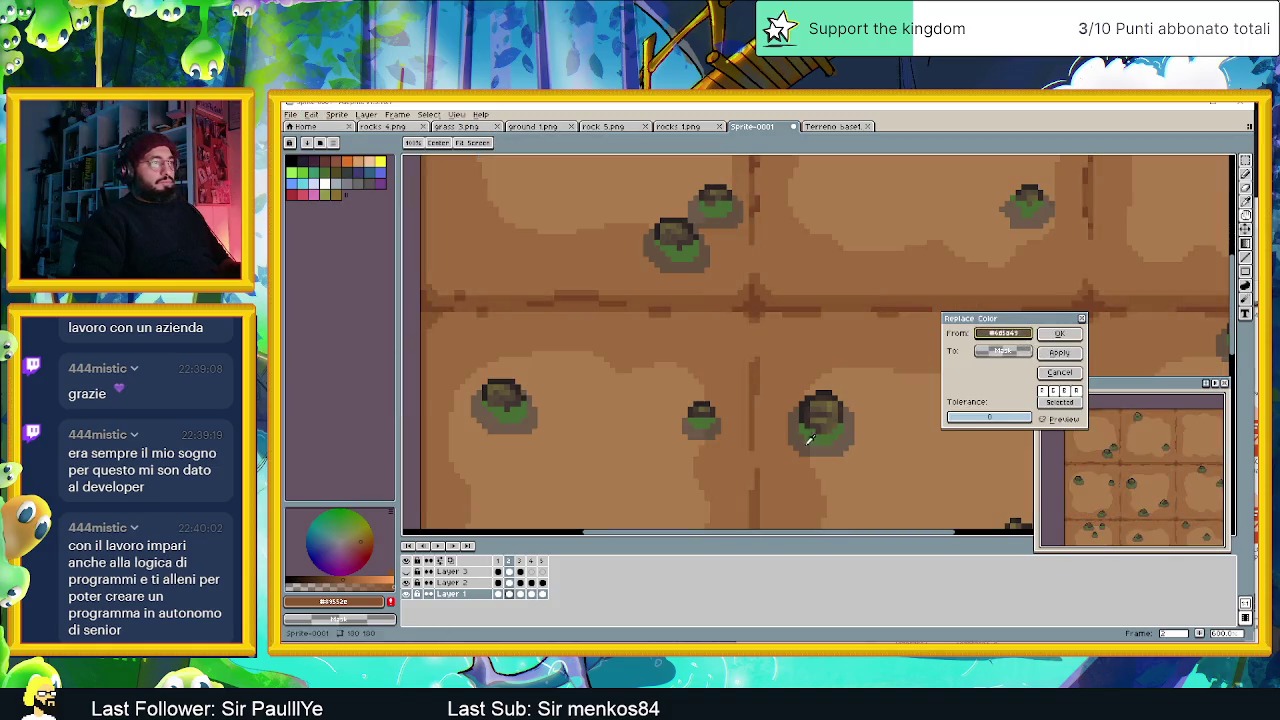
{"action": "left_click_drag", "start_coordinate": [1003, 351], "coordinate": [790, 340]}
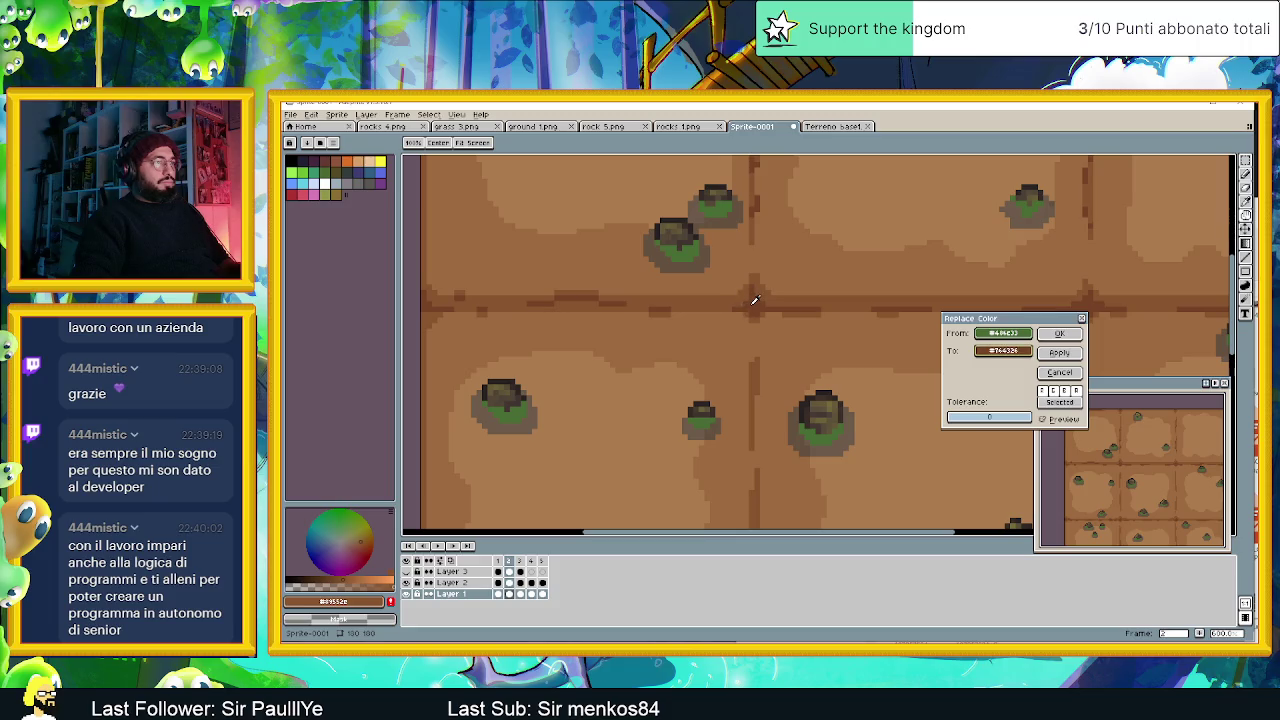
{"action": "scroll", "coordinate": [812, 410], "scroll_direction": "down", "scroll_amount": 1}
{"action": "left_click_drag", "start_coordinate": [840, 411], "coordinate": [768, 412]}
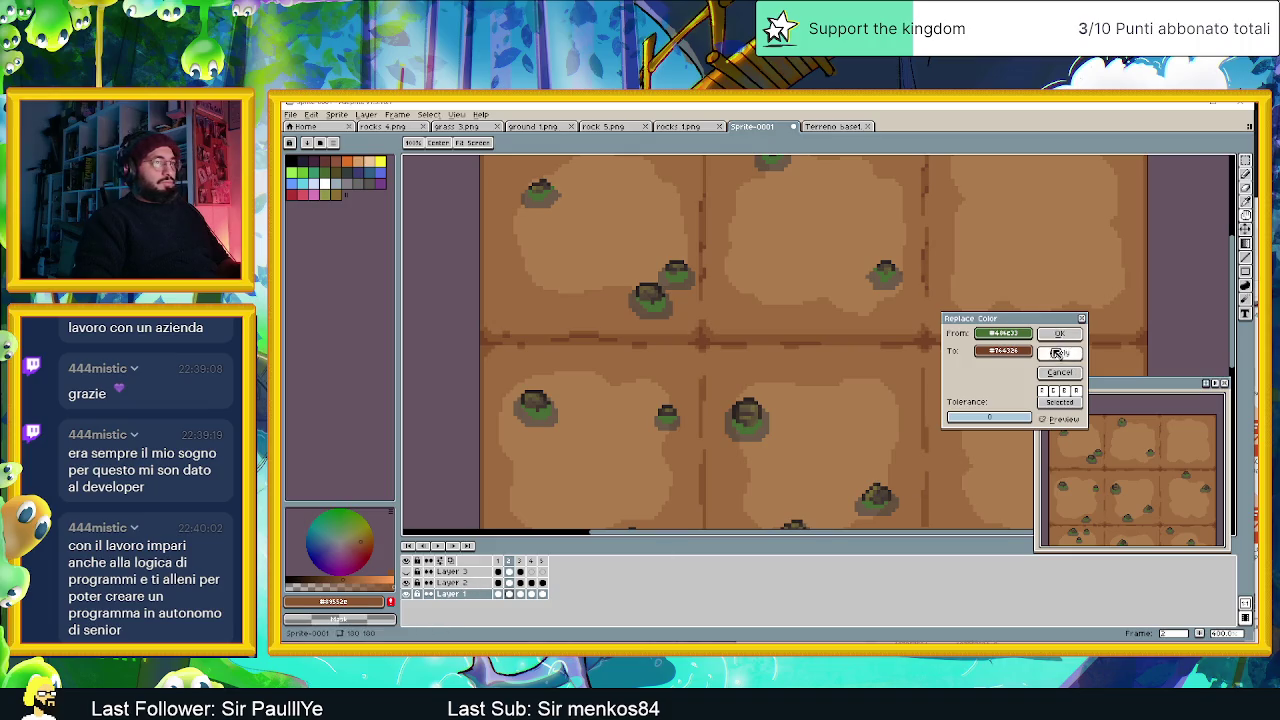
{"action": "left_click", "coordinate": [1059, 372]}
On Layer 2, replace the stones' green tops with a darker dirt brown and apply it.
{"action": "left_click", "coordinate": [452, 582]}
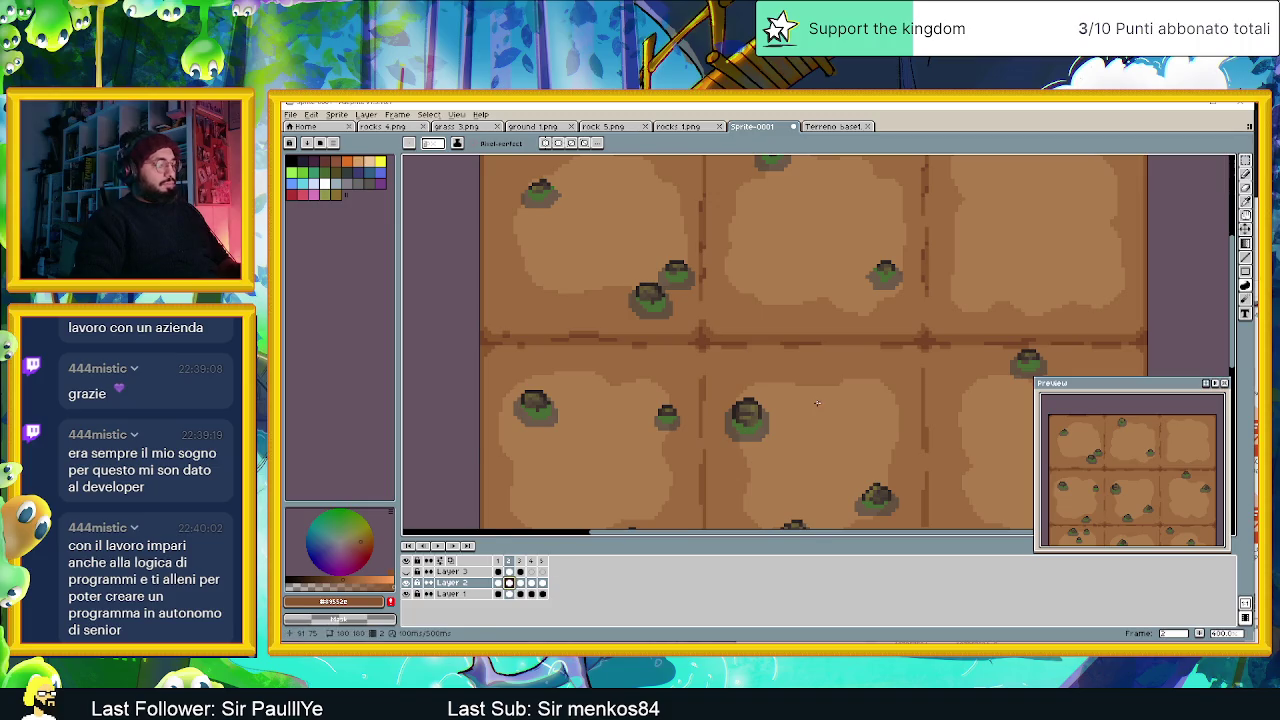
{"action": "key", "text": "shift+r"}
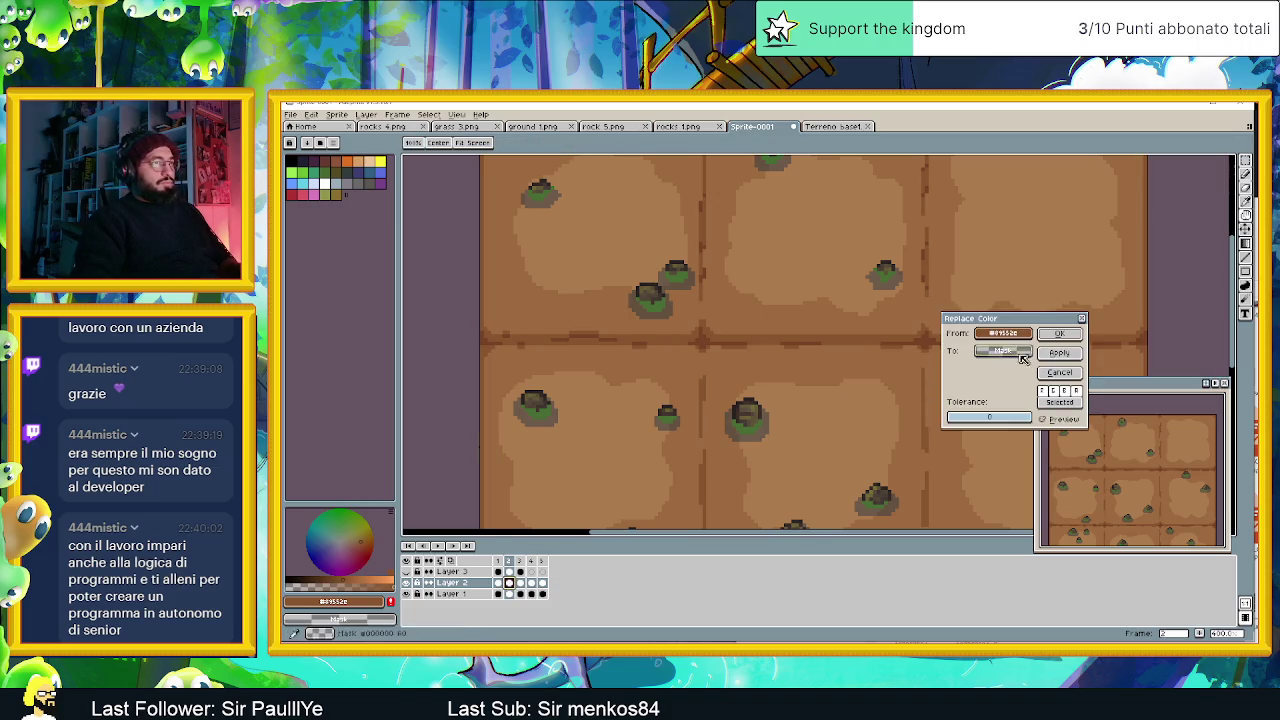
{"action": "left_click", "coordinate": [747, 424]}
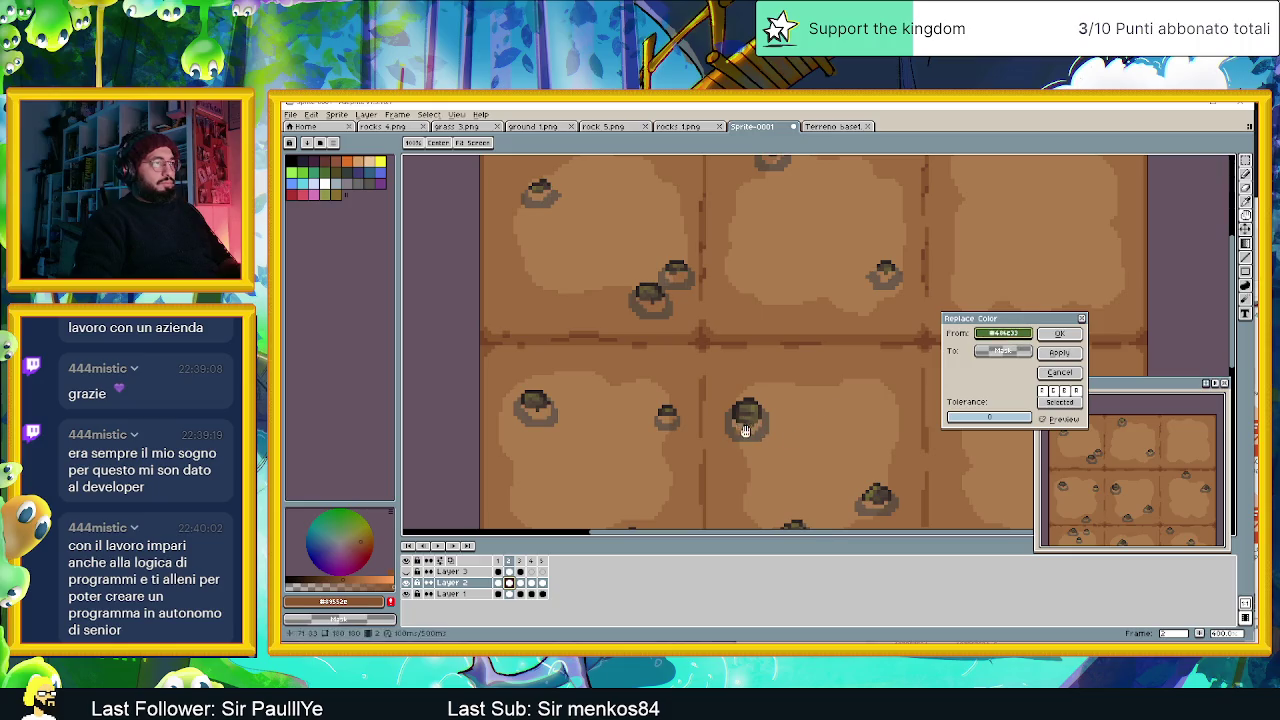
{"action": "right_click", "coordinate": [888, 352]}
{"action": "right_click", "coordinate": [841, 344]}
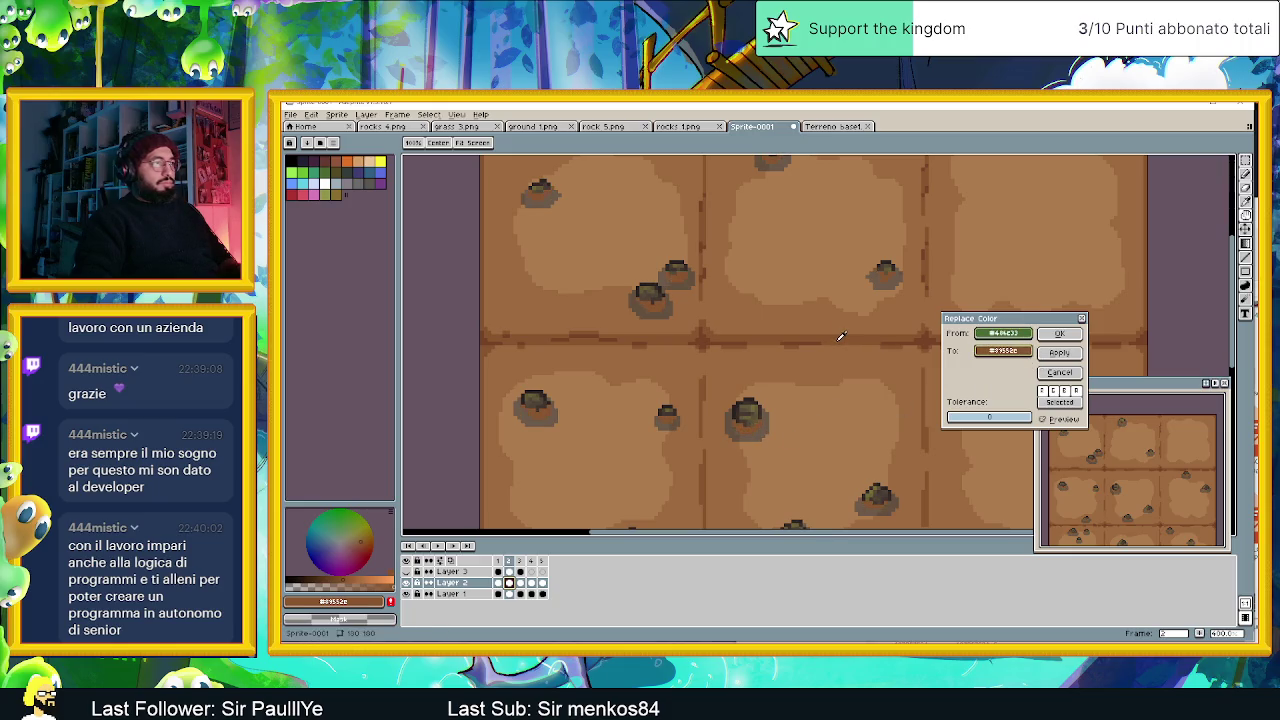
{"action": "right_click", "coordinate": [805, 340]}
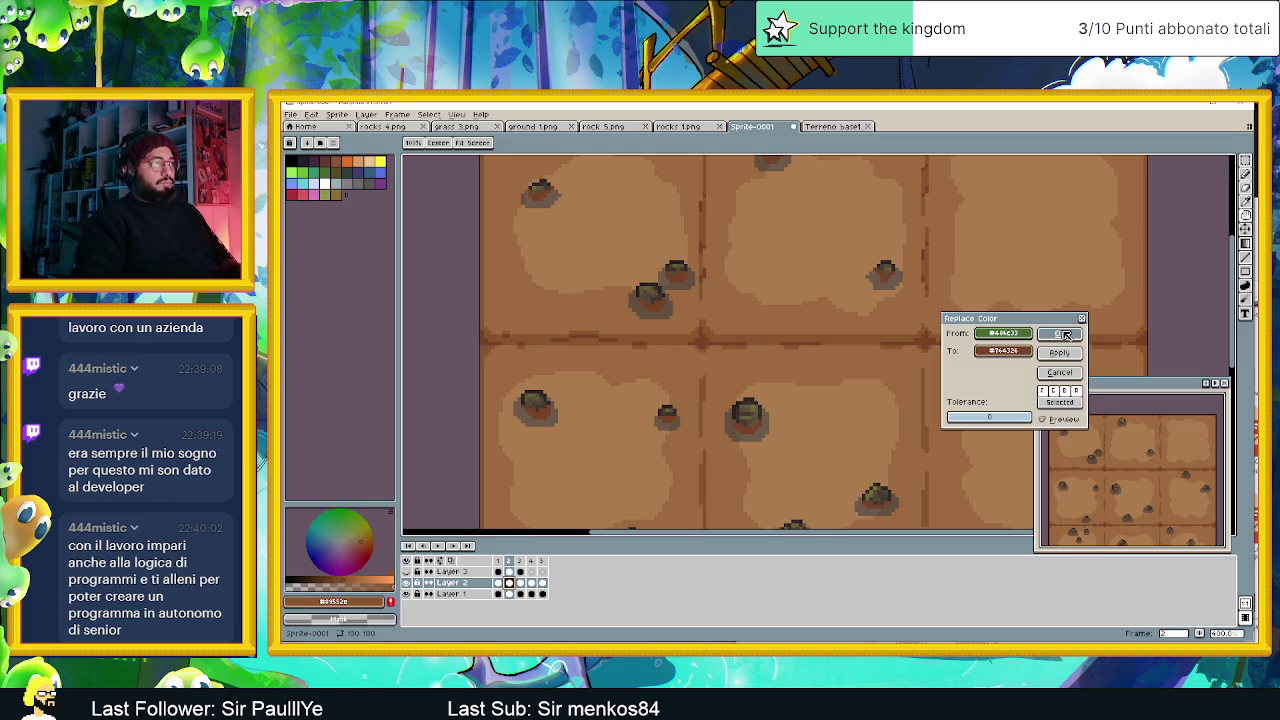
{"action": "left_click", "coordinate": [1065, 334]}
{"action": "scroll", "coordinate": [893, 401], "scroll_direction": "down", "scroll_amount": 1}
{"action": "left_click_drag", "start_coordinate": [917, 439], "coordinate": [783, 354]}
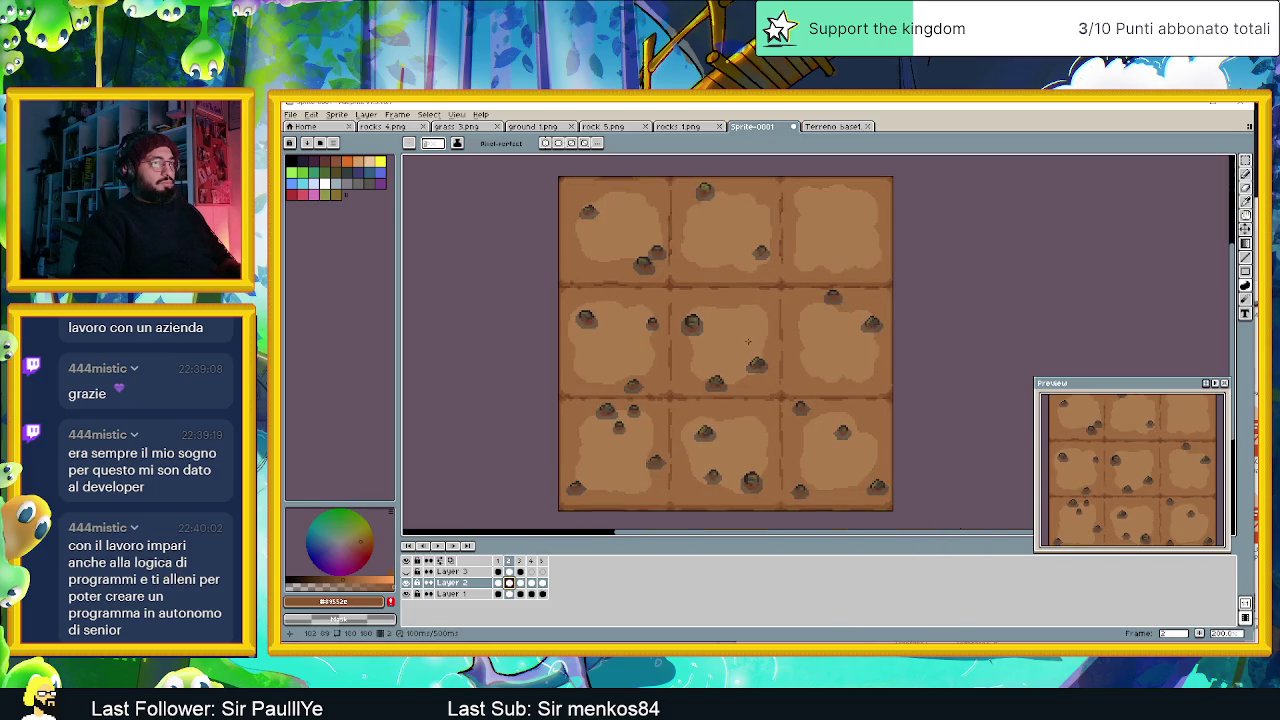
Hide the Layer 1 ground, pick the stones' dark shadow colour and add it to the palette.
{"action": "scroll", "coordinate": [744, 344], "scroll_direction": "up", "scroll_amount": 1}
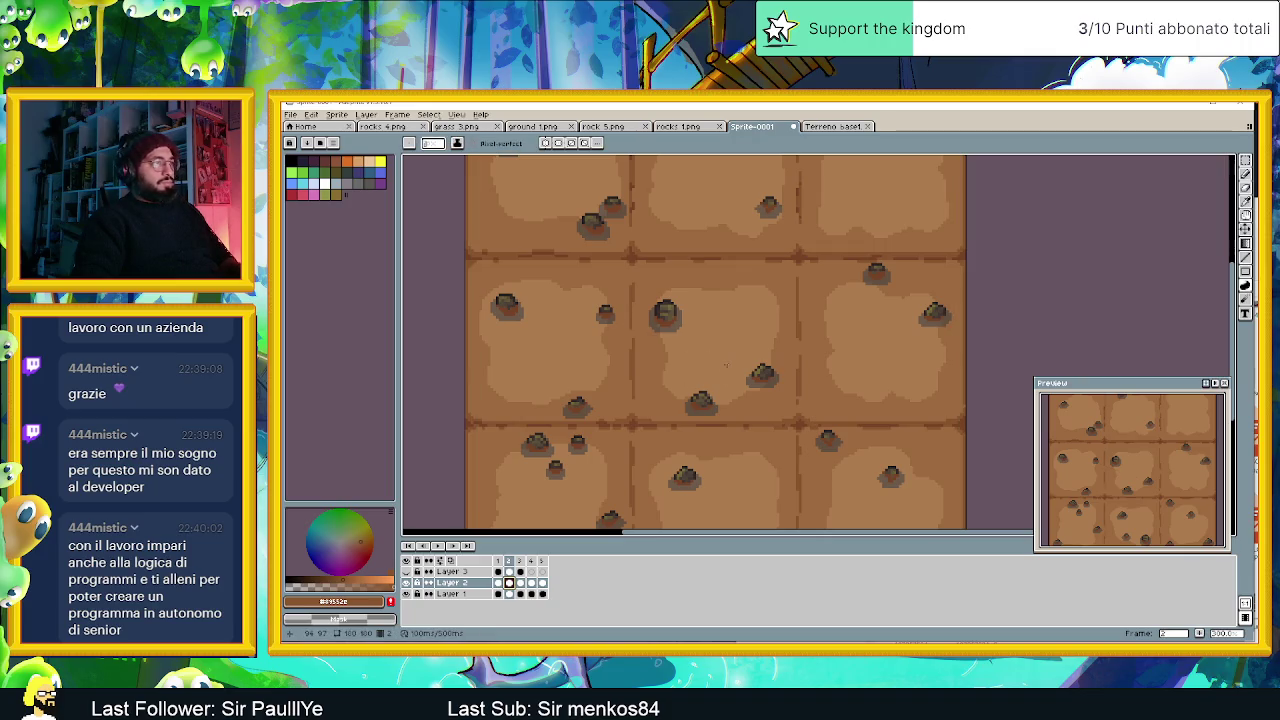
{"action": "key", "text": "shift+r"}
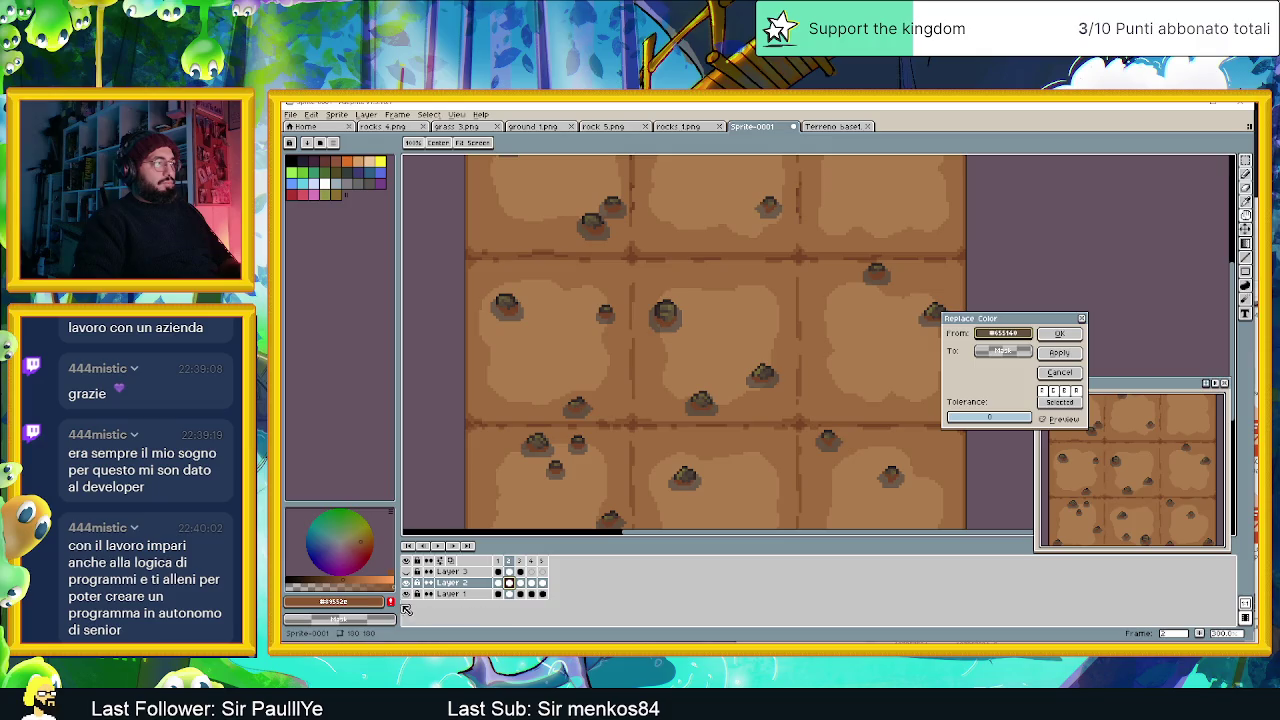
{"action": "left_click", "coordinate": [1060, 372]}
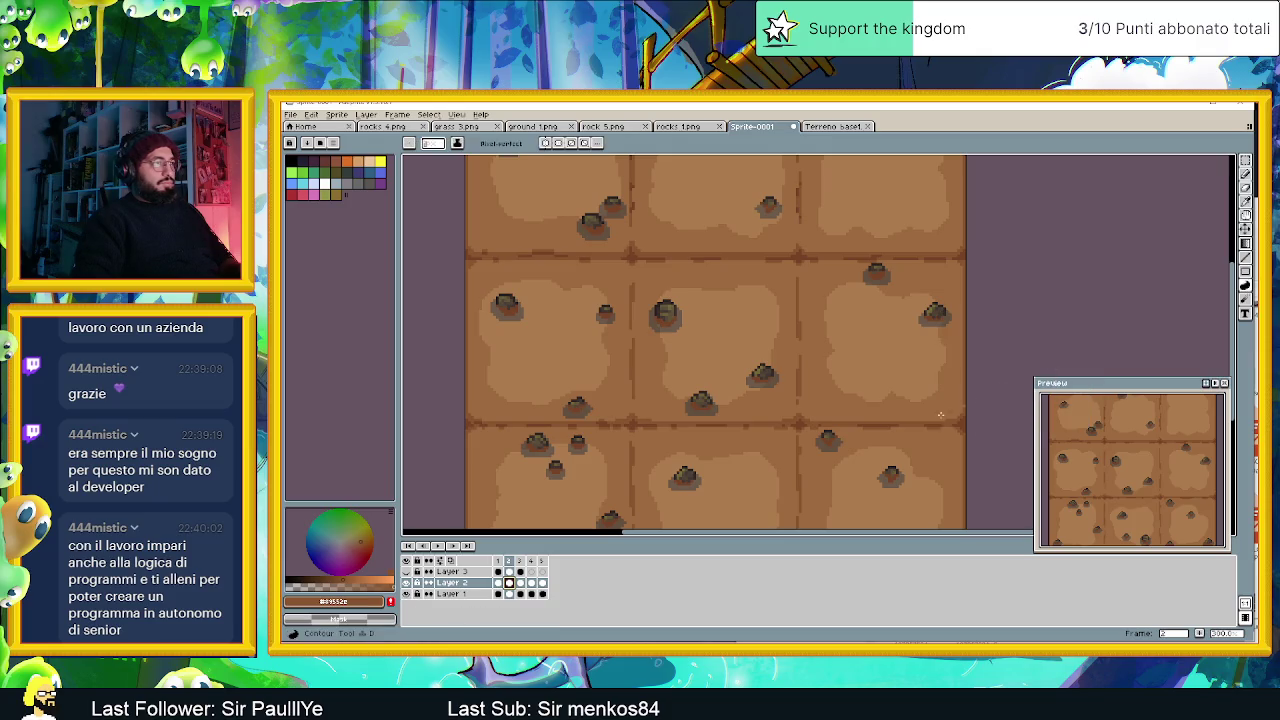
{"action": "left_click", "coordinate": [406, 594]}
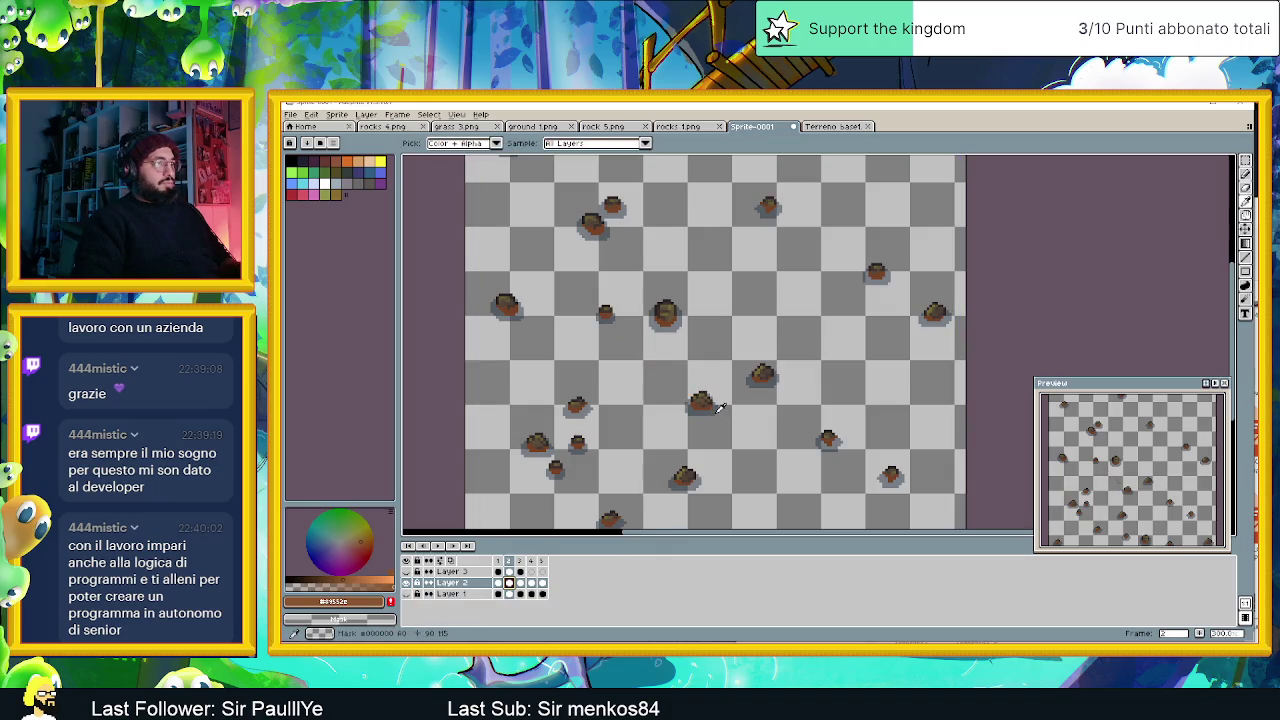
{"action": "left_click", "coordinate": [314, 580]}
{"action": "left_click", "coordinate": [390, 601]}
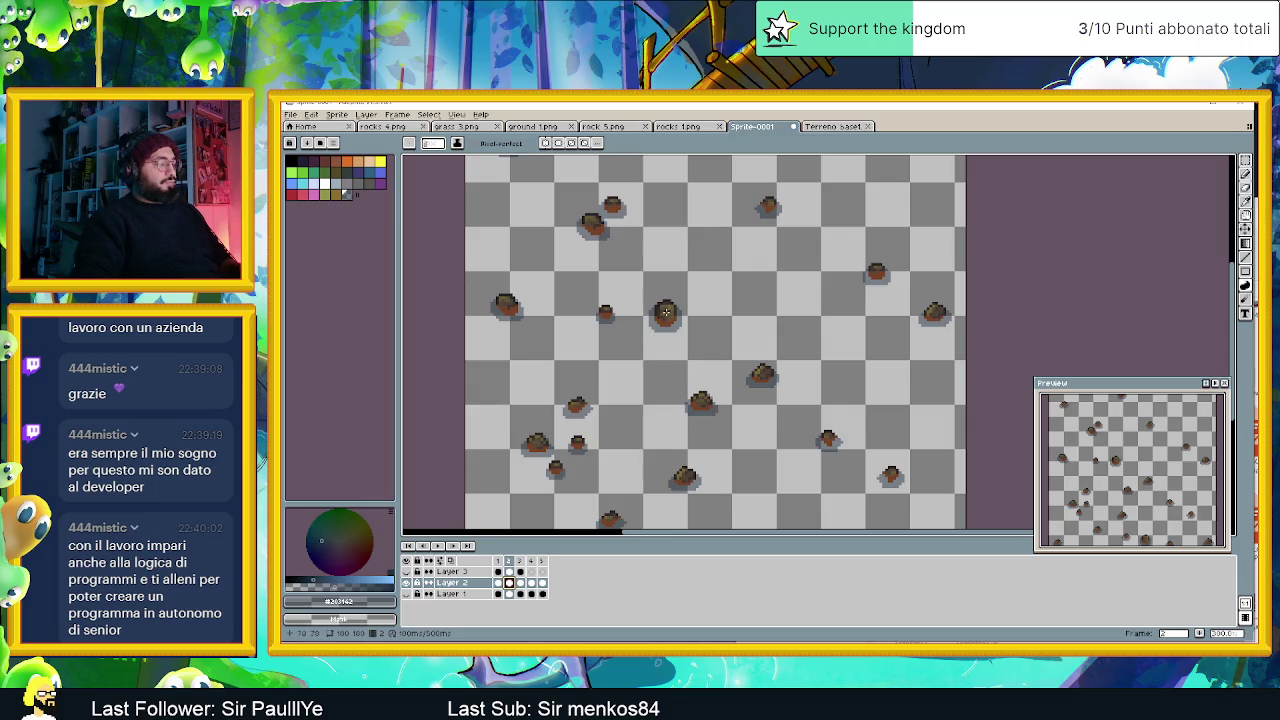
With Layer 1 visible again, preview the shadows replaced by a semi-transparent dark brown 764326.
{"action": "key", "text": "shift+r"}
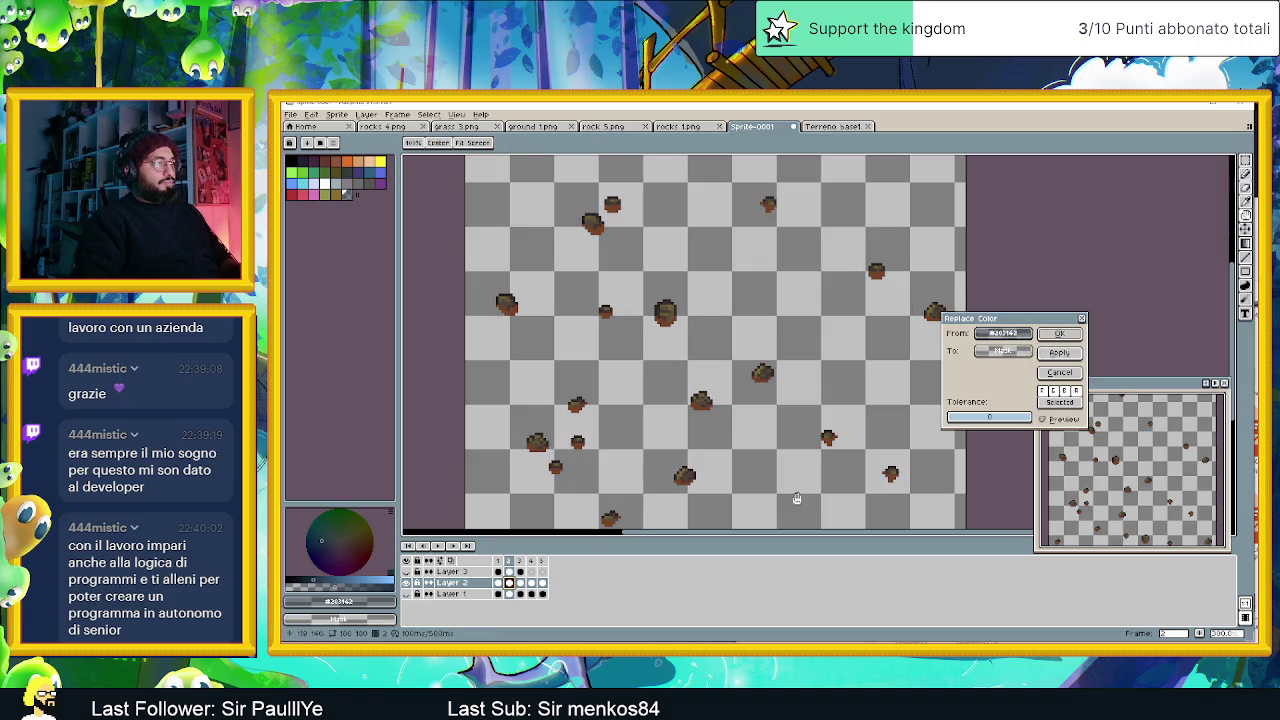
{"action": "left_click", "coordinate": [1066, 376]}
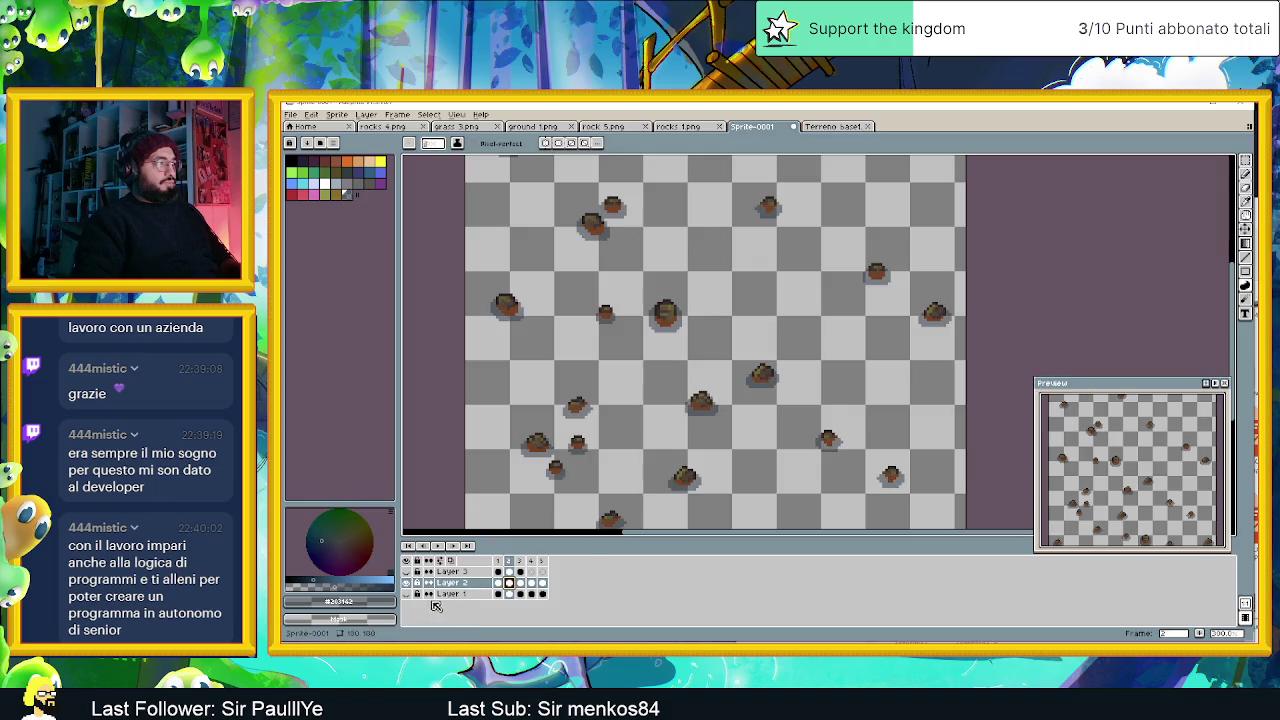
{"action": "left_click", "coordinate": [406, 594]}
{"action": "key", "text": "shift+r"}
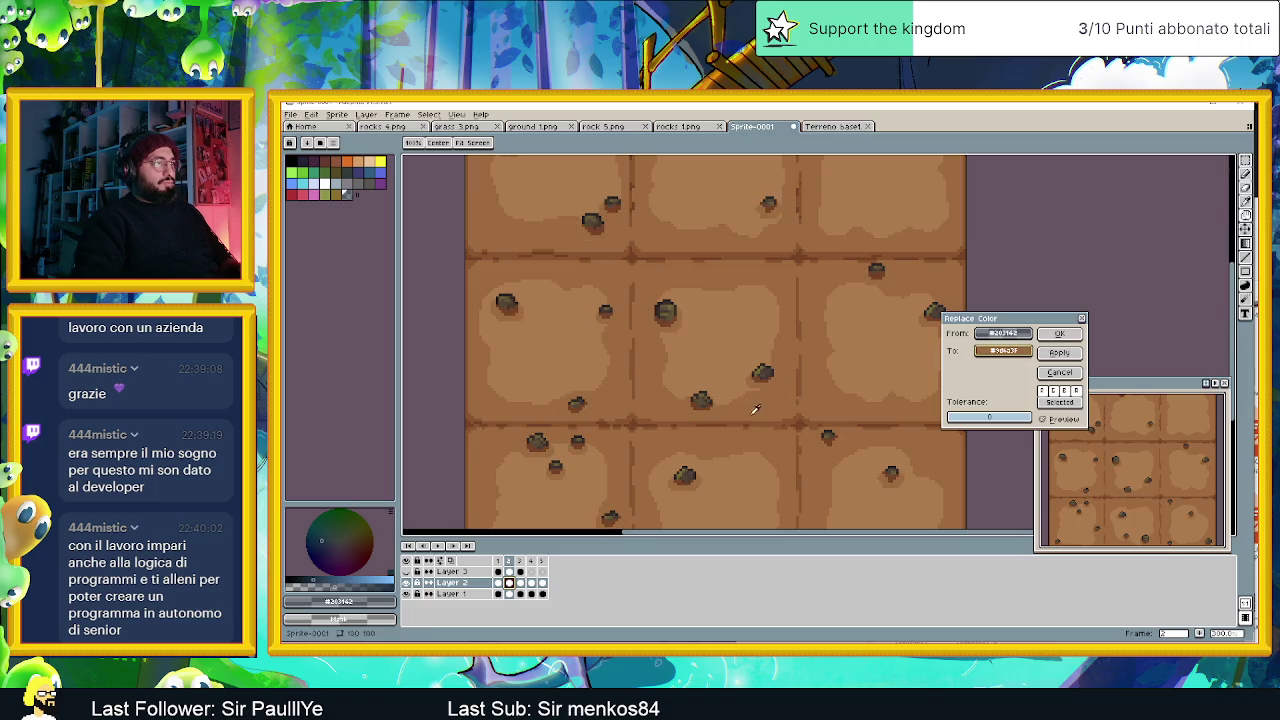
{"action": "right_click", "coordinate": [782, 418]}
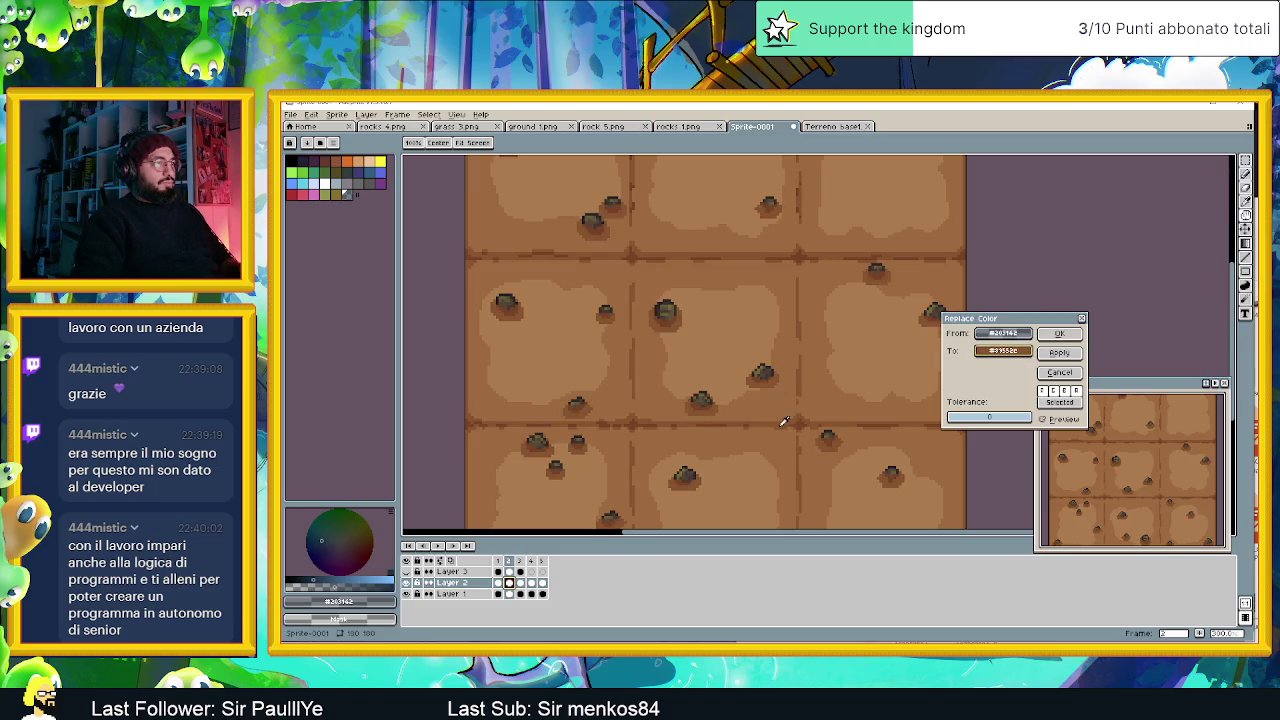
{"action": "left_click", "coordinate": [1012, 353]}
{"action": "left_click", "coordinate": [1104, 431]}
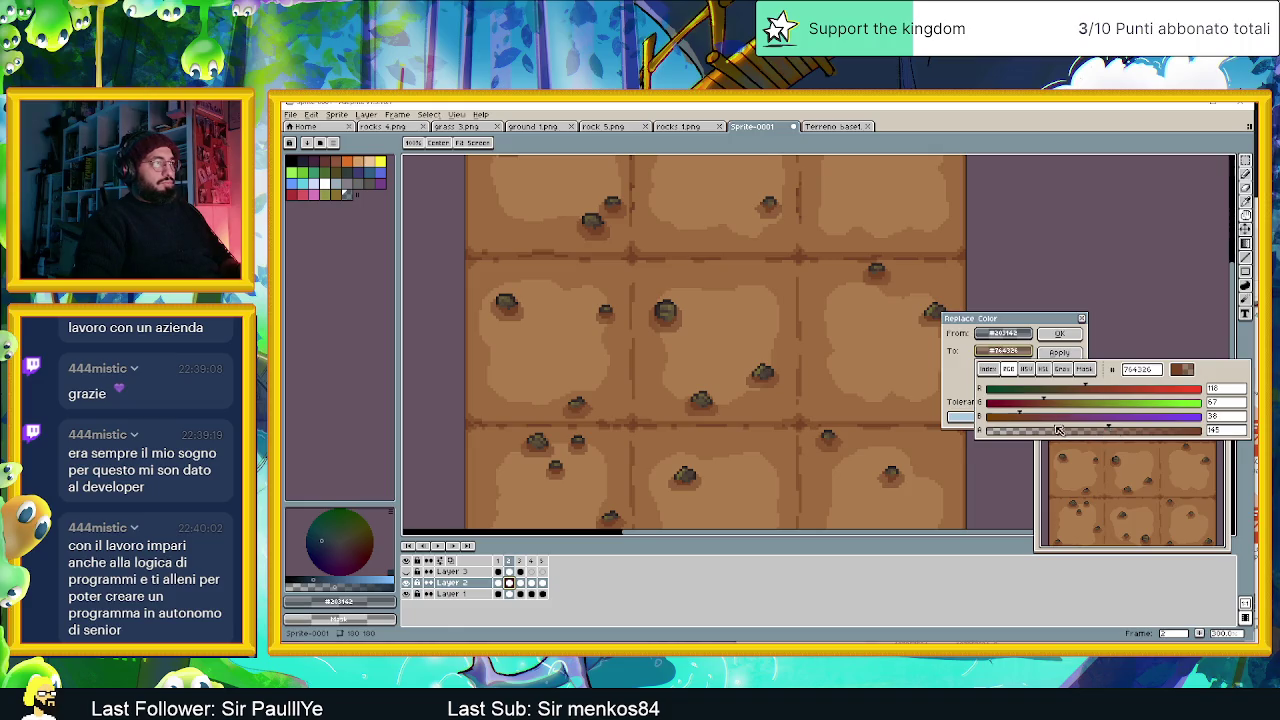
{"action": "scroll", "coordinate": [743, 415], "scroll_direction": "down", "scroll_amount": 2}
{"action": "scroll", "coordinate": [814, 415], "scroll_direction": "up", "scroll_amount": 1}
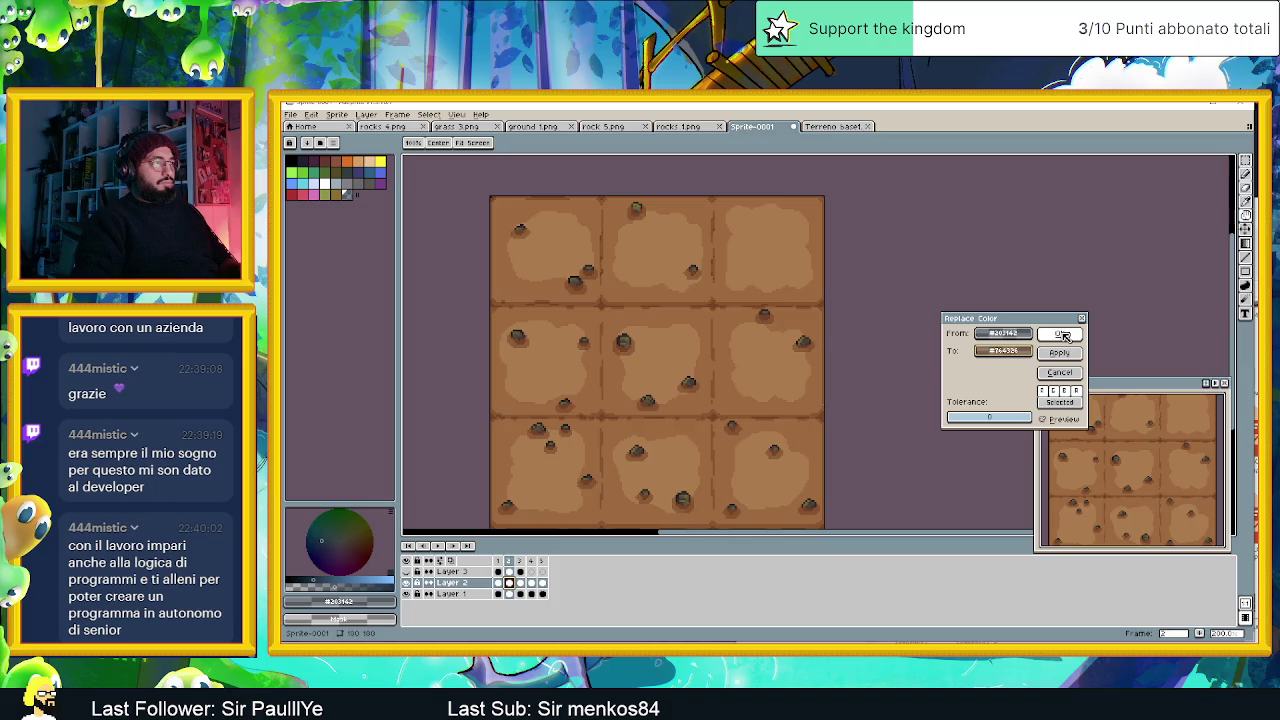
{"action": "scroll", "coordinate": [820, 385], "scroll_direction": "down", "scroll_amount": 1}
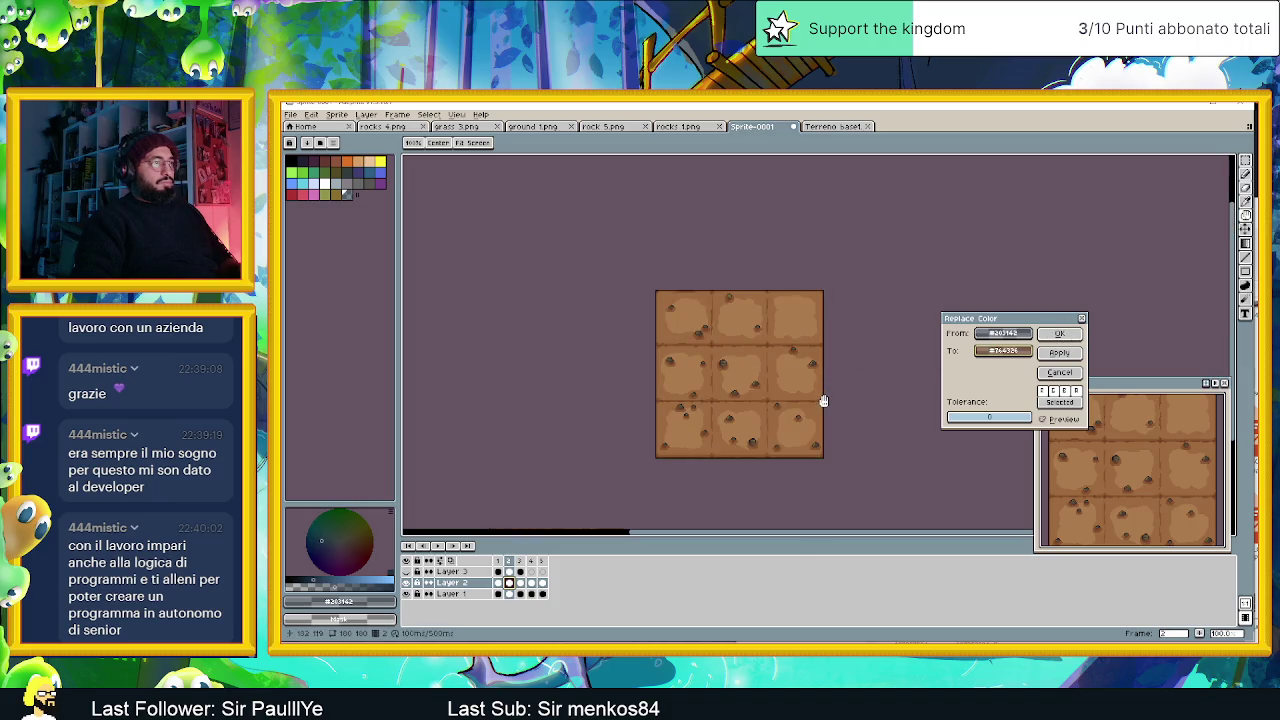
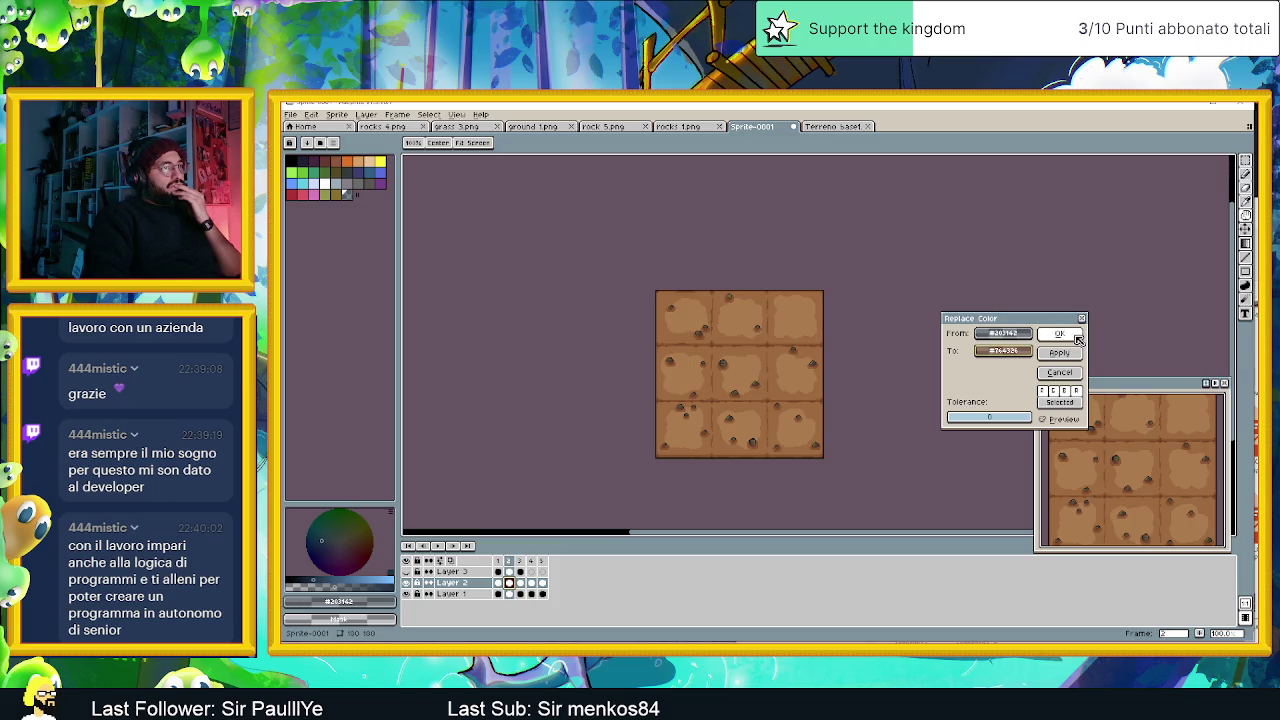
Apply the pending colour replacement to the 3x3 dirt ground tiles.
{"action": "left_click", "coordinate": [1079, 337]}
{"action": "scroll", "coordinate": [875, 442], "scroll_direction": "up", "scroll_amount": 1}
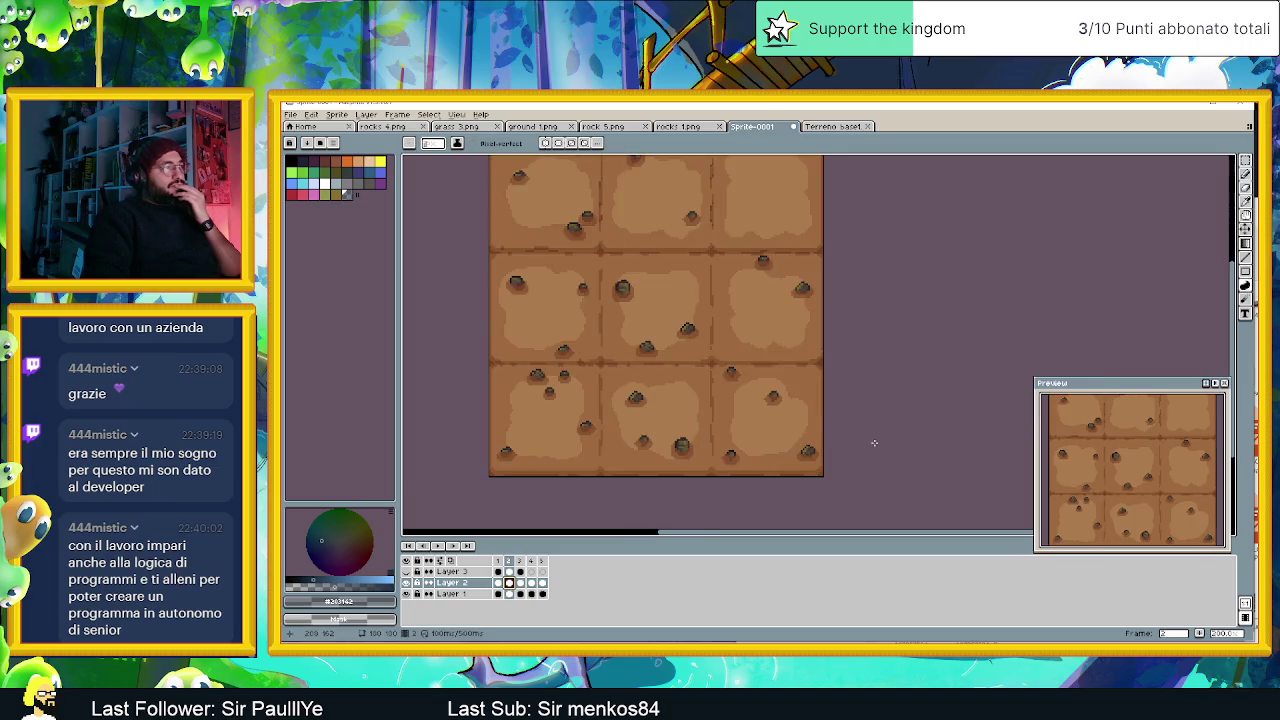
{"action": "scroll", "coordinate": [875, 442], "scroll_direction": "up", "scroll_amount": 1}
{"action": "scroll", "coordinate": [820, 430], "scroll_direction": "down", "scroll_amount": 1}
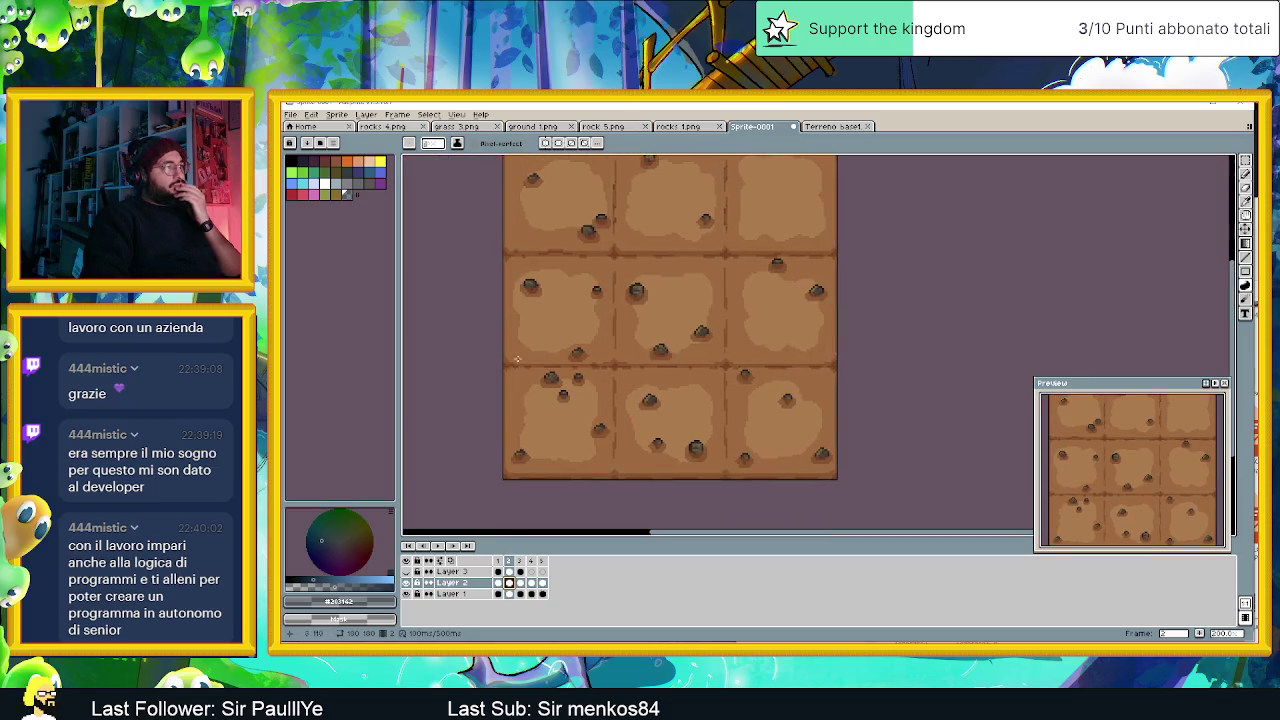
Undo the stray diagonal stroke drawn on the lower-left dirt tile.
{"action": "left_click_drag", "start_coordinate": [505, 366], "coordinate": [625, 449]}
{"action": "key", "text": "ctrl"}
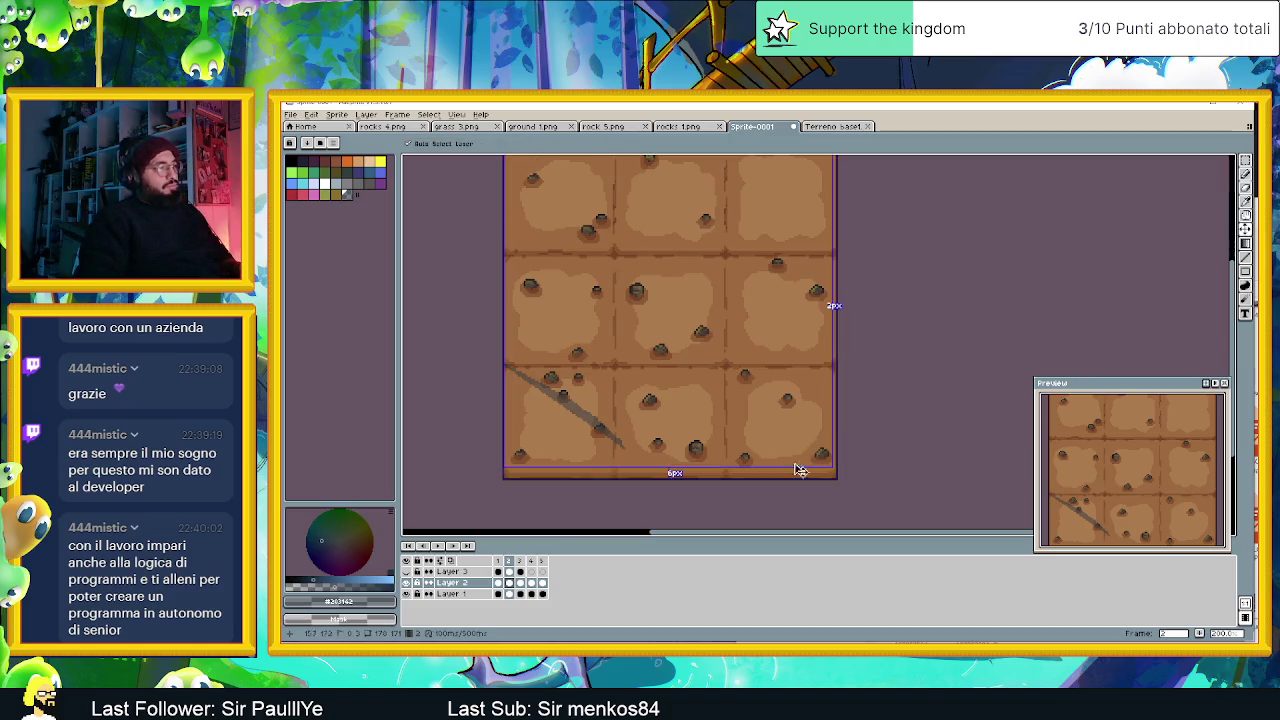
{"action": "key", "text": "ctrl+z"}
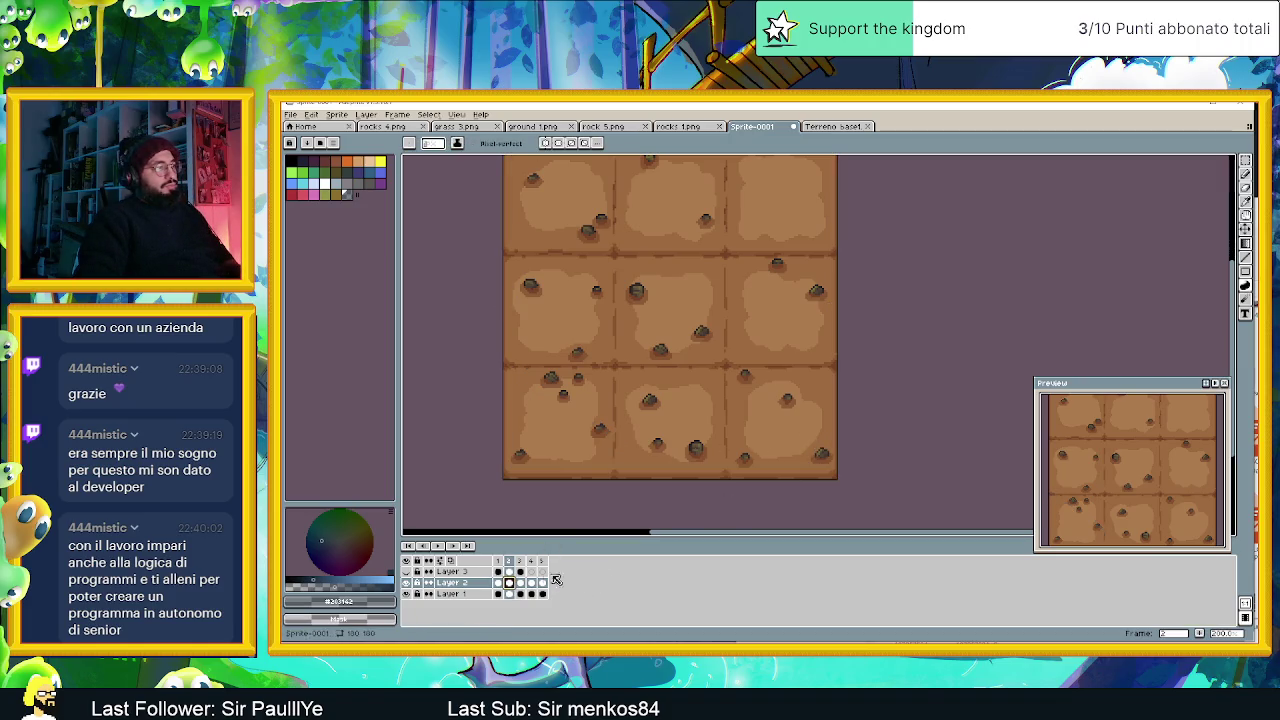
{"action": "key", "text": "w"}
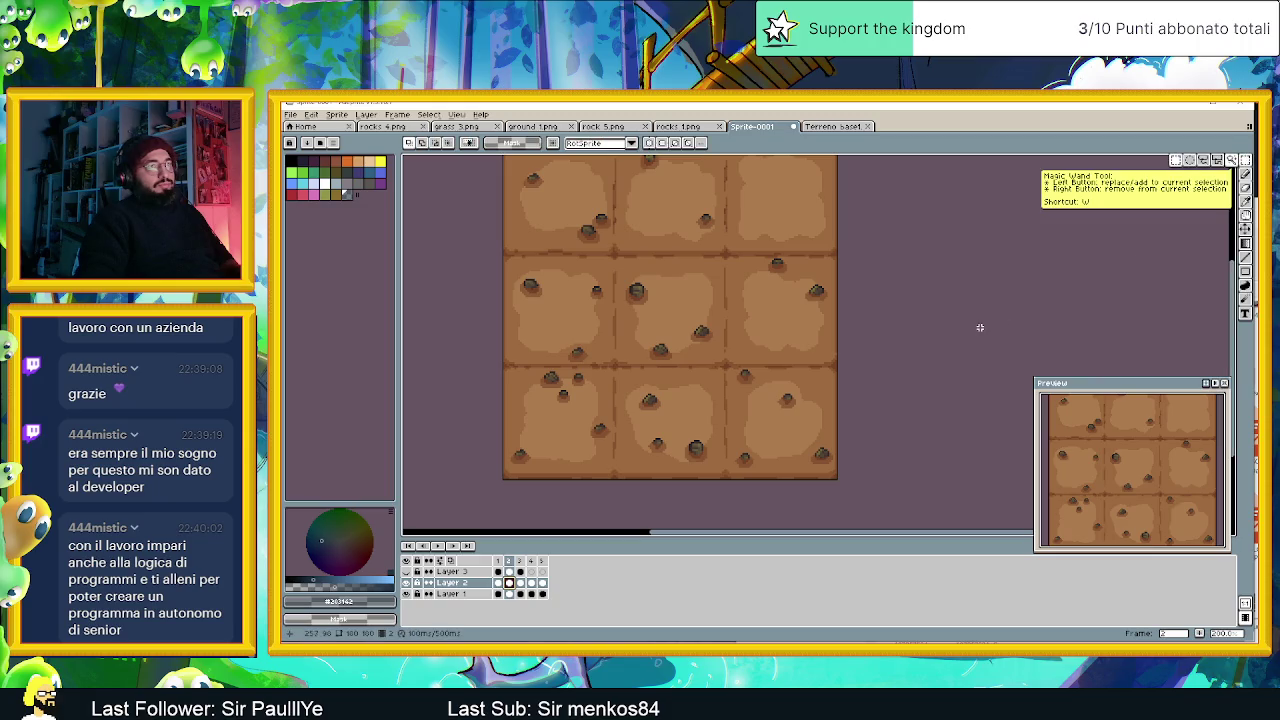
Copy the lower-left tile's rocks, paste them onto the top-right tile and shrink them slightly.
{"action": "left_click_drag", "start_coordinate": [480, 358], "coordinate": [614, 479]}
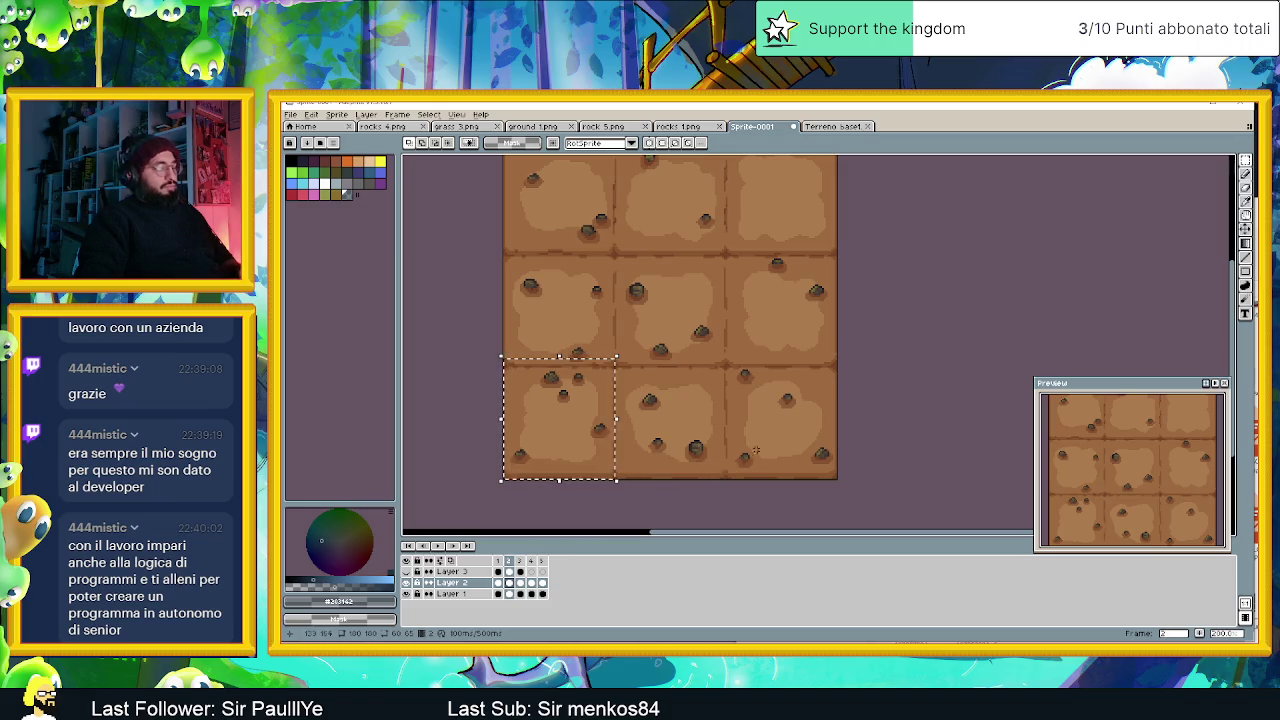
{"action": "key", "text": "ctrl+d"}
{"action": "scroll", "coordinate": [738, 367], "scroll_direction": "up", "scroll_amount": 3}
{"action": "key", "text": "ctrl+v"}
{"action": "left_click_drag", "start_coordinate": [512, 334], "coordinate": [728, 377]}
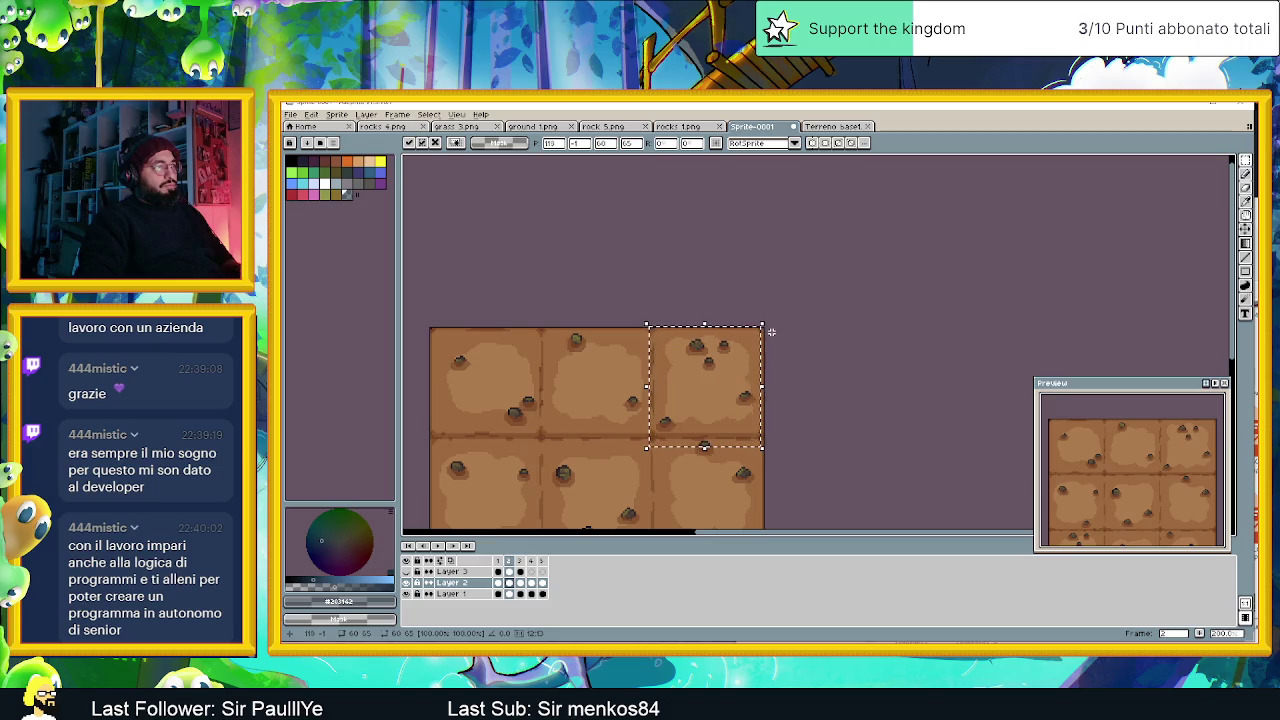
{"action": "left_click_drag", "start_coordinate": [762, 324], "coordinate": [719, 376]}
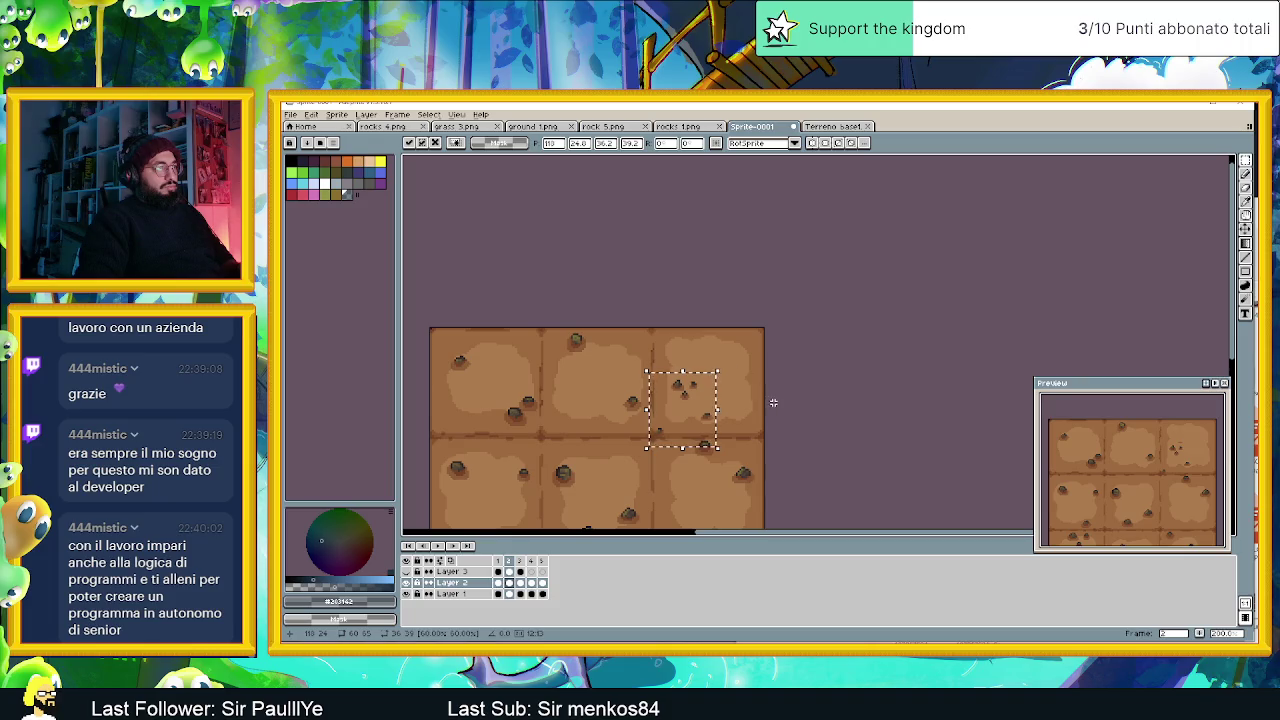
{"action": "scroll", "coordinate": [703, 364], "scroll_direction": "up", "scroll_amount": 1}
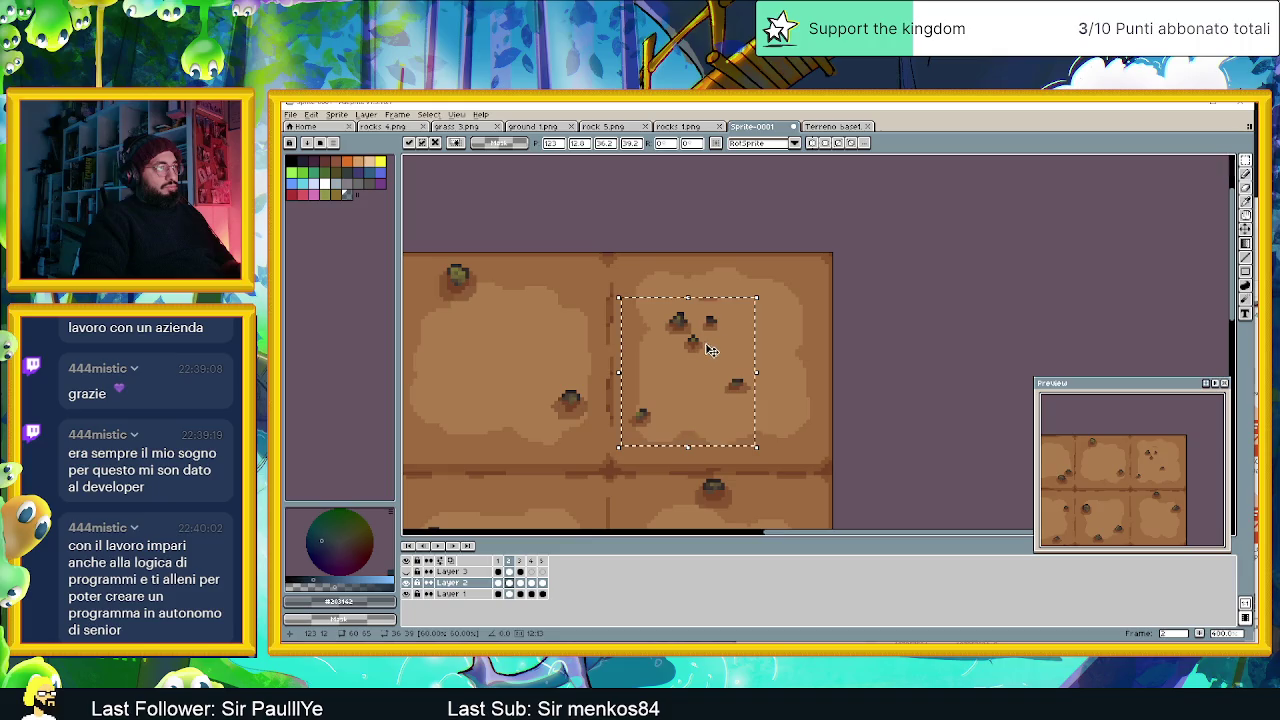
{"action": "key", "text": "Return"}
Shift the top-right tile's rocks slightly right and up.
{"action": "left_click_drag", "start_coordinate": [681, 273], "coordinate": [740, 315]}
{"action": "key", "text": "ctrl+d"}
{"action": "scroll", "coordinate": [767, 365], "scroll_direction": "down", "scroll_amount": 1}
{"action": "scroll", "coordinate": [767, 365], "scroll_direction": "down", "scroll_amount": 2}
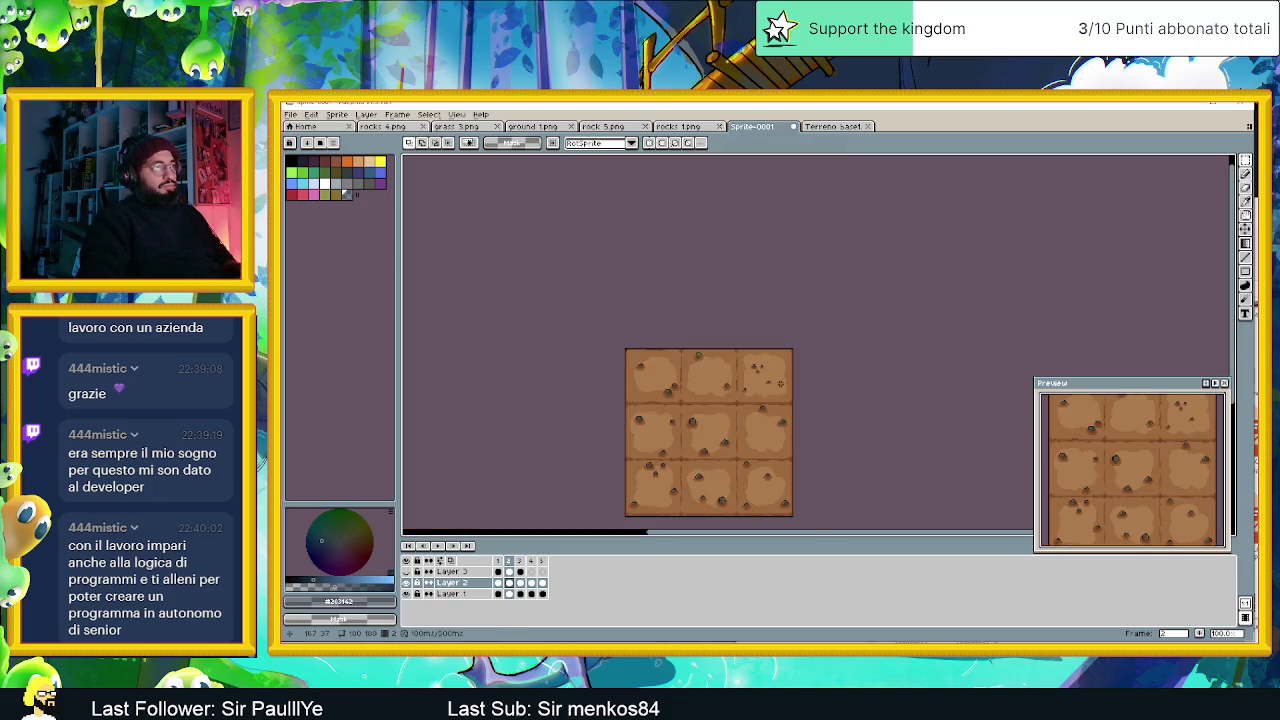
{"action": "scroll", "coordinate": [809, 390], "scroll_direction": "up", "scroll_amount": 1}
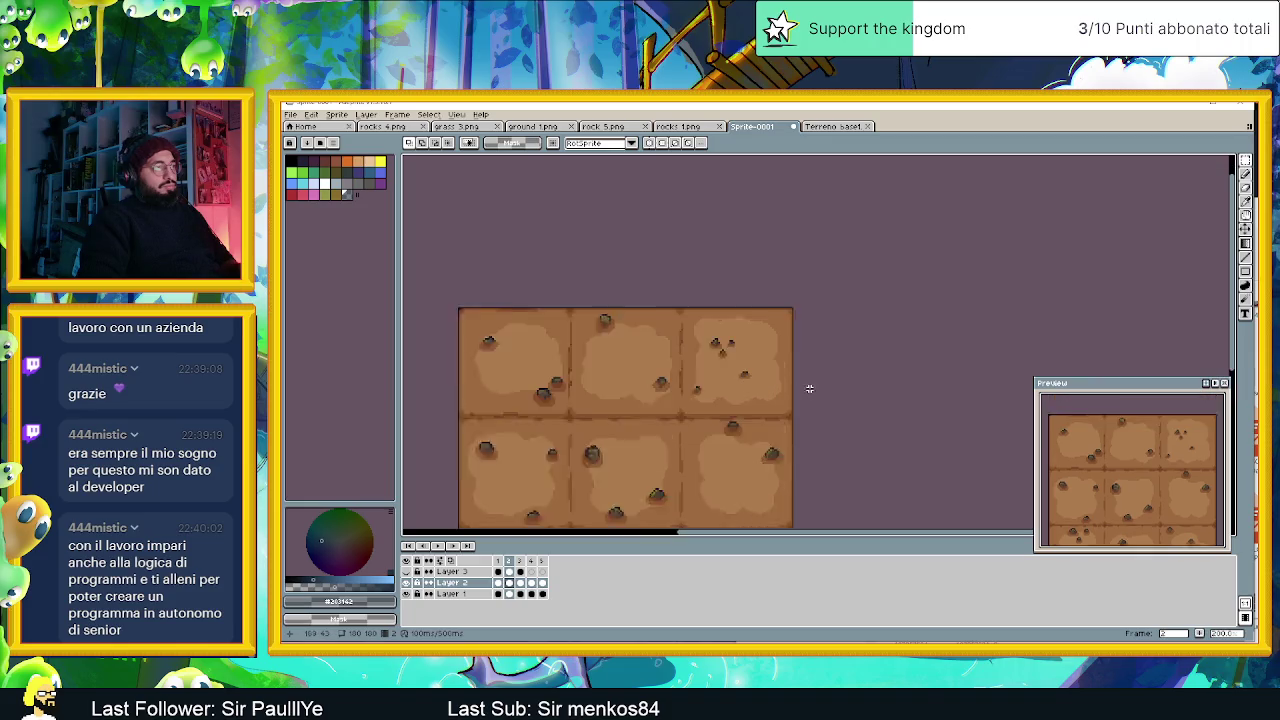
{"action": "scroll", "coordinate": [809, 390], "scroll_direction": "up", "scroll_amount": 1}
{"action": "left_click_drag", "start_coordinate": [664, 294], "coordinate": [795, 411]}
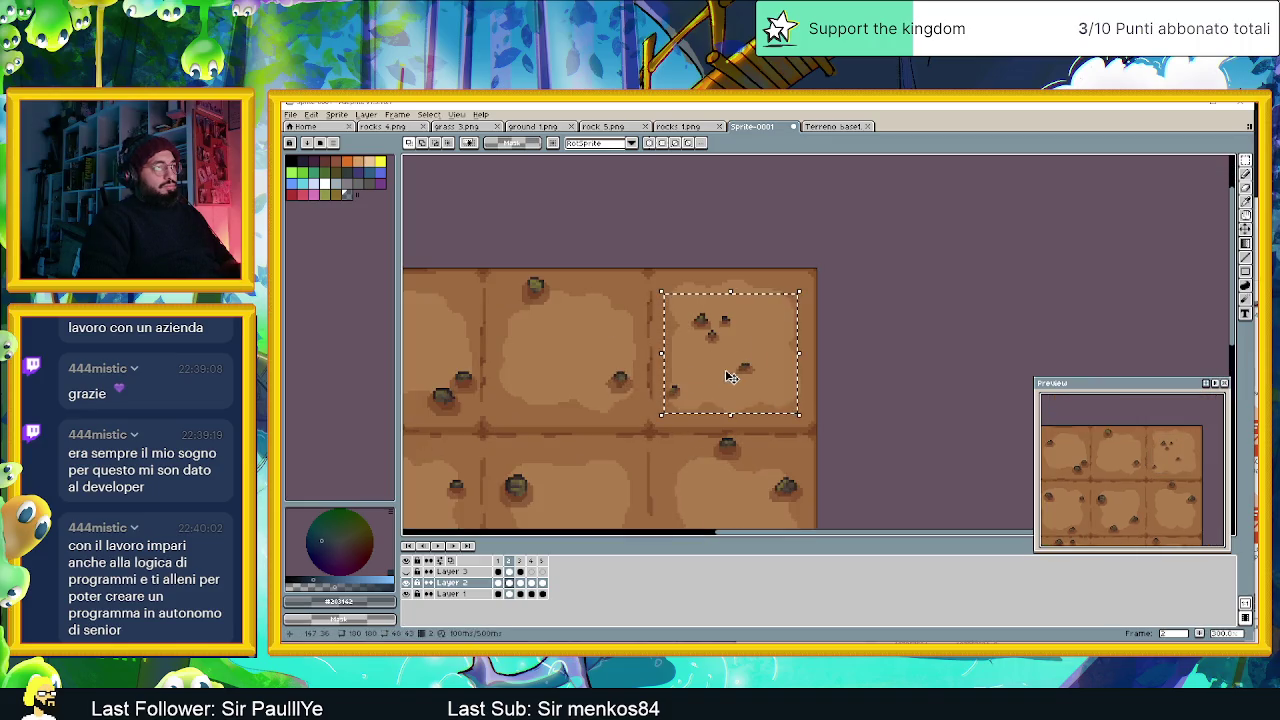
{"action": "left_click_drag", "start_coordinate": [746, 373], "coordinate": [767, 370]}
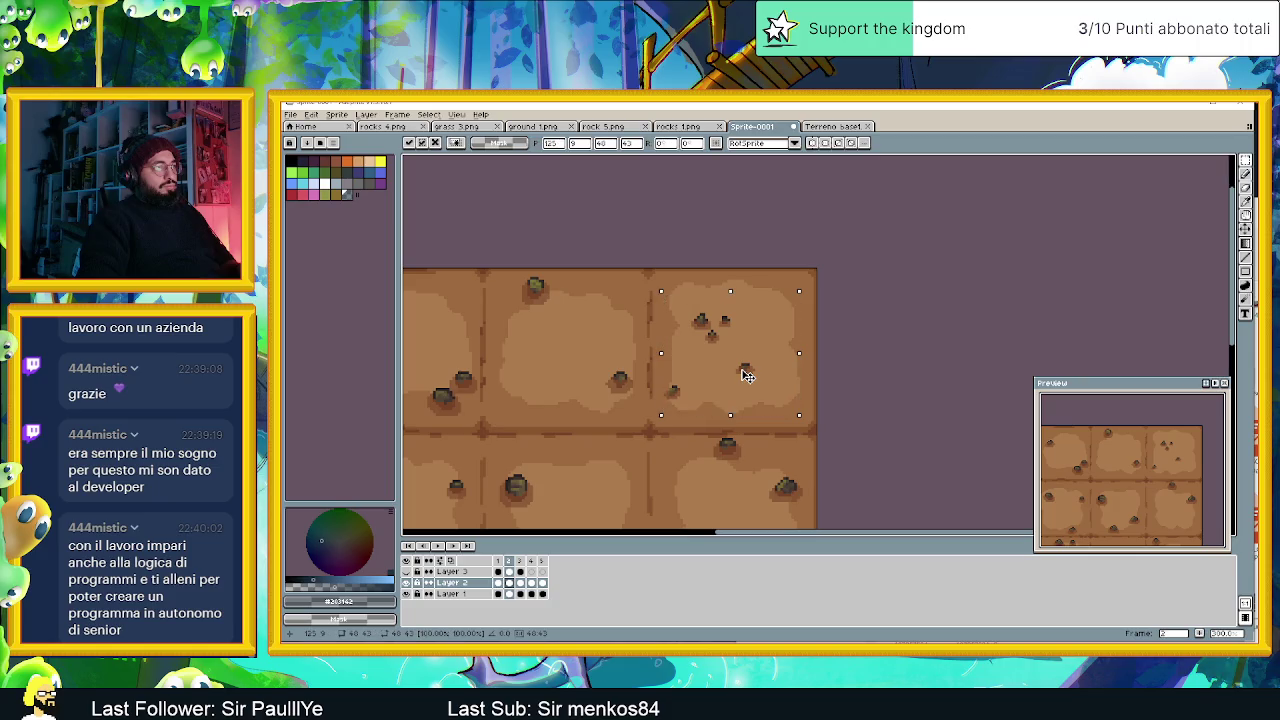
{"action": "left_click", "coordinate": [891, 343]}
Place a rock cluster onto the top-middle tile and deselect it.
{"action": "left_click_drag", "start_coordinate": [503, 267], "coordinate": [574, 325]}
{"action": "mouse_move", "coordinate": [687, 289]}
{"action": "left_mouse_down"}
{"action": "mouse_move", "coordinate": [796, 362]}
{"action": "mouse_move", "coordinate": [785, 345]}
{"action": "mouse_move", "coordinate": [516, 404]}
{"action": "left_mouse_up"}
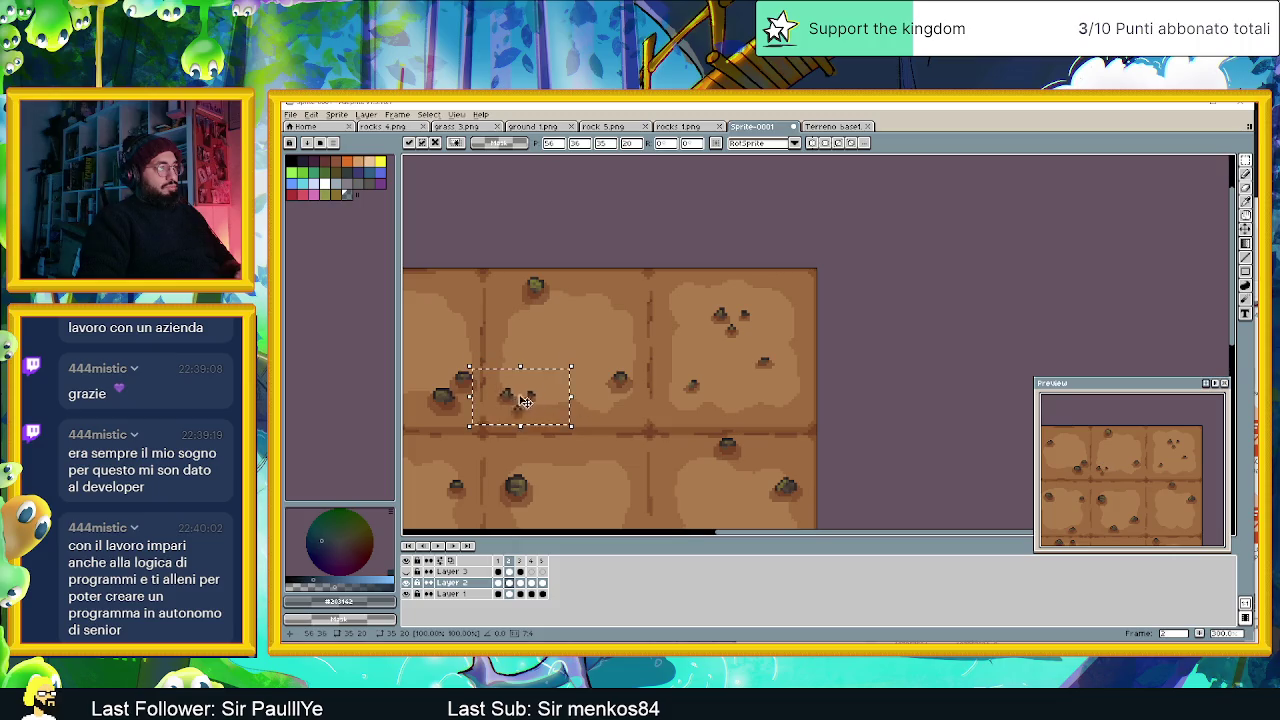
{"action": "scroll", "coordinate": [516, 404], "scroll_direction": "down", "scroll_amount": 3}
{"action": "scroll", "coordinate": [500, 385], "scroll_direction": "up", "scroll_amount": 1}
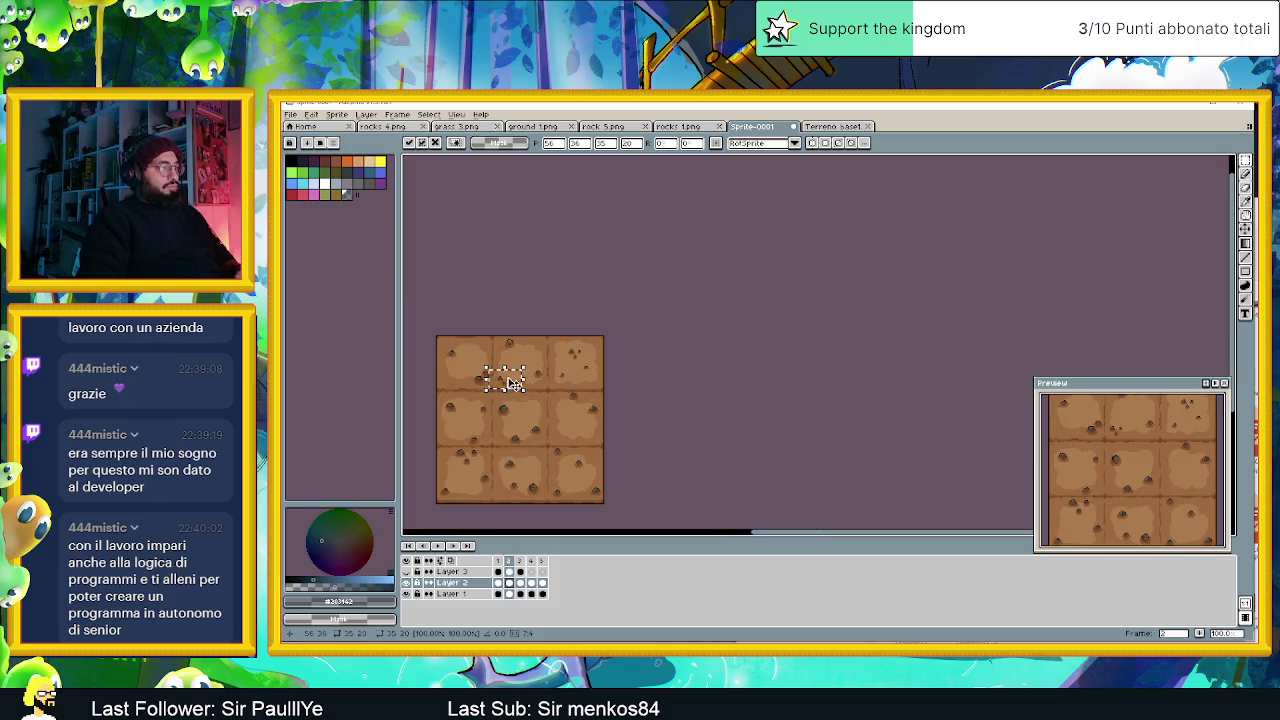
{"action": "scroll", "coordinate": [508, 383], "scroll_direction": "up", "scroll_amount": 2}
{"action": "mouse_move", "coordinate": [508, 383]}
{"action": "left_mouse_down"}
{"action": "mouse_move", "coordinate": [652, 376]}
{"action": "mouse_move", "coordinate": [645, 386]}
{"action": "mouse_move", "coordinate": [622, 370]}
{"action": "left_mouse_up"}
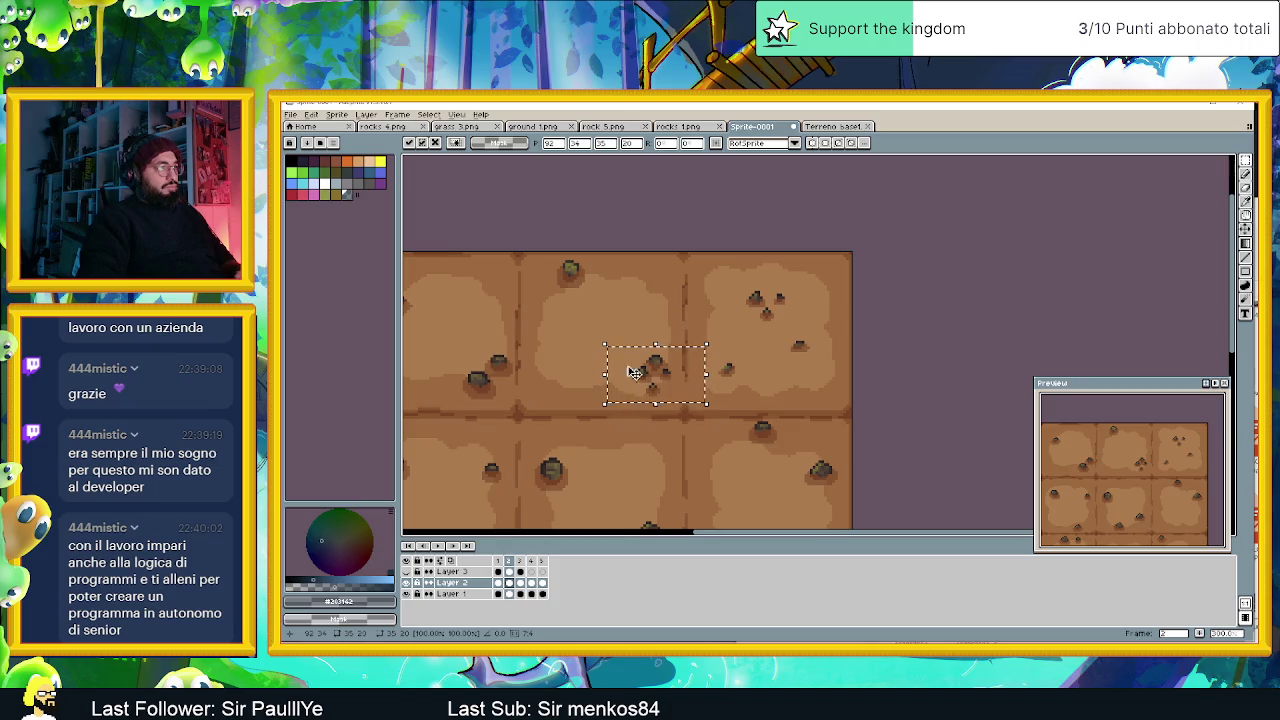
{"action": "key", "text": "ctrl+d"}
{"action": "scroll", "coordinate": [682, 390], "scroll_direction": "down", "scroll_amount": 2}
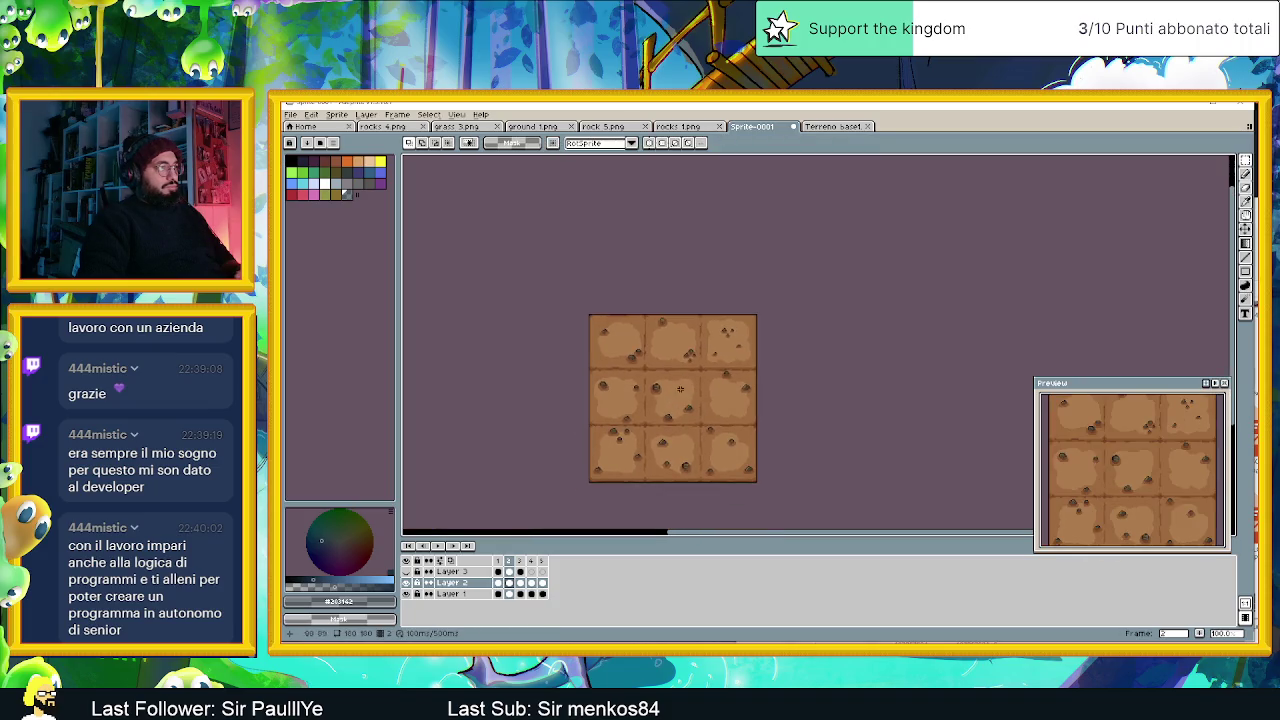
Paste another copy of the rocks onto the top-left tile.
{"action": "scroll", "coordinate": [682, 390], "scroll_direction": "up", "scroll_amount": 2}
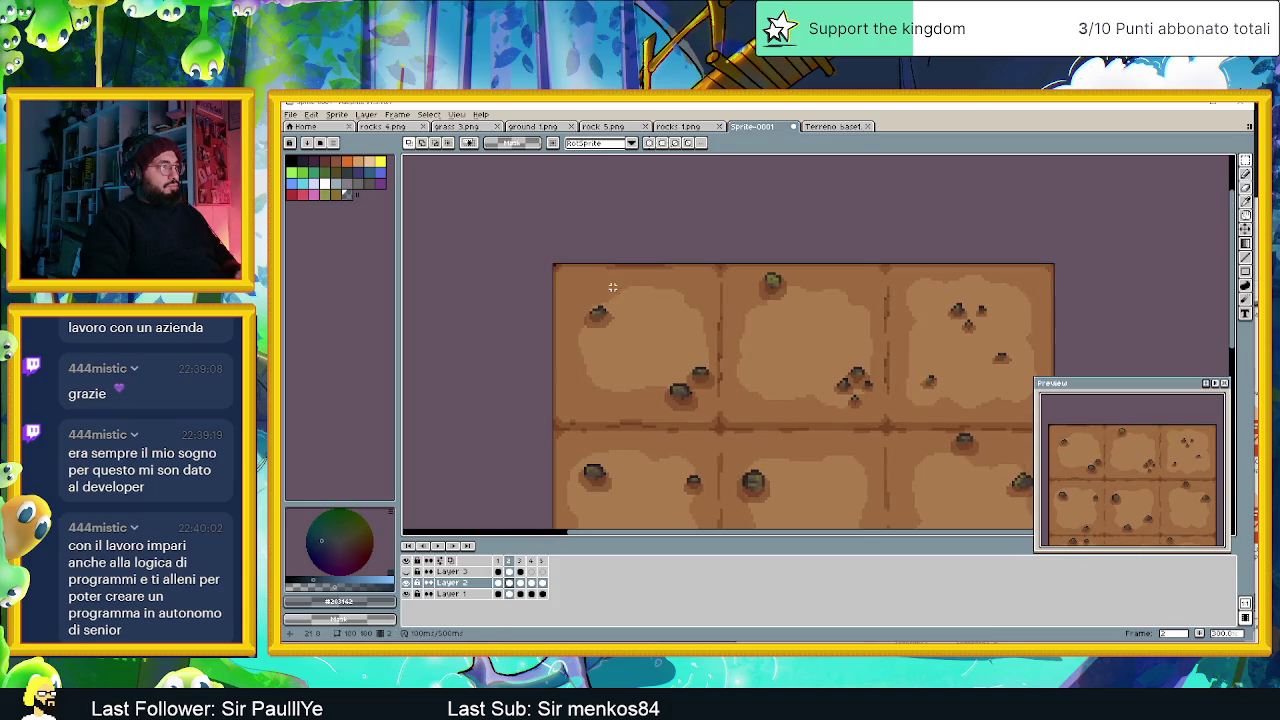
{"action": "key", "text": "ctrl+v"}
{"action": "left_click_drag", "start_coordinate": [960, 312], "coordinate": [638, 298]}
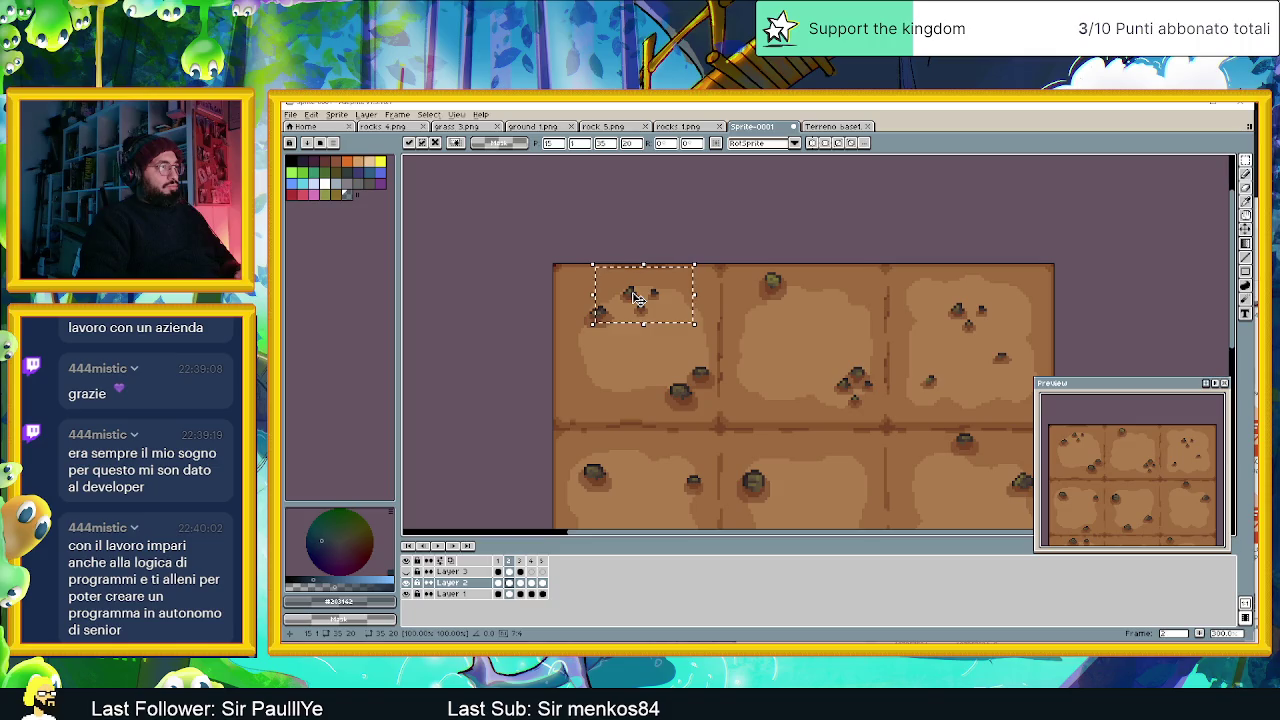
{"action": "left_click", "coordinate": [730, 318]}
{"action": "scroll", "coordinate": [743, 428], "scroll_direction": "down", "scroll_amount": 5}
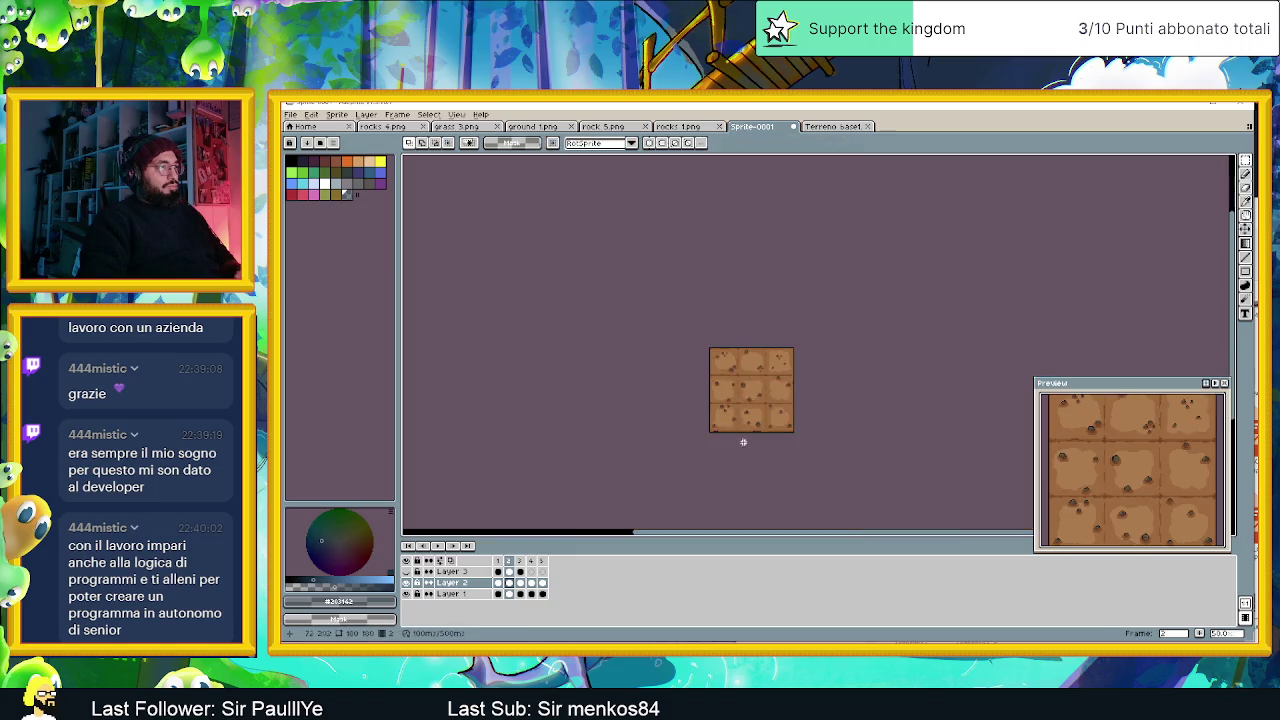
{"action": "scroll", "coordinate": [690, 390], "scroll_direction": "up", "scroll_amount": 1}
{"action": "scroll", "coordinate": [683, 394], "scroll_direction": "up", "scroll_amount": 1}
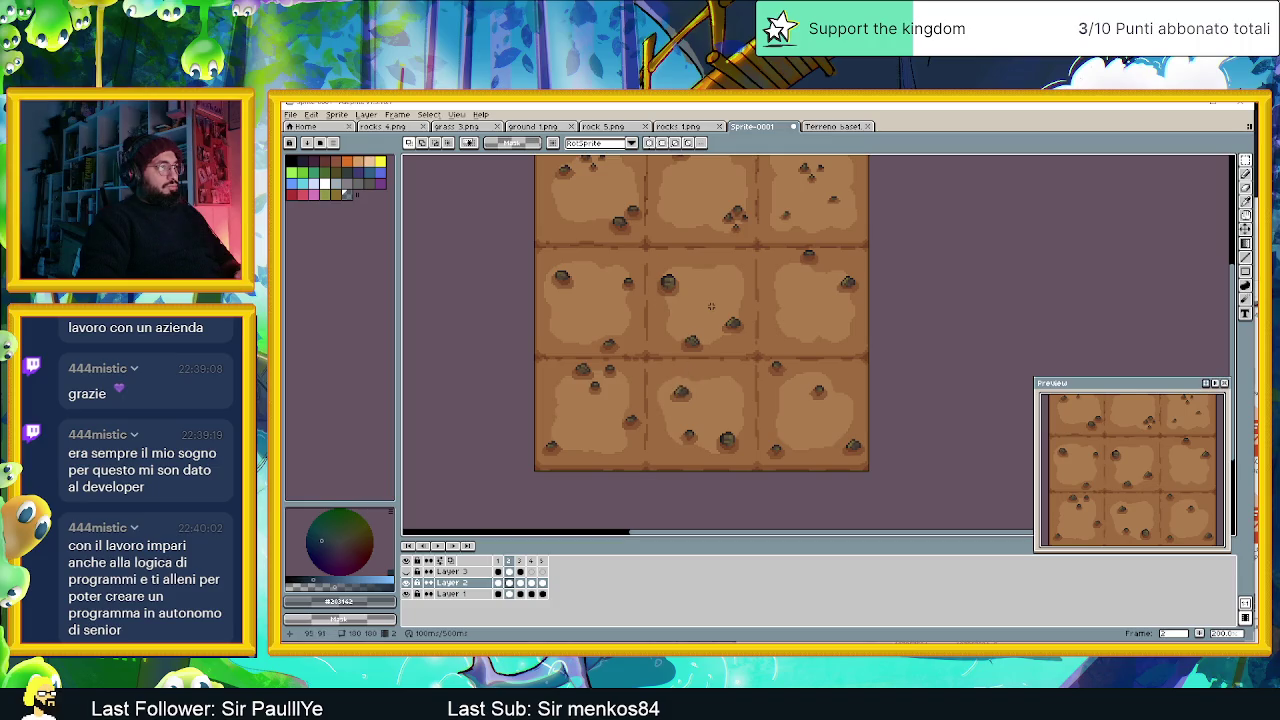
{"action": "scroll", "coordinate": [724, 302], "scroll_direction": "down", "scroll_amount": 1}
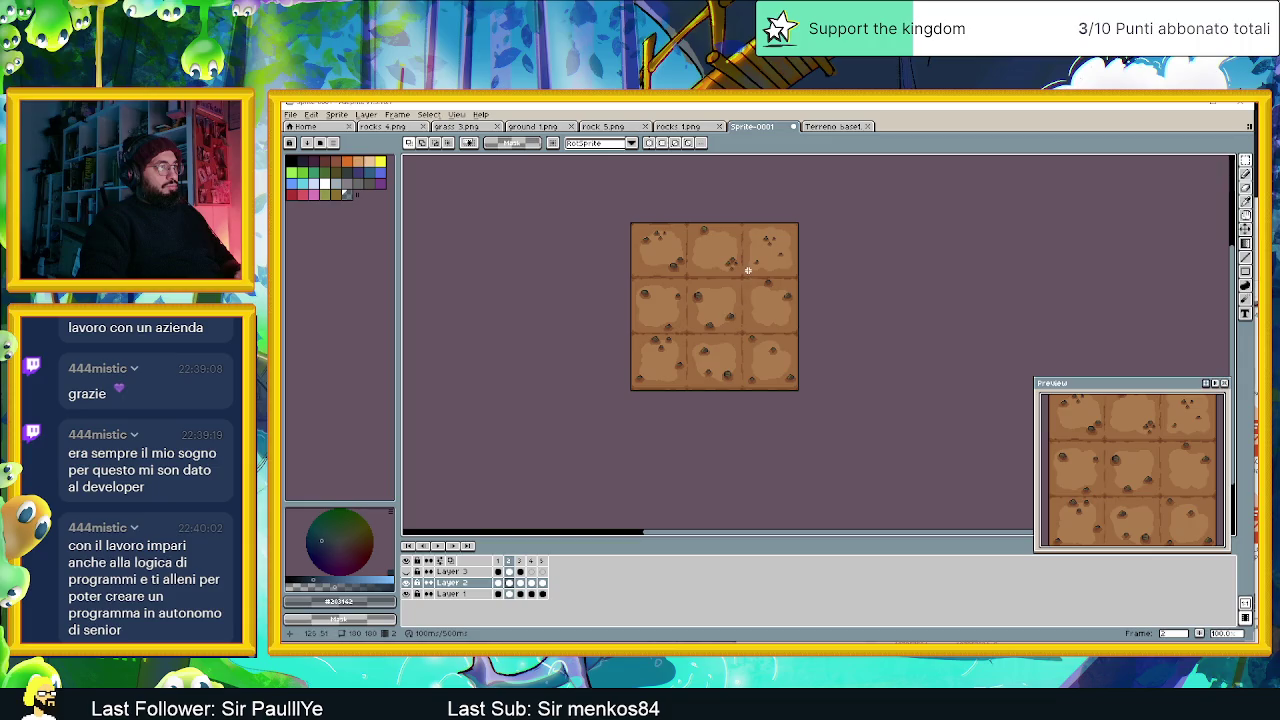
{"action": "scroll", "coordinate": [746, 272], "scroll_direction": "up", "scroll_amount": 1}
Move the centre tile's rock up into the top-middle tile.
{"action": "left_click_drag", "start_coordinate": [687, 327], "coordinate": [750, 378]}
{"action": "left_click", "coordinate": [671, 203]}
{"action": "left_click_drag", "start_coordinate": [700, 328], "coordinate": [743, 372]}
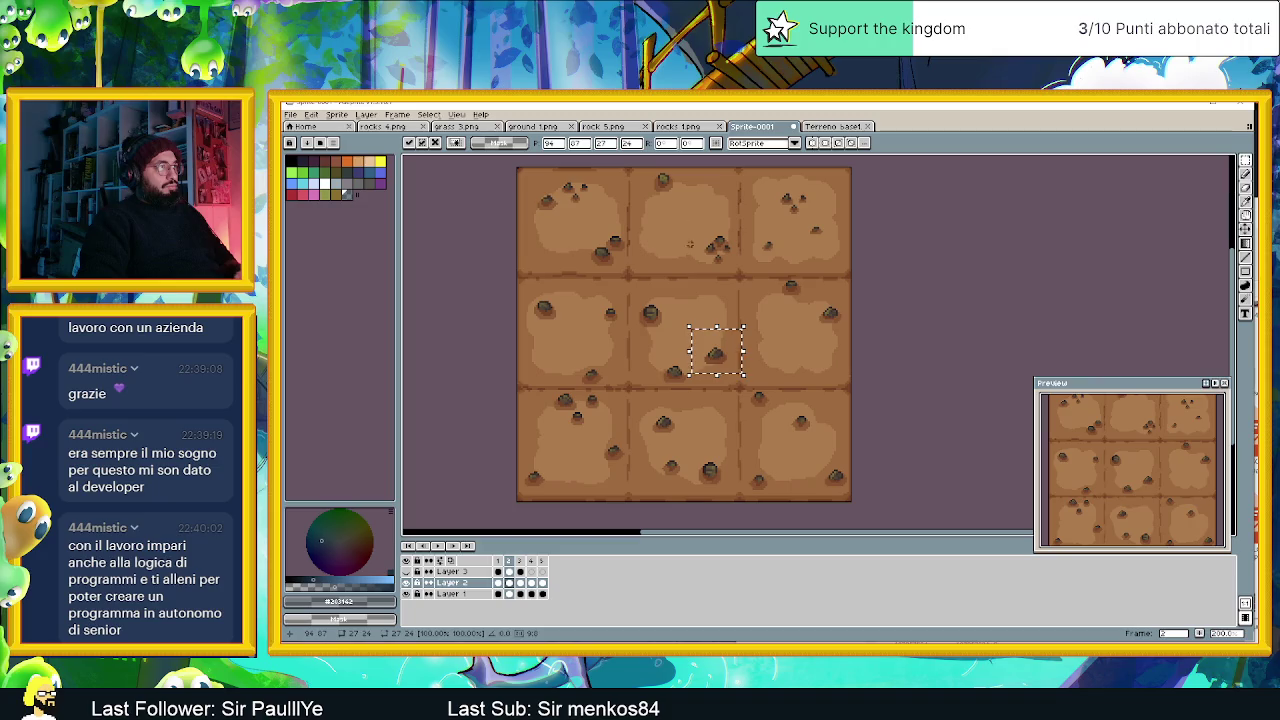
{"action": "left_click_drag", "start_coordinate": [659, 204], "coordinate": [714, 253]}
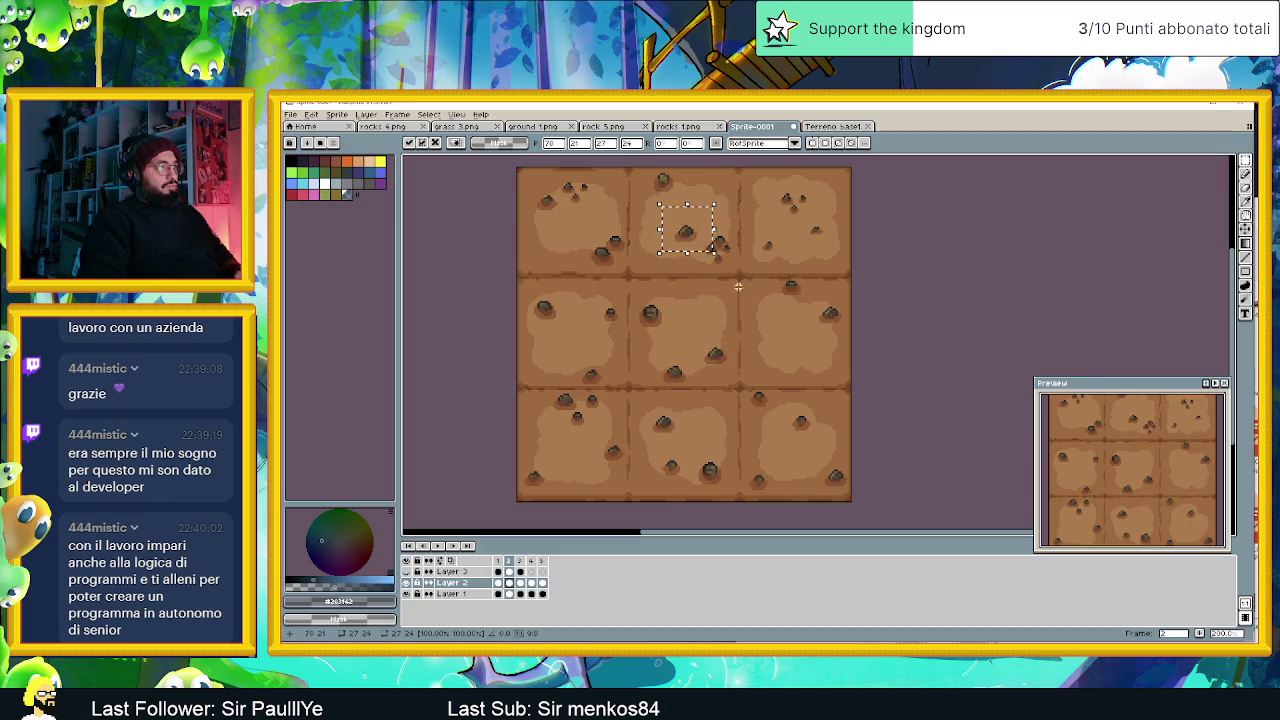
{"action": "left_click_drag", "start_coordinate": [628, 289], "coordinate": [701, 348]}
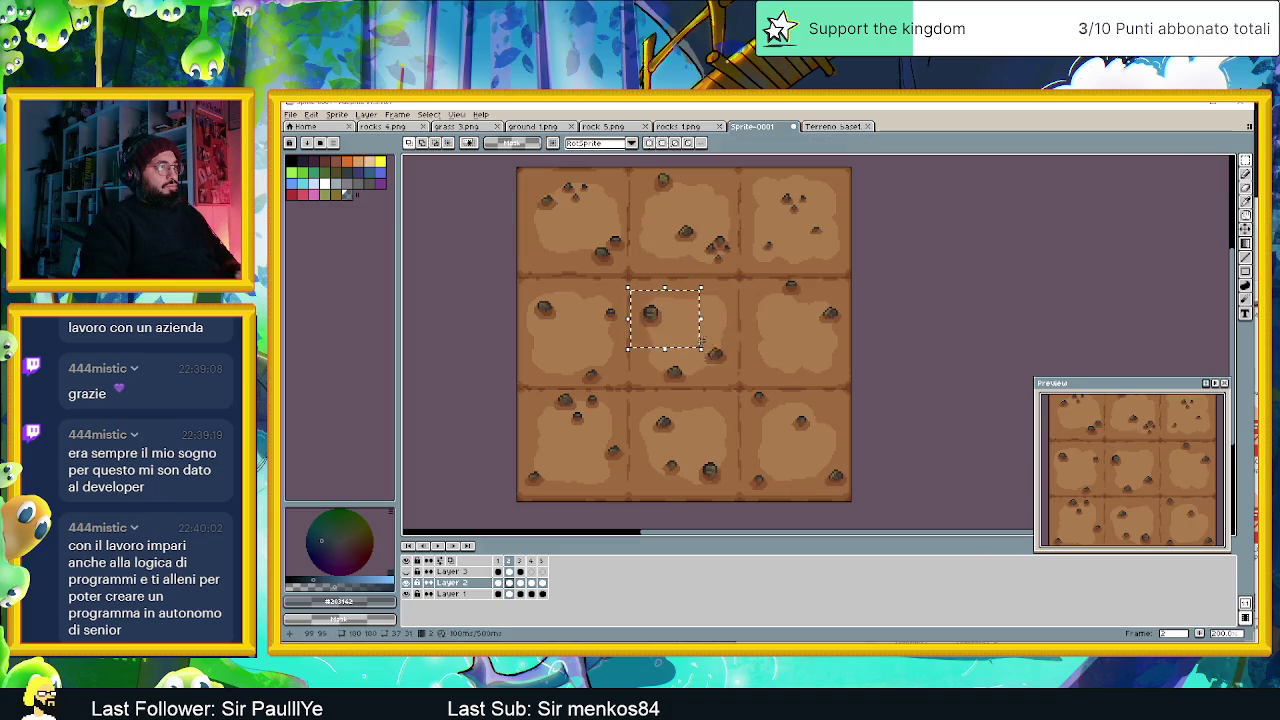
{"action": "left_click", "coordinate": [663, 306]}
{"action": "mouse_move", "coordinate": [663, 306]}
{"action": "left_mouse_down"}
{"action": "mouse_move", "coordinate": [696, 217]}
{"action": "mouse_move", "coordinate": [722, 234]}
{"action": "left_mouse_up"}
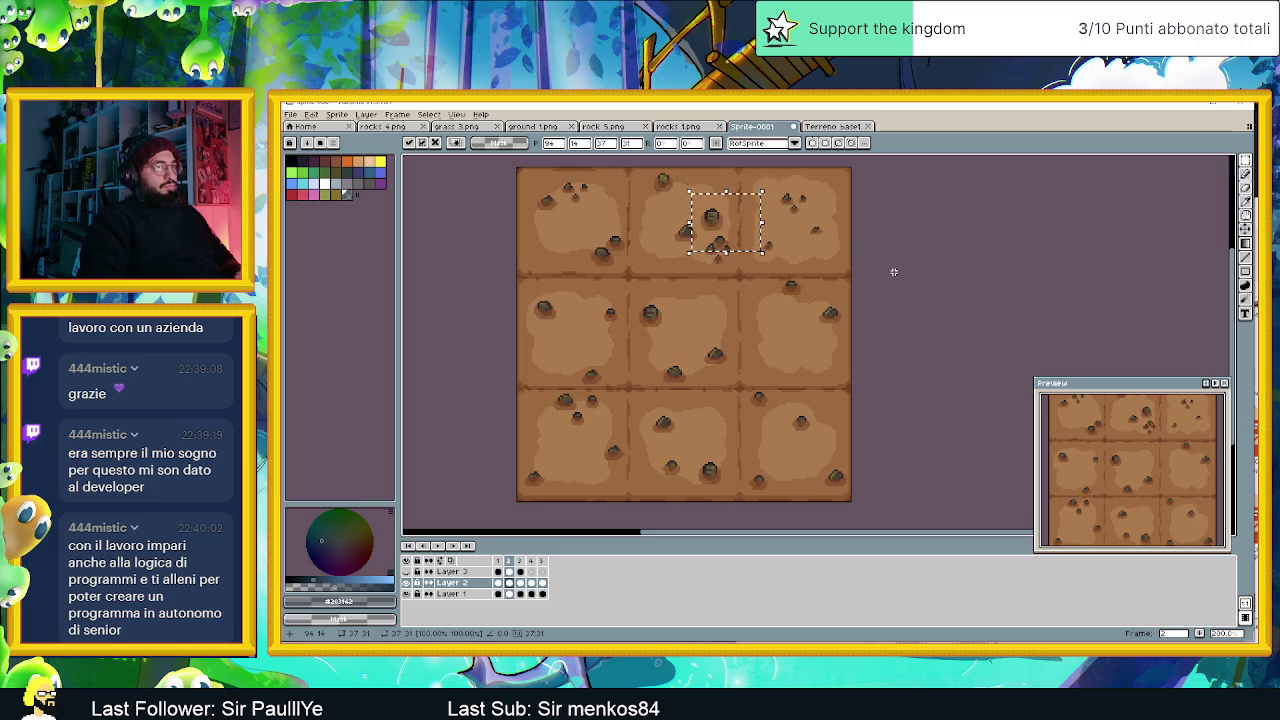
{"action": "key", "text": "Return"}
Commit the moved rocks on the centre tile and view the whole tile sheet.
{"action": "scroll", "coordinate": [880, 331], "scroll_direction": "down", "scroll_amount": 5}
{"action": "scroll", "coordinate": [880, 332], "scroll_direction": "up", "scroll_amount": 1}
{"action": "scroll", "coordinate": [880, 332], "scroll_direction": "up", "scroll_amount": 1}
{"action": "left_click_drag", "start_coordinate": [848, 357], "coordinate": [796, 367]}
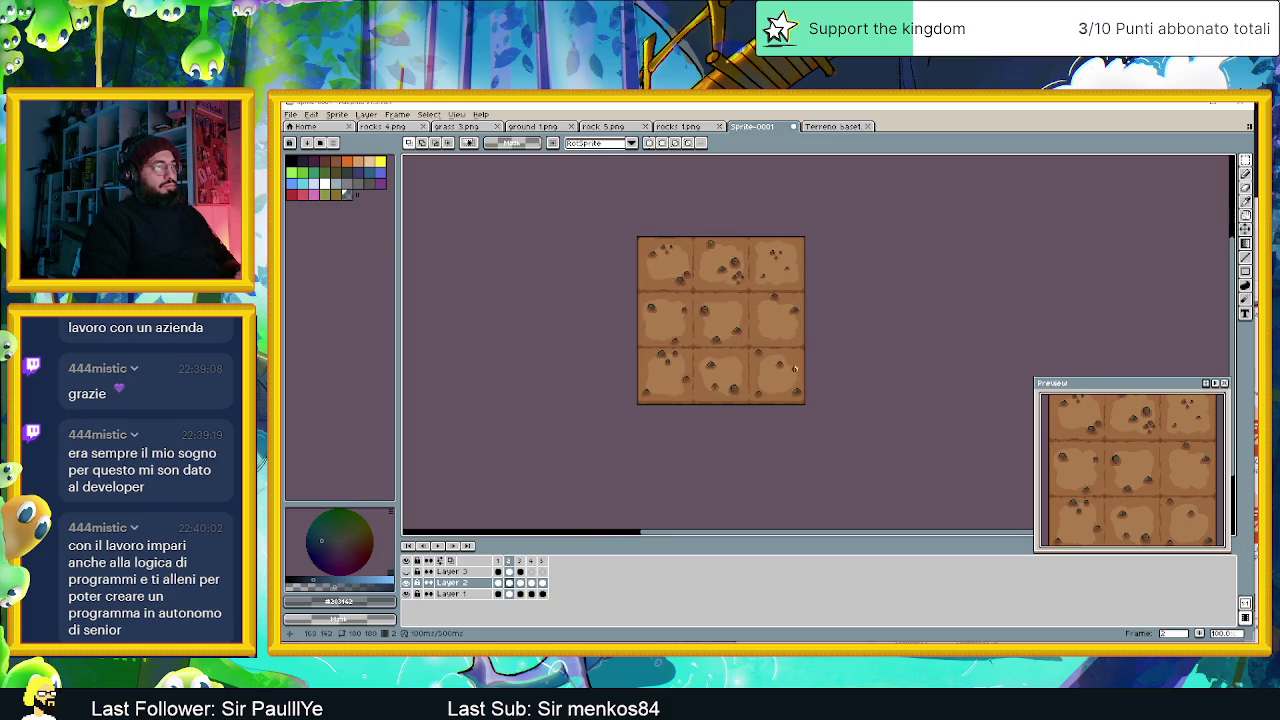
{"action": "scroll", "coordinate": [720, 352], "scroll_direction": "up", "scroll_amount": 2}
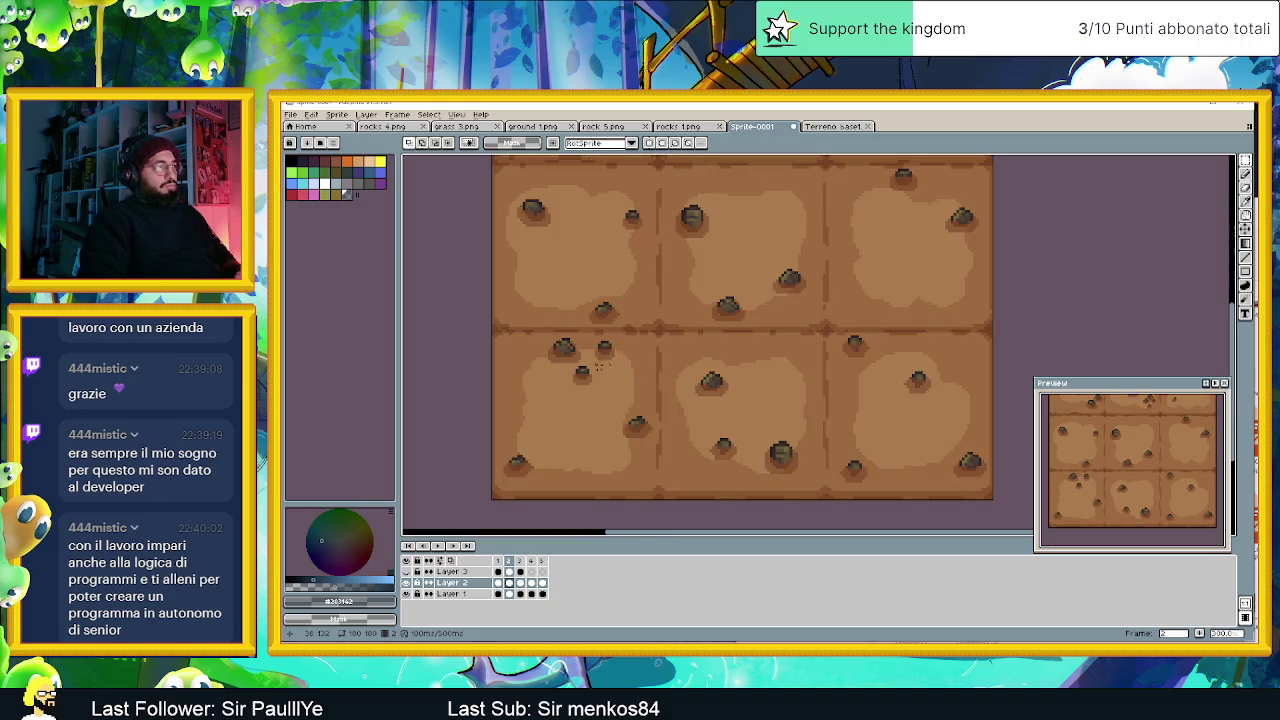
{"action": "mouse_move", "coordinate": [535, 325]}
{"action": "left_mouse_down"}
{"action": "mouse_move", "coordinate": [647, 395]}
{"action": "mouse_move", "coordinate": [900, 412]}
{"action": "mouse_move", "coordinate": [866, 385]}
{"action": "mouse_move", "coordinate": [908, 366]}
{"action": "left_mouse_up"}
{"action": "key", "text": "ctrl+d"}
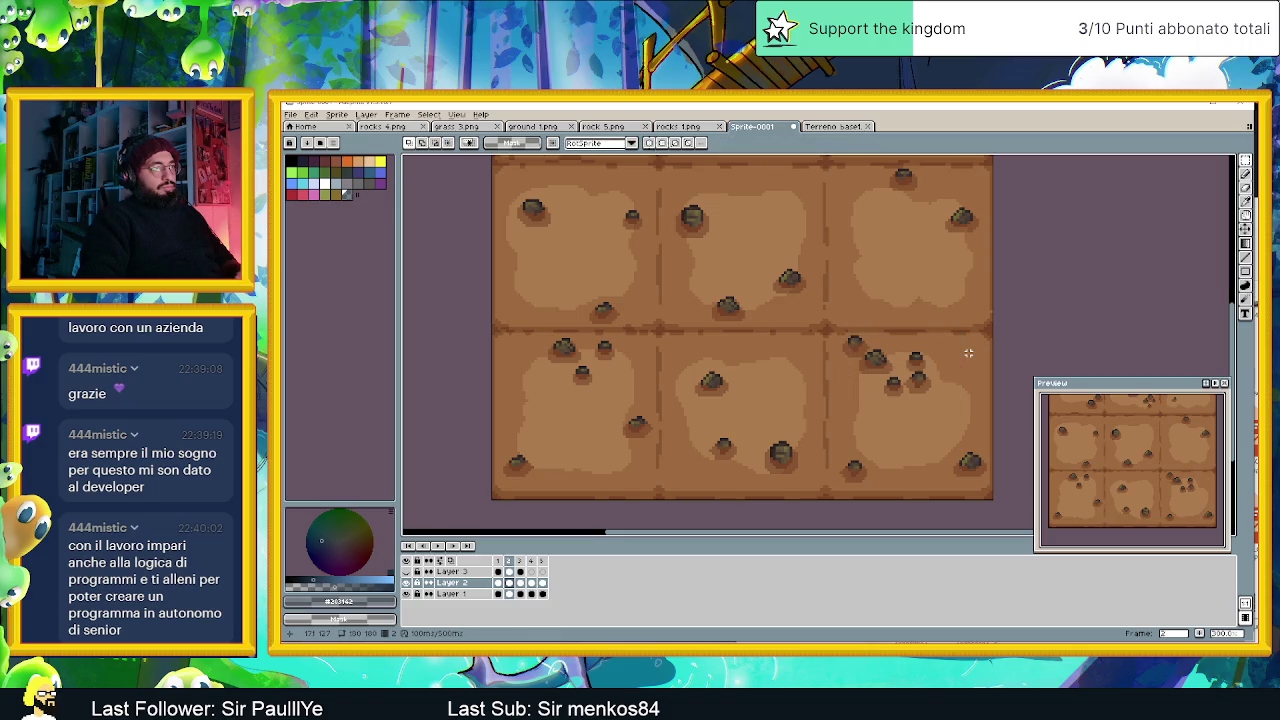
{"action": "scroll", "coordinate": [977, 366], "scroll_direction": "down", "scroll_amount": 3}
{"action": "left_click_drag", "start_coordinate": [986, 377], "coordinate": [771, 380]}
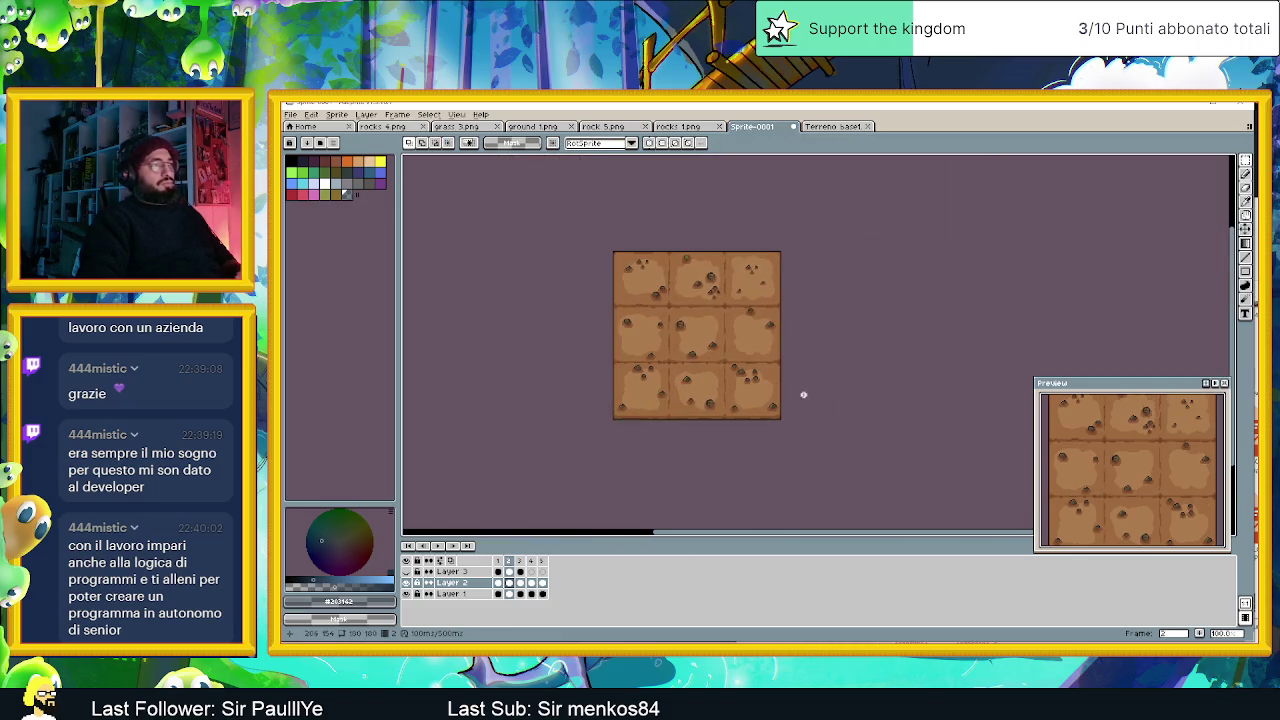
Hide the dirt ground layer and view frame 1's rocks on transparency.
{"action": "scroll", "coordinate": [802, 394], "scroll_direction": "down", "scroll_amount": 1}
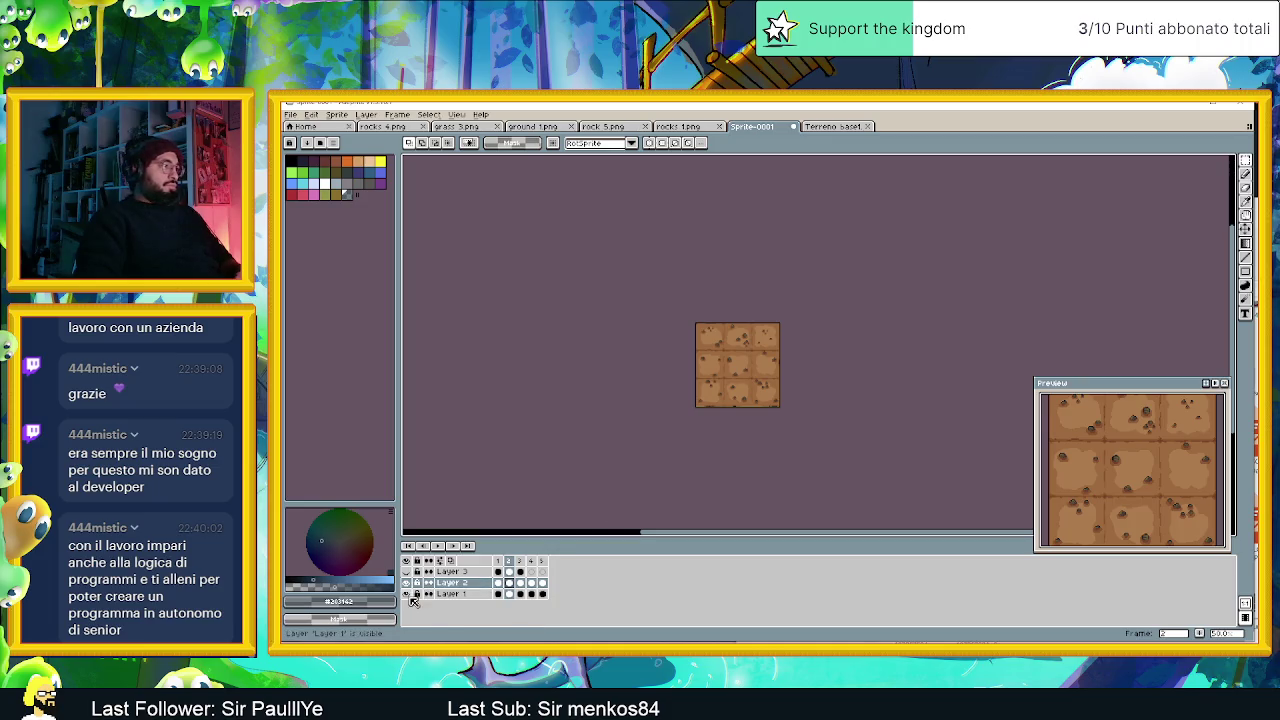
{"action": "left_click", "coordinate": [406, 593]}
{"action": "left_click", "coordinate": [505, 560]}
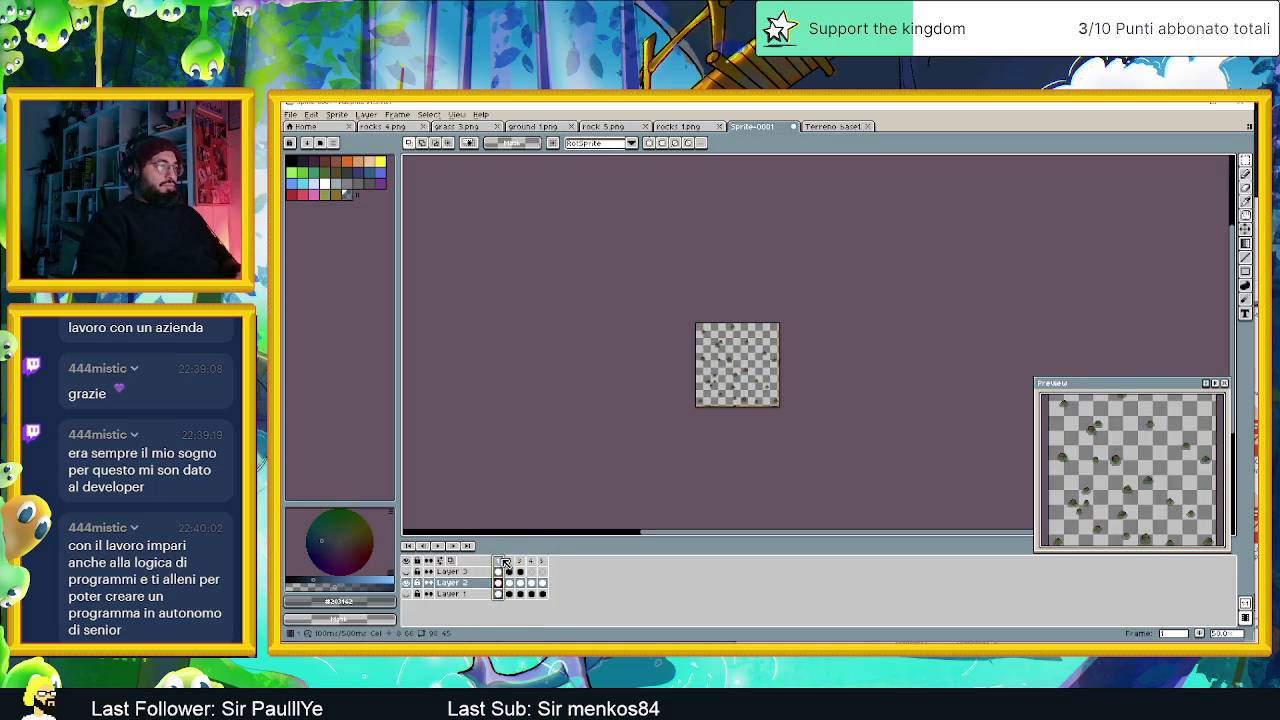
{"action": "scroll", "coordinate": [761, 413], "scroll_direction": "up", "scroll_amount": 1}
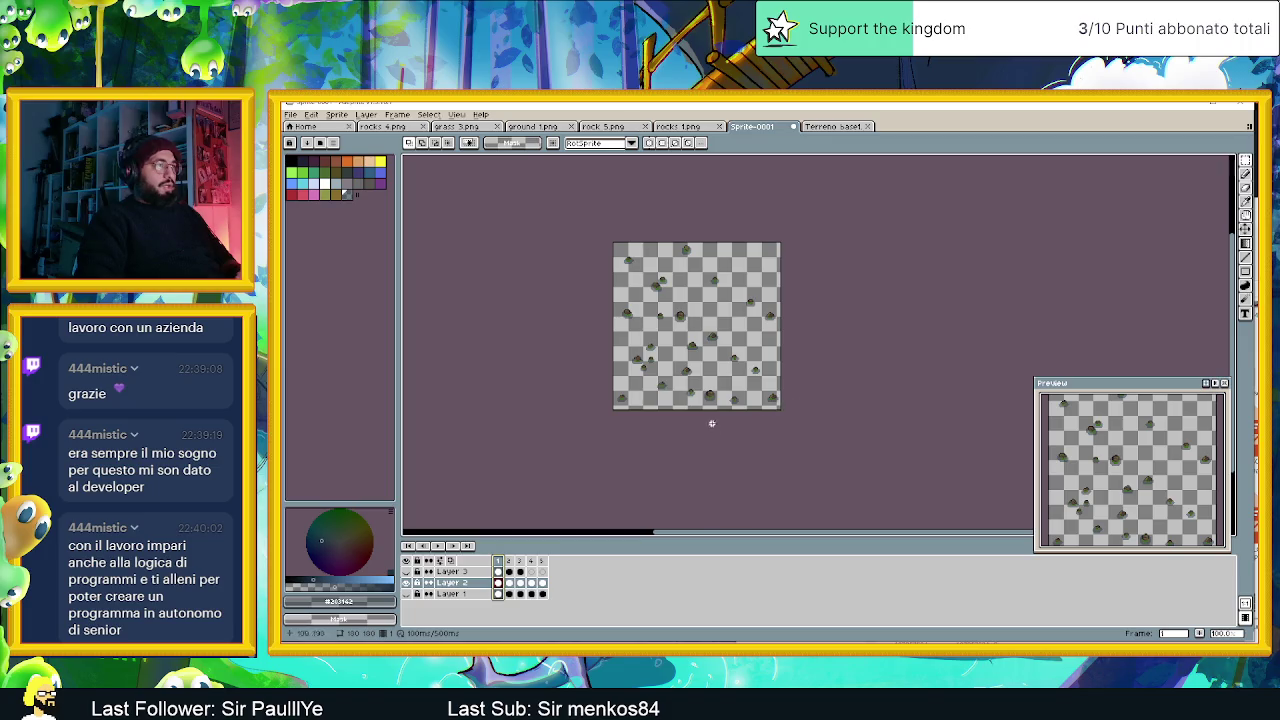
{"action": "scroll", "coordinate": [703, 389], "scroll_direction": "up", "scroll_amount": 1}
{"action": "left_click_drag", "start_coordinate": [703, 389], "coordinate": [688, 474]}
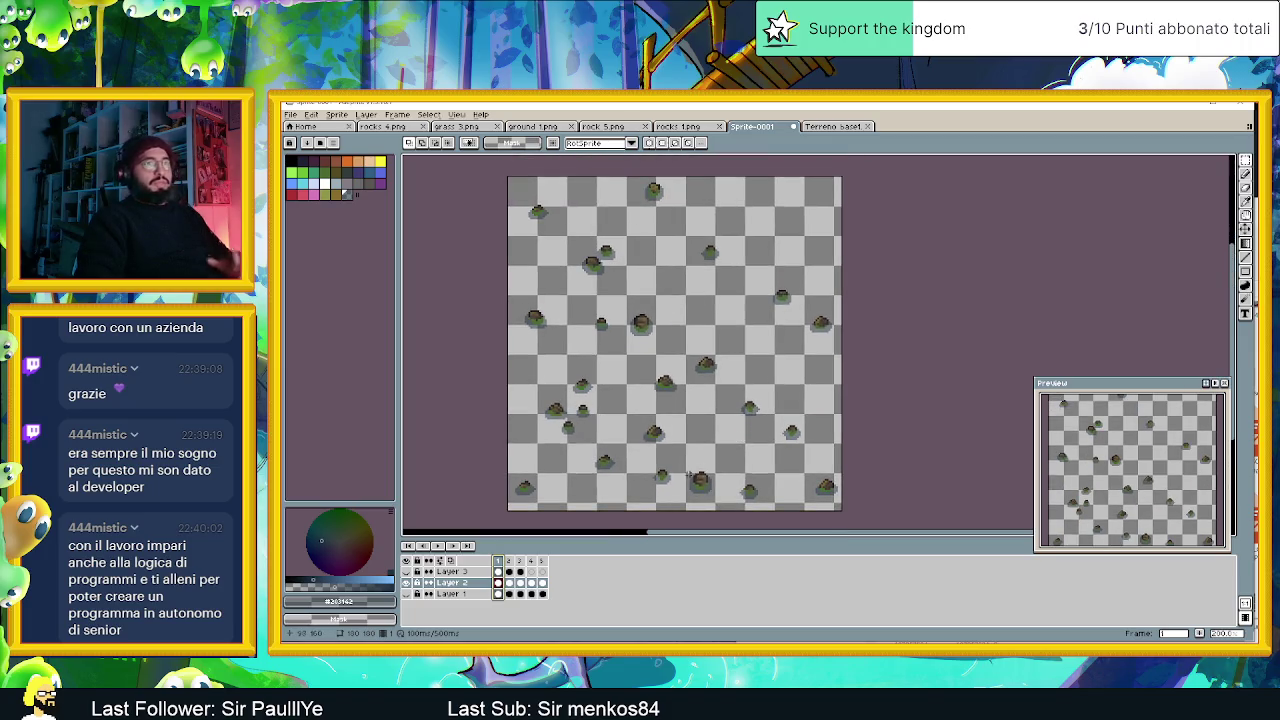
Review frames 2, 3 and 4, ending back on frame 2's brown rocks.
{"action": "left_click", "coordinate": [510, 561]}
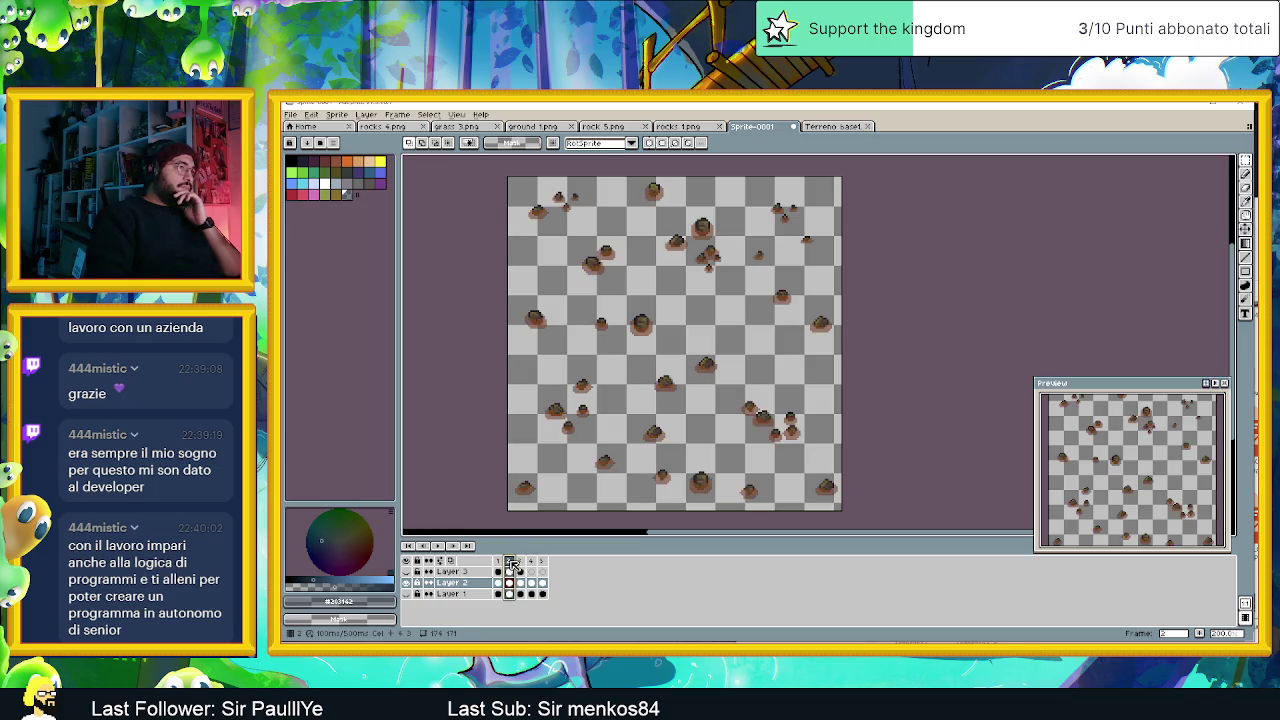
{"action": "left_click", "coordinate": [521, 563]}
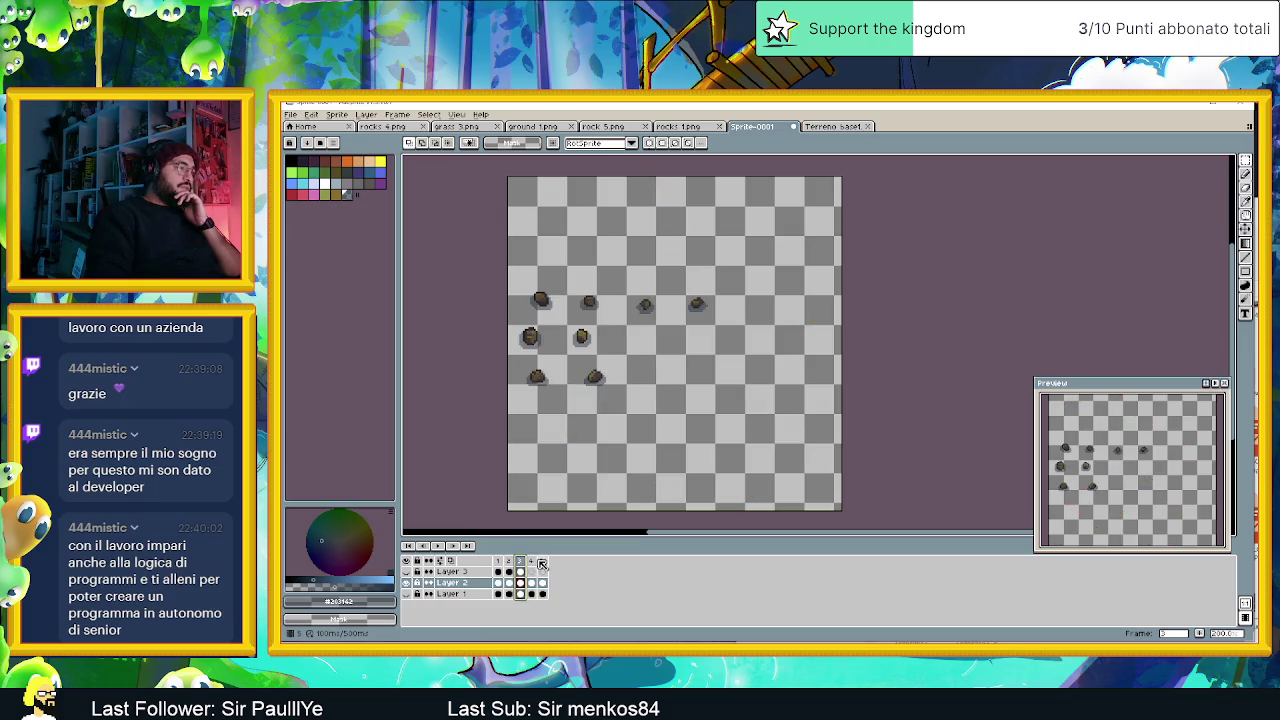
{"action": "left_click", "coordinate": [541, 564]}
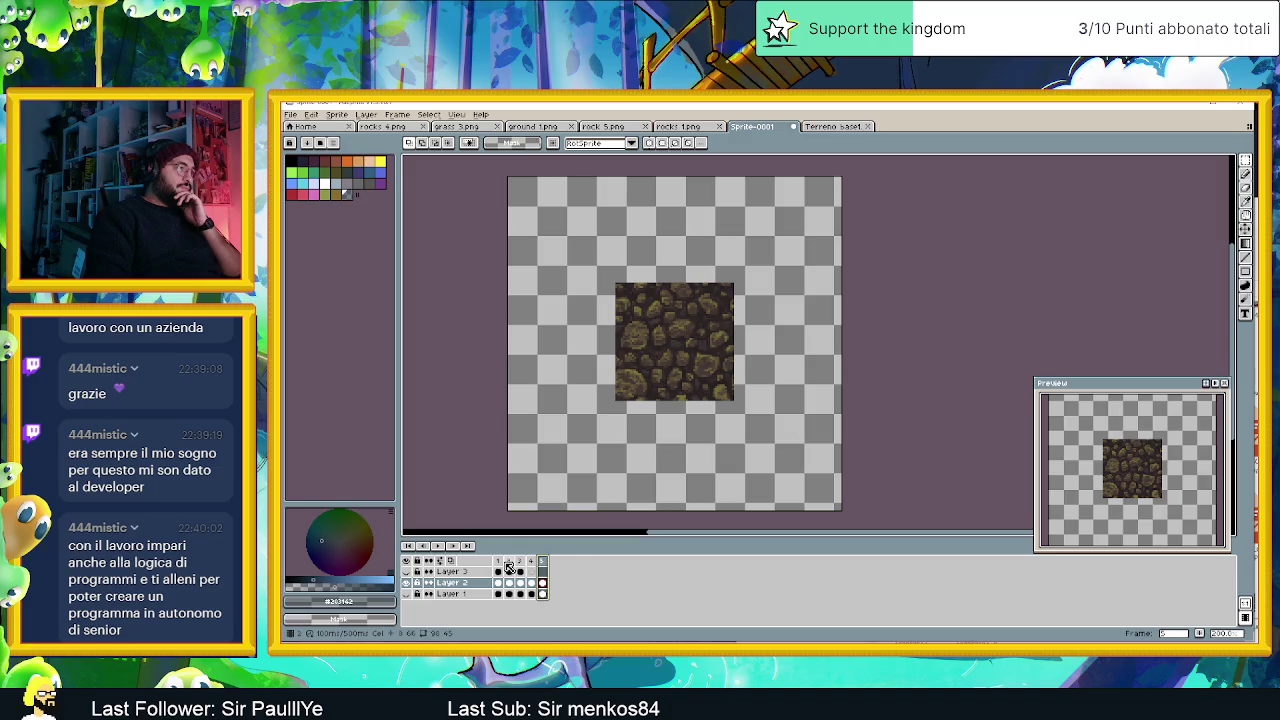
{"action": "left_click", "coordinate": [520, 562]}
{"action": "left_click", "coordinate": [509, 562]}
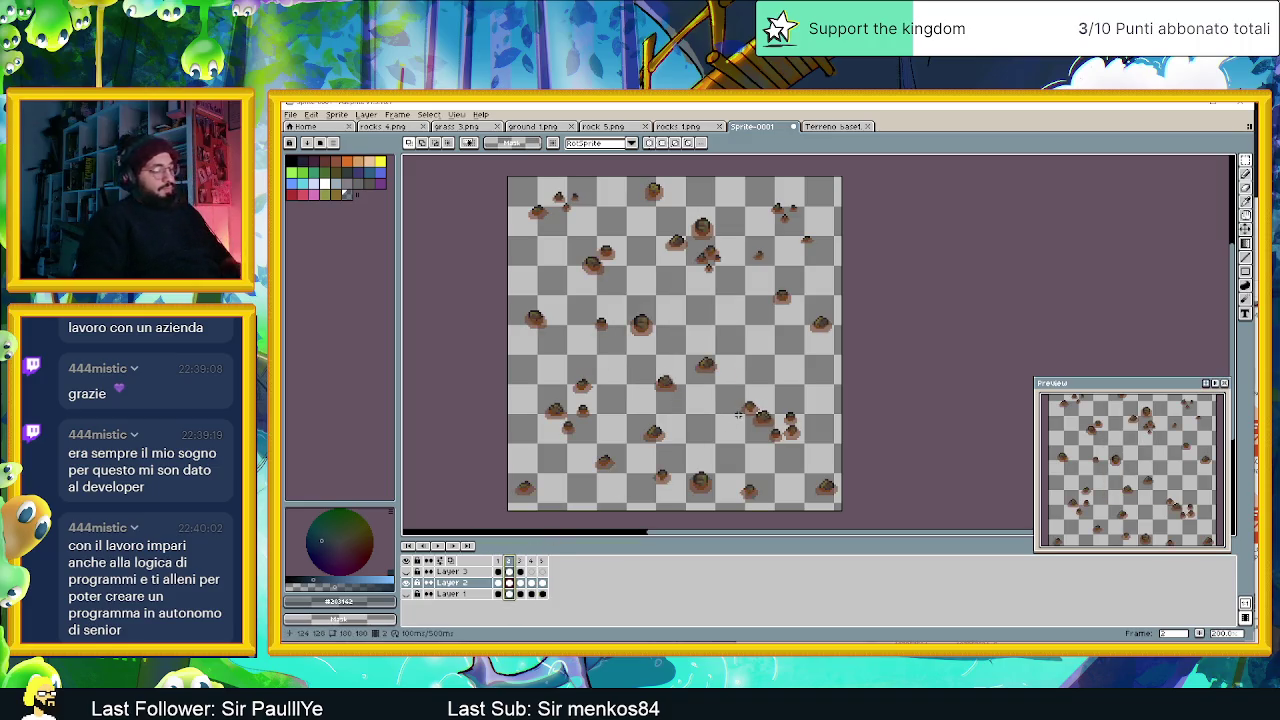
Save the sprite as Rocce decorative.aseprite in tile jd > HomeTown.
{"action": "key", "text": "ctrl+s"}
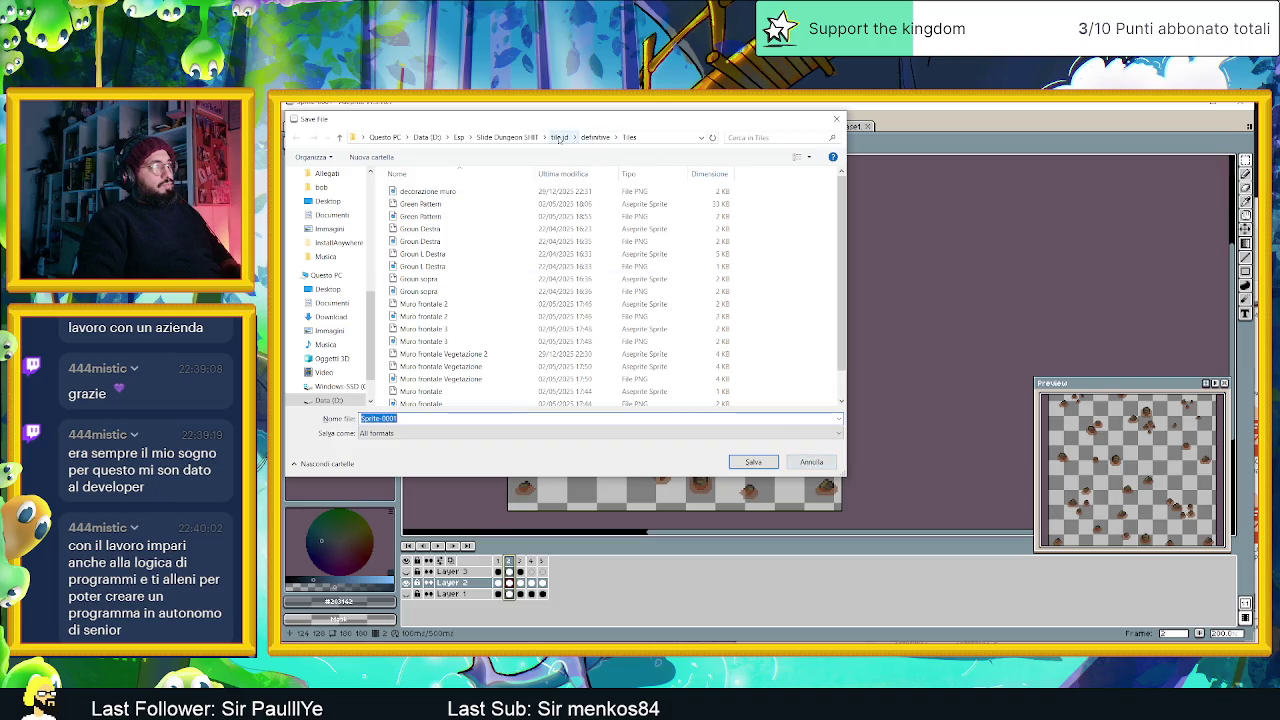
{"action": "left_click", "coordinate": [559, 138]}
{"action": "left_click", "coordinate": [410, 420]}
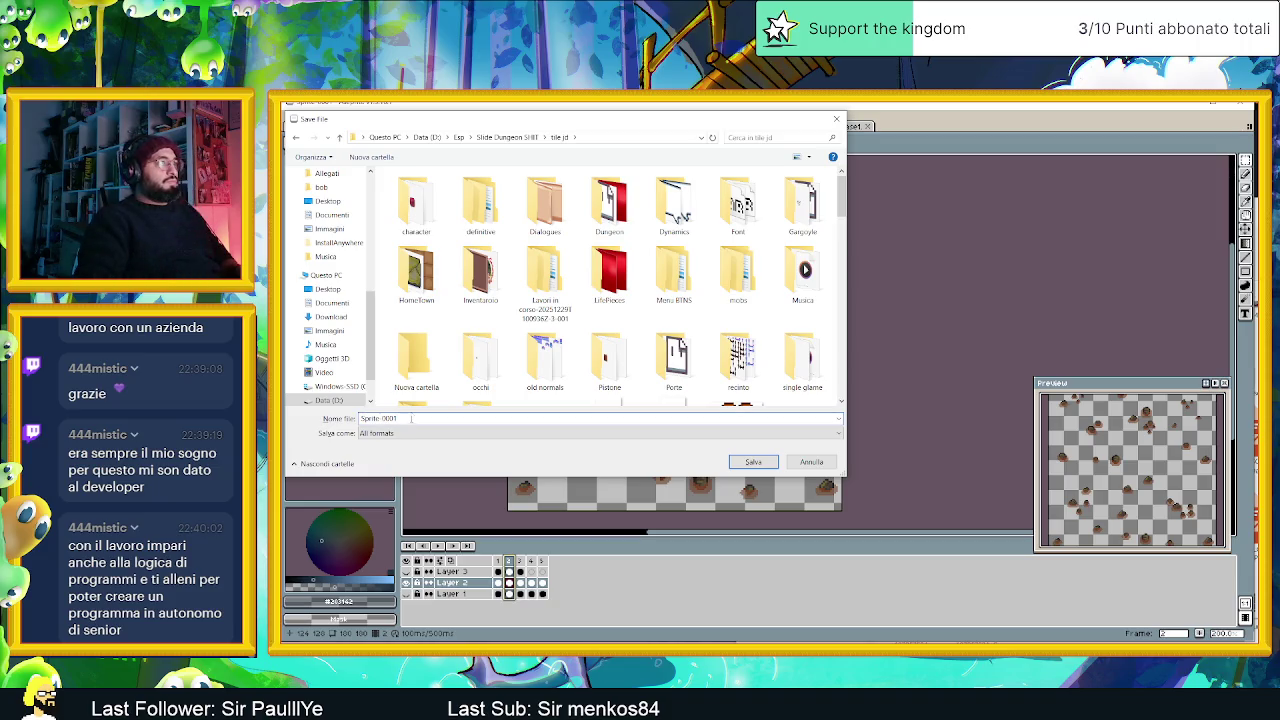
{"action": "double_click", "coordinate": [416, 272]}
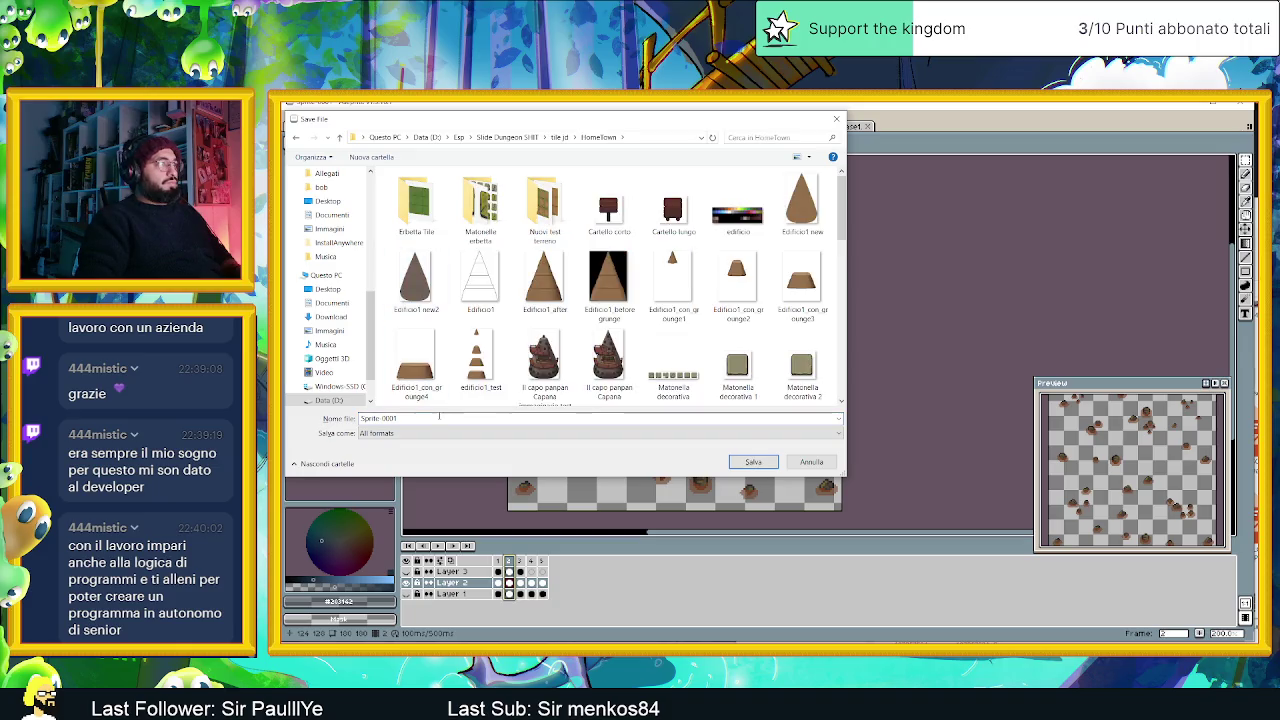
{"action": "left_click", "coordinate": [438, 417]}
{"action": "type", "text": "Rocce decor"}
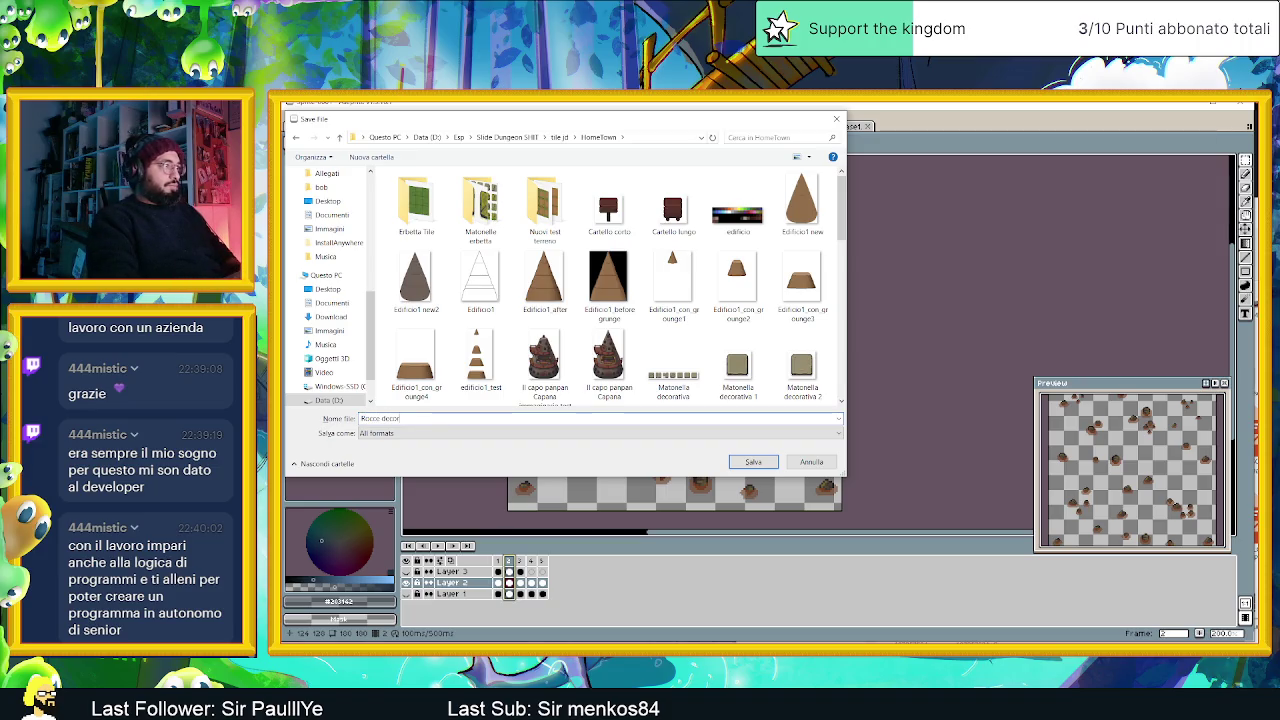
{"action": "type", "text": "ati"}
{"action": "key", "text": "Caps_Lock"}
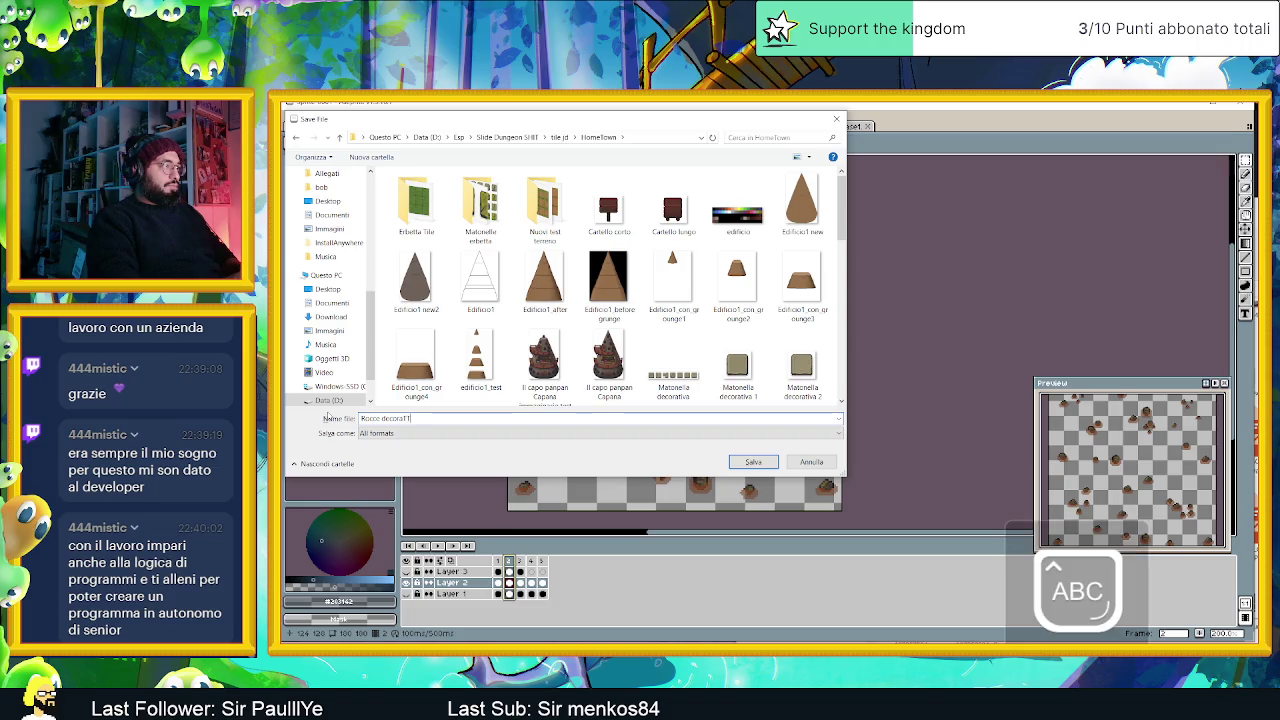
{"action": "key", "text": "BackSpace"}
{"action": "key", "text": "Caps_Lock"}
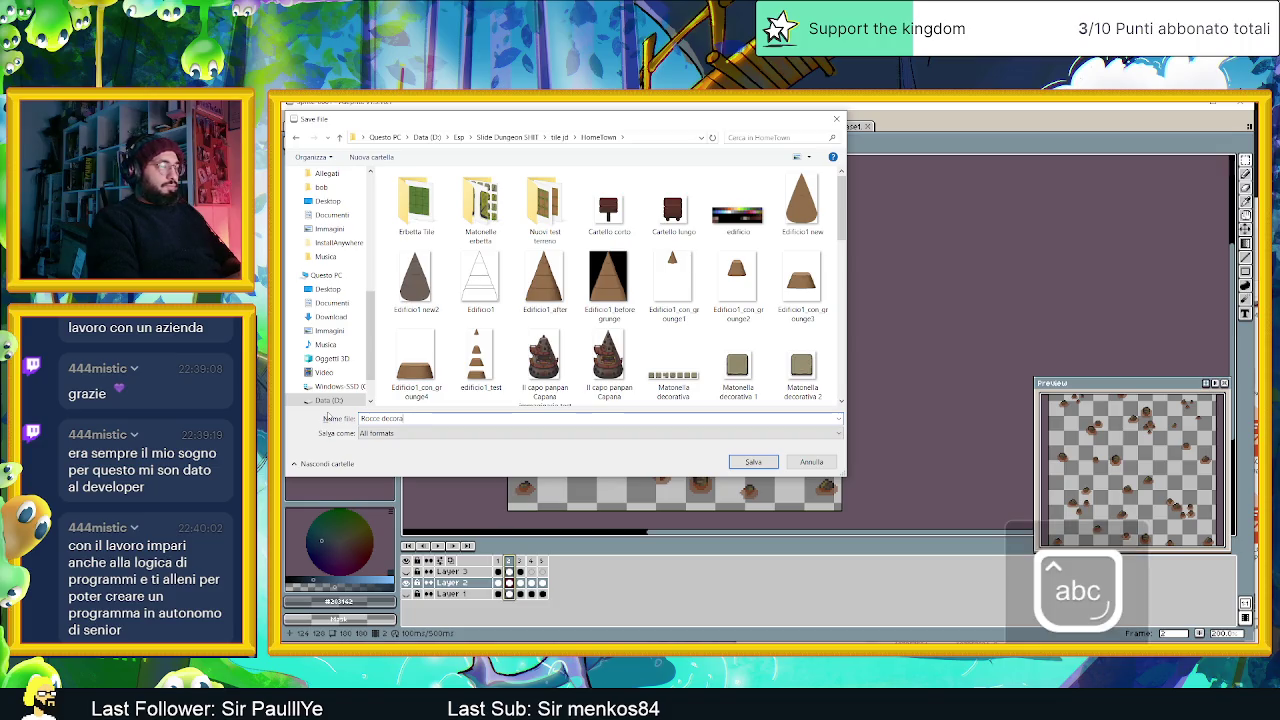
{"action": "type", "text": "tive"}
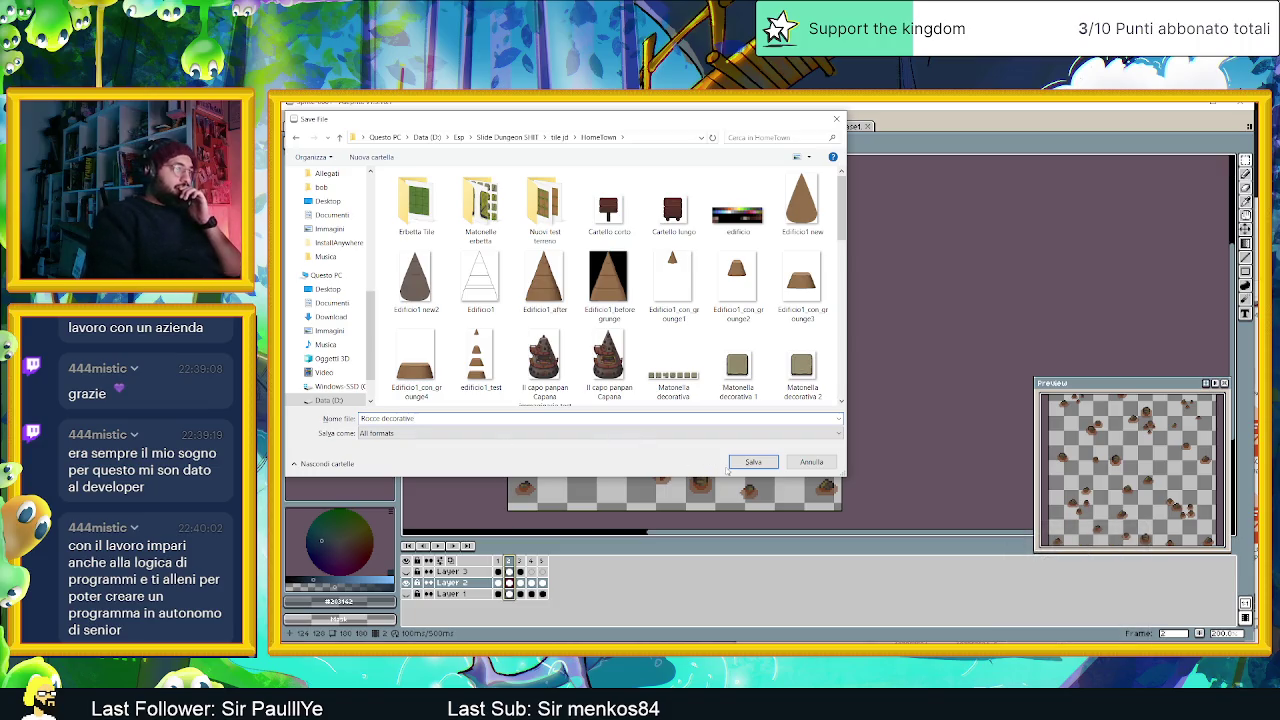
{"action": "left_click", "coordinate": [753, 462]}
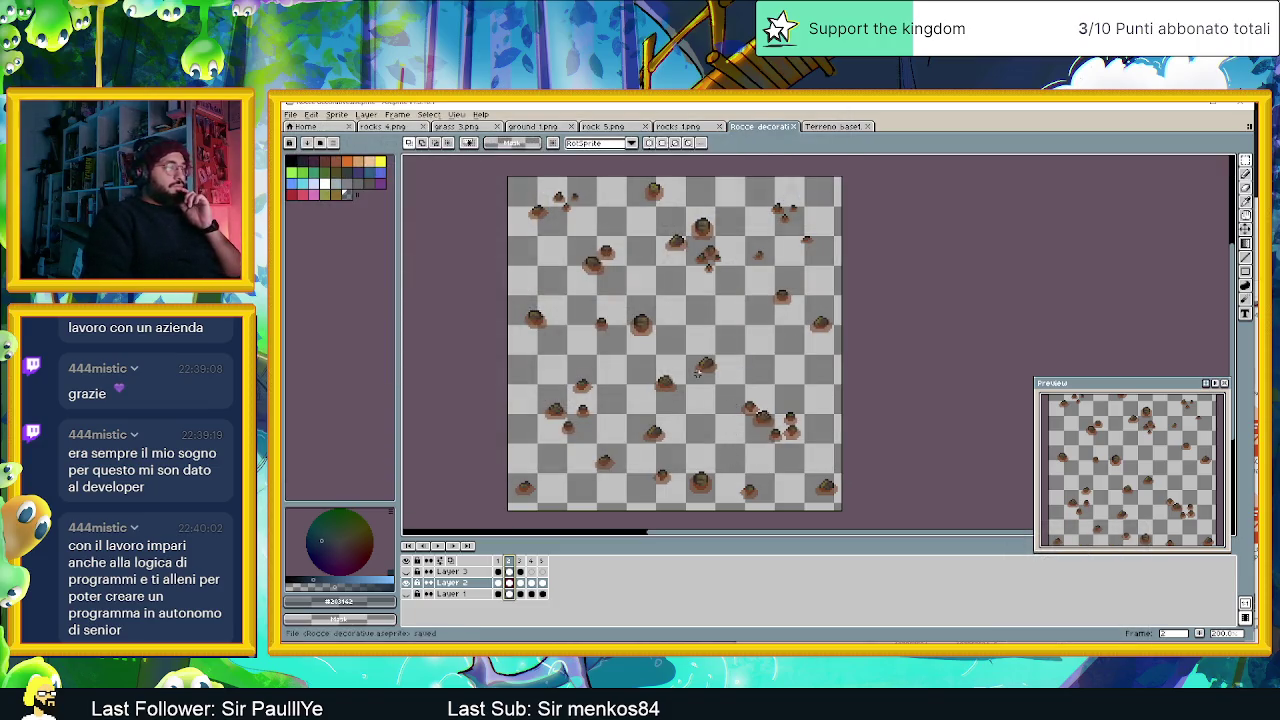
Bring up File > Export As and check the output file location.
{"action": "left_click", "coordinate": [312, 114]}
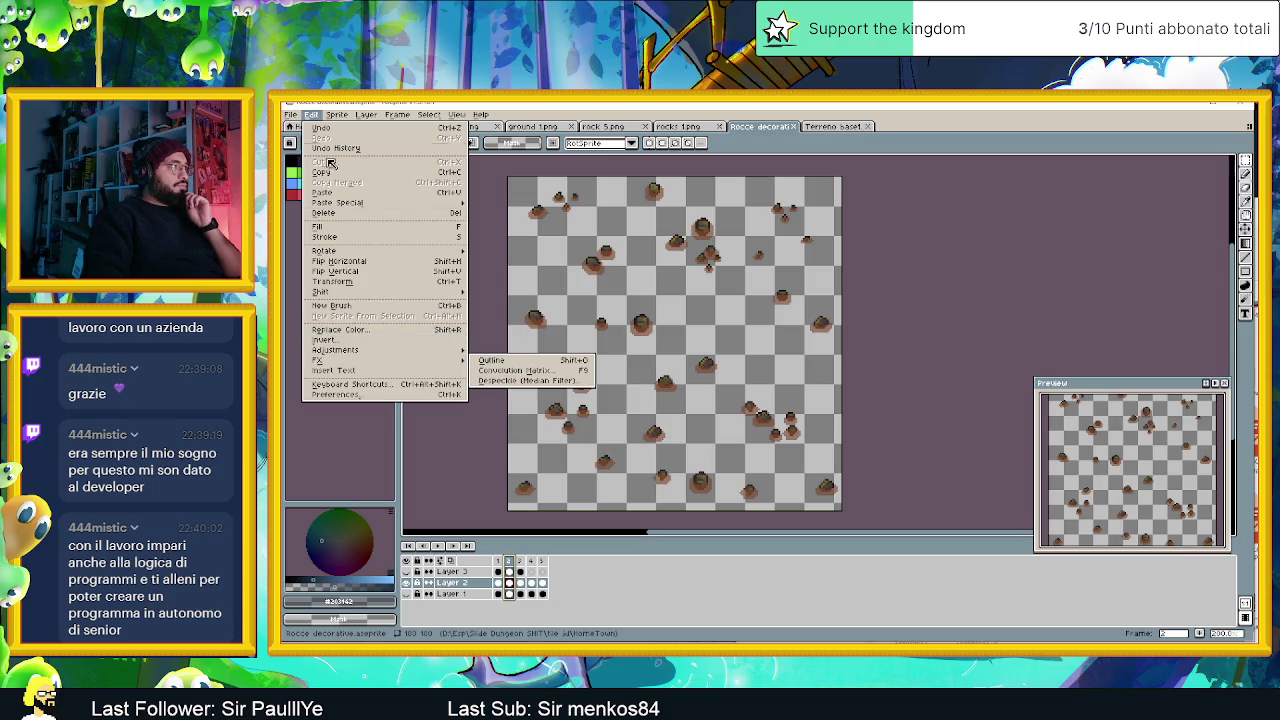
{"action": "left_click", "coordinate": [290, 114]}
{"action": "mouse_move", "coordinate": [318, 360]}
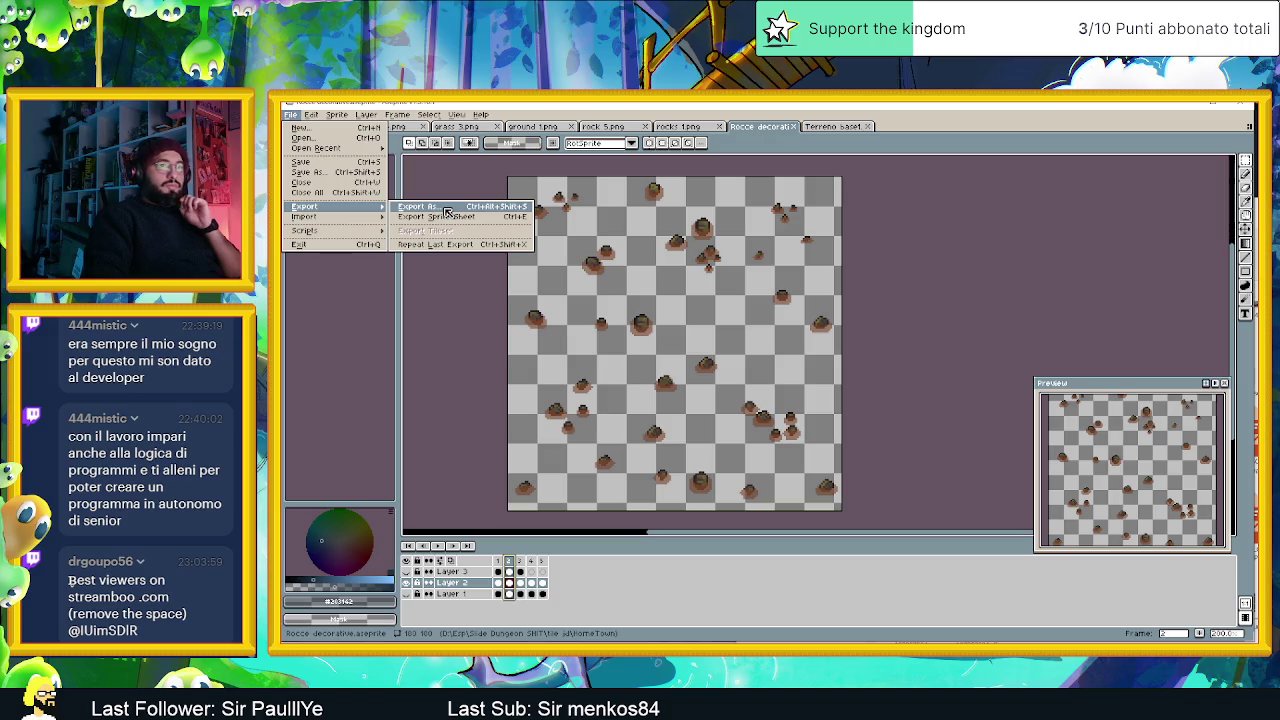
{"action": "left_click", "coordinate": [446, 210]}
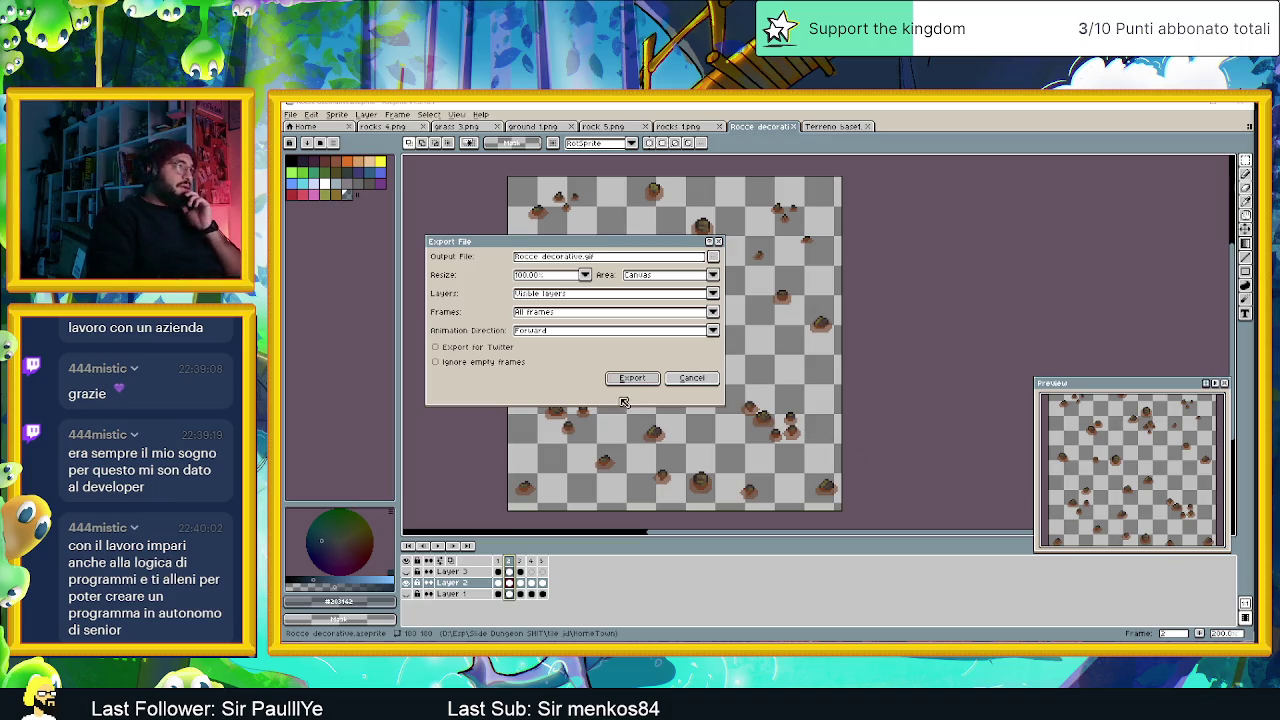
{"action": "left_click", "coordinate": [713, 257]}
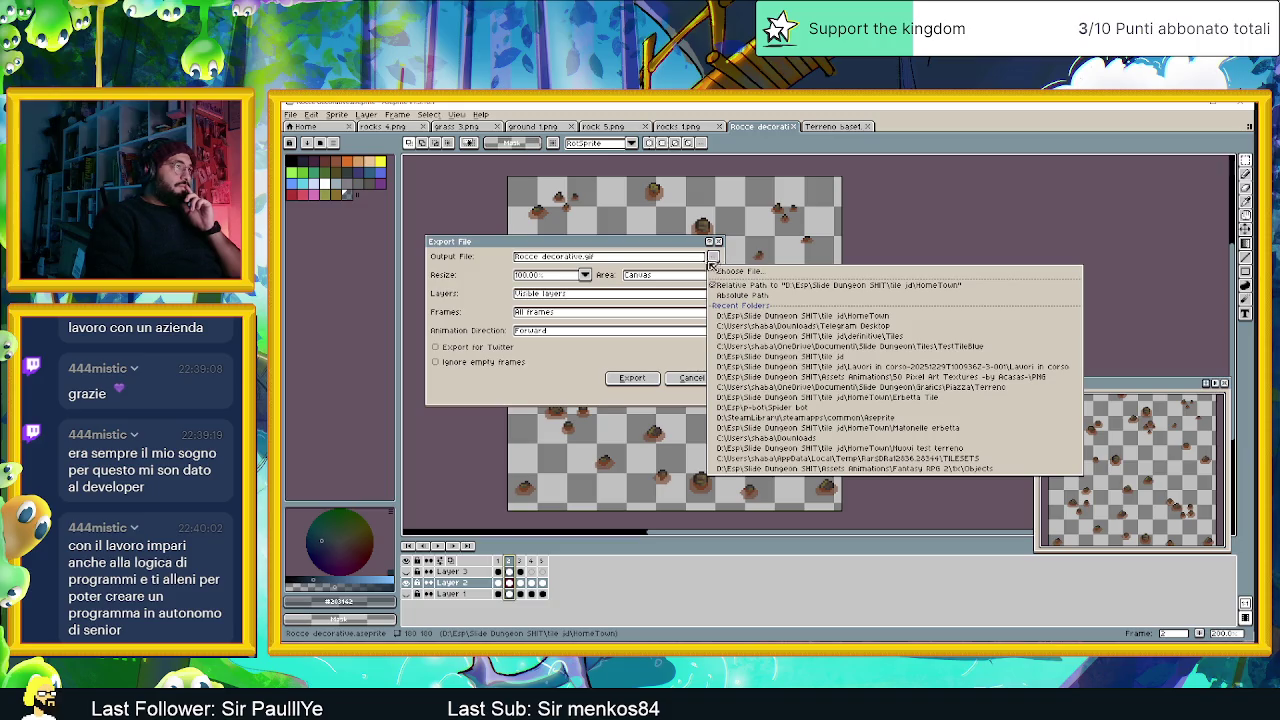
{"action": "left_click", "coordinate": [711, 378]}
{"action": "left_click", "coordinate": [690, 378]}
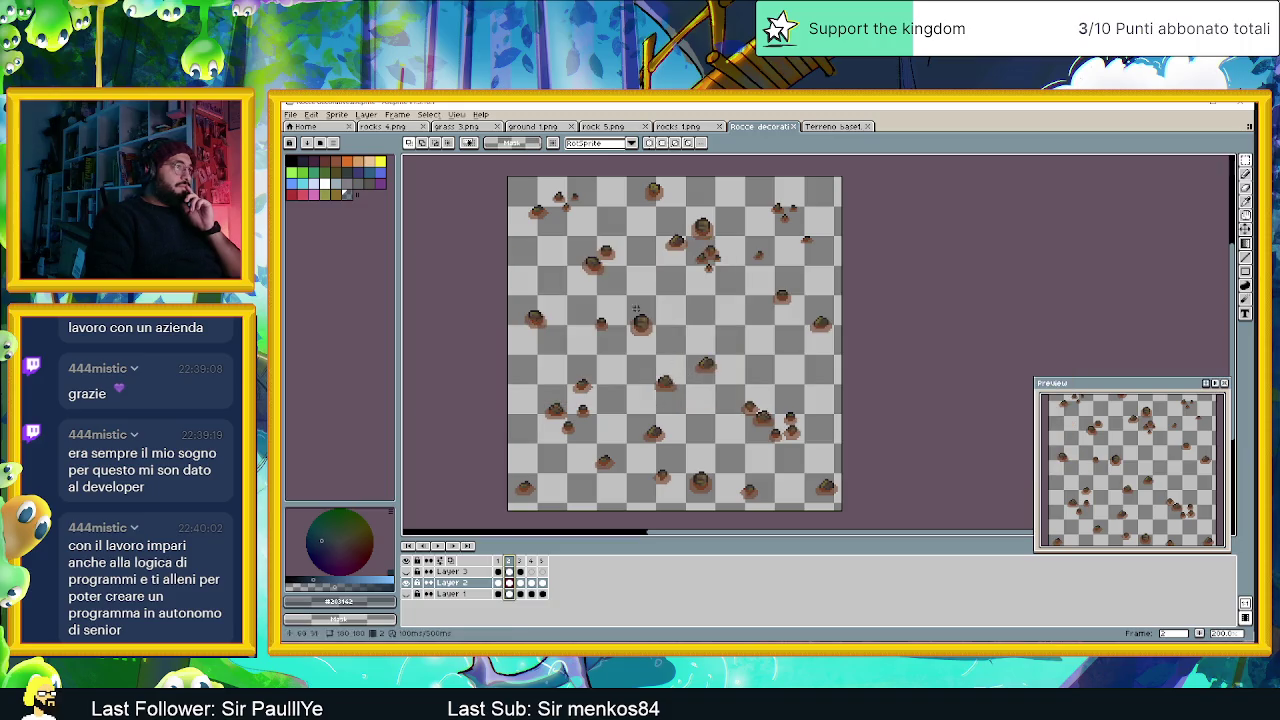
Export all frames as Rocce decorative.png.
{"action": "left_click", "coordinate": [291, 114]}
{"action": "left_click", "coordinate": [312, 217]}
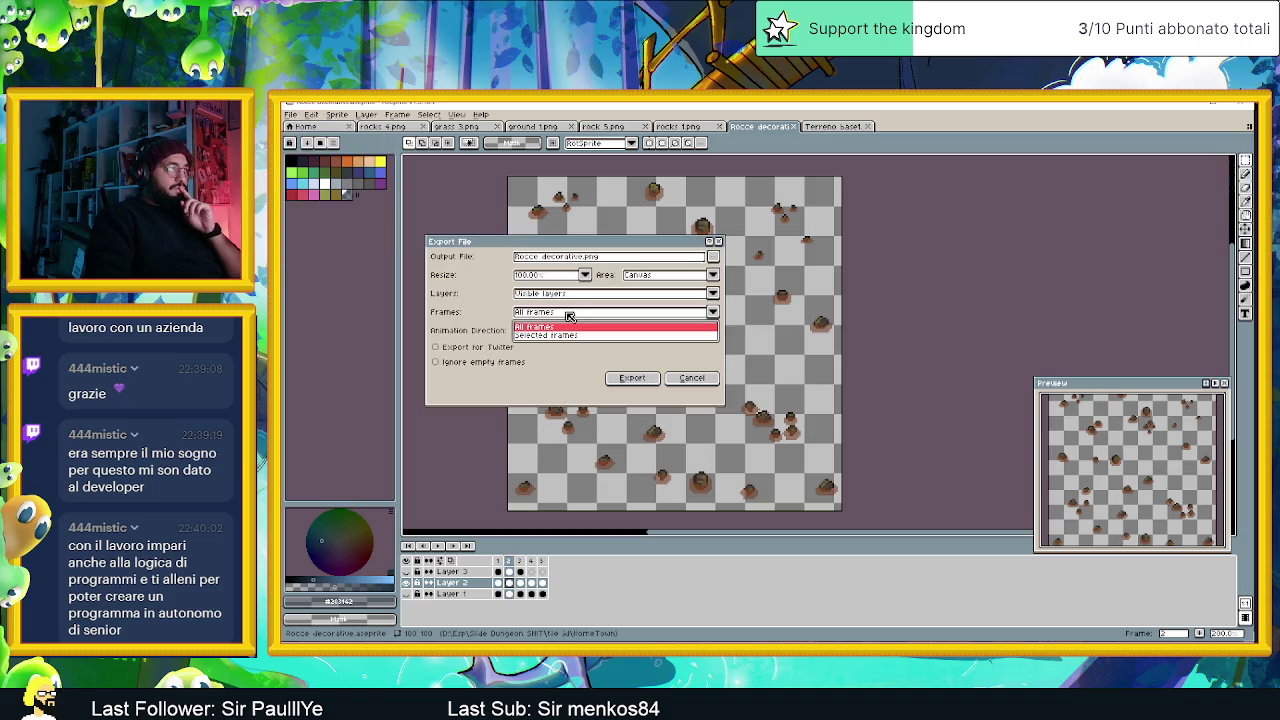
{"action": "left_click", "coordinate": [570, 316]}
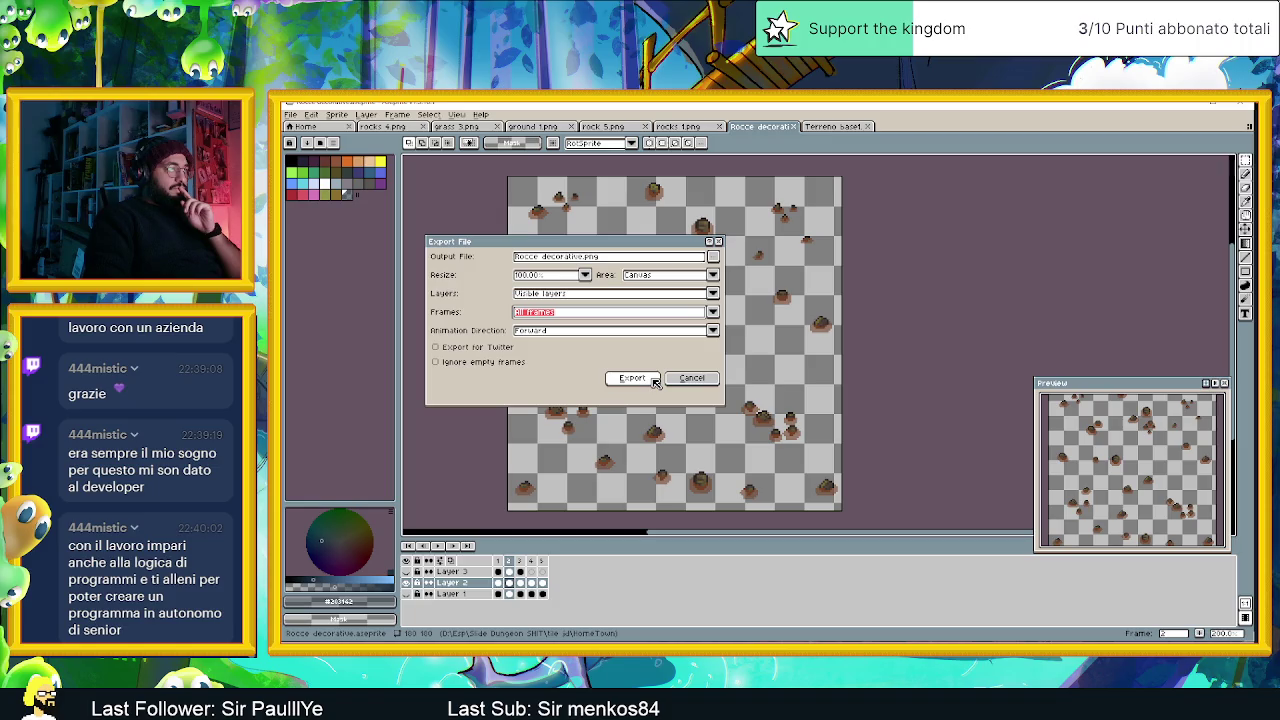
{"action": "left_click", "coordinate": [712, 275]}
{"action": "left_click", "coordinate": [719, 284]}
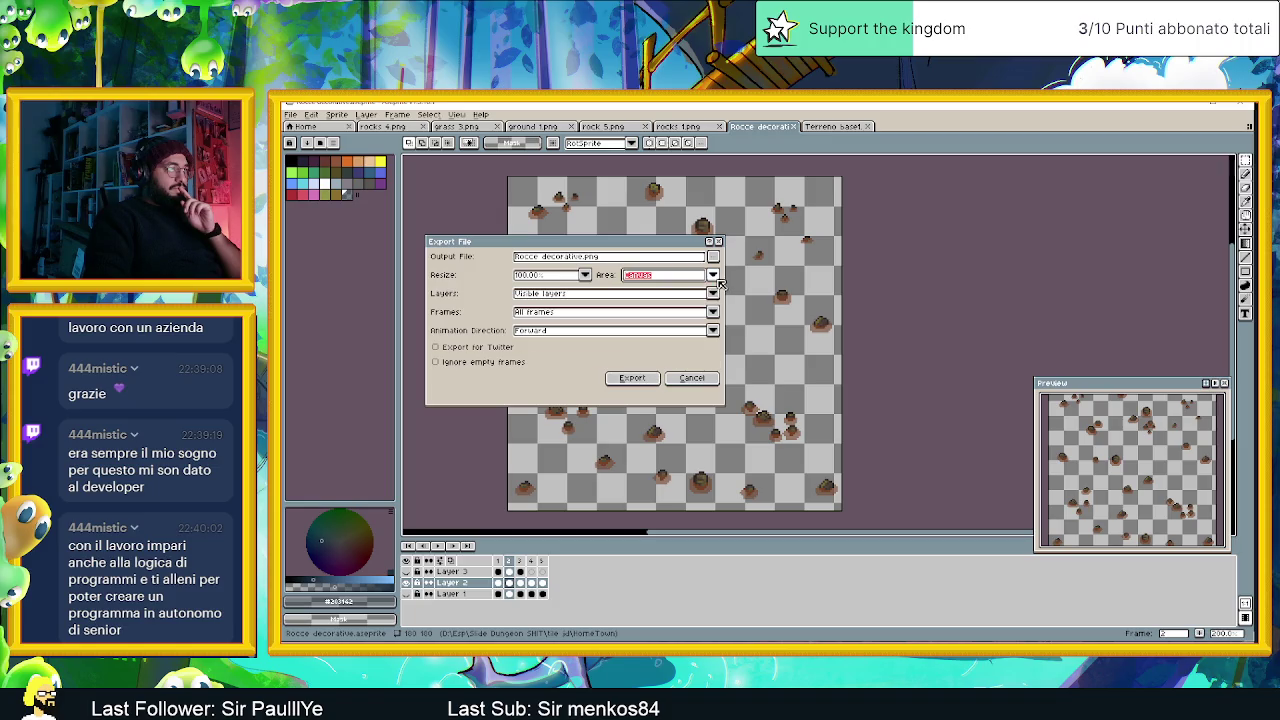
{"action": "left_click", "coordinate": [631, 384]}
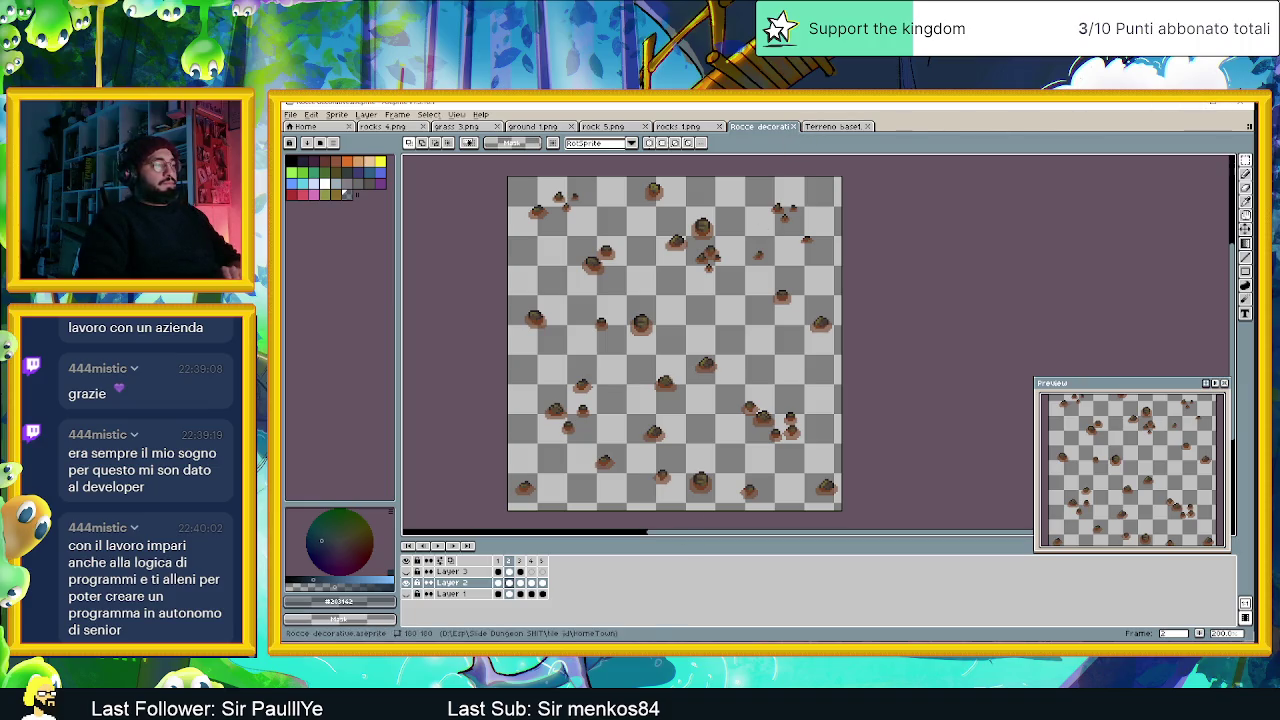
{"action": "key", "text": "alt+Tab"}
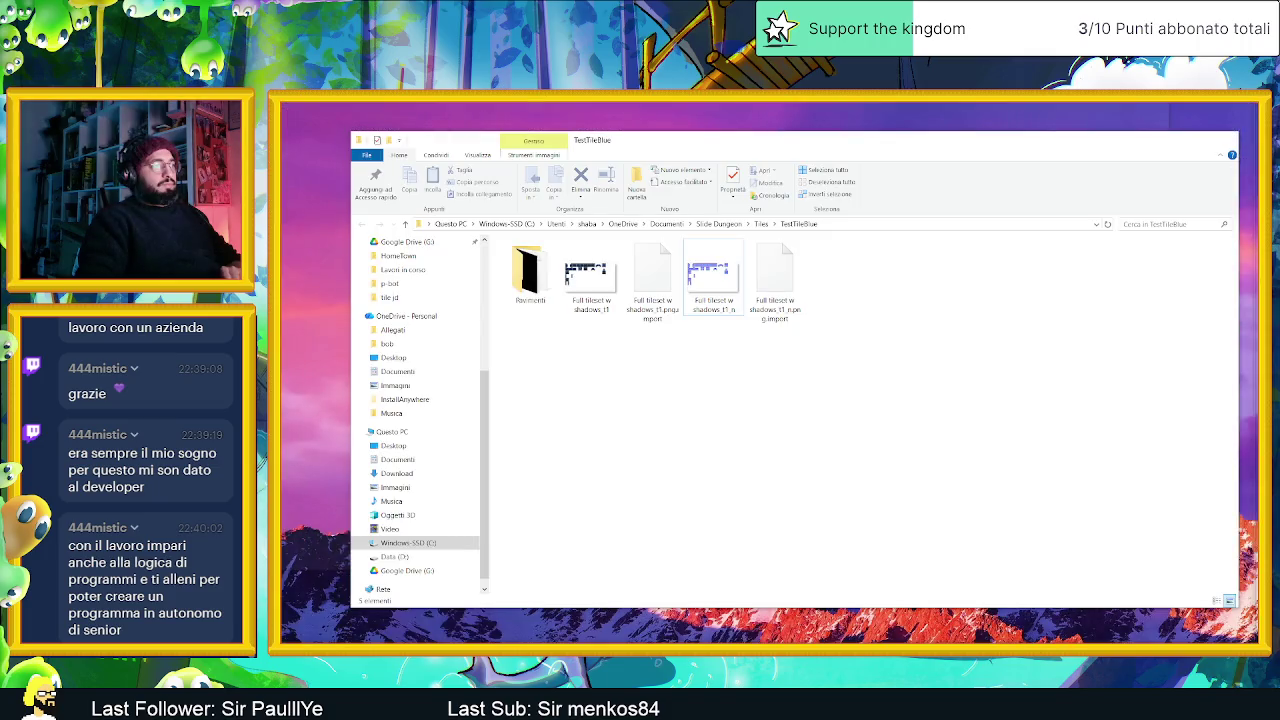
In File Explorer, navigate to Slide Dungeon SHIT > tile jd.
{"action": "key", "text": "alt+Tab"}
{"action": "key", "text": "alt+Tab"}
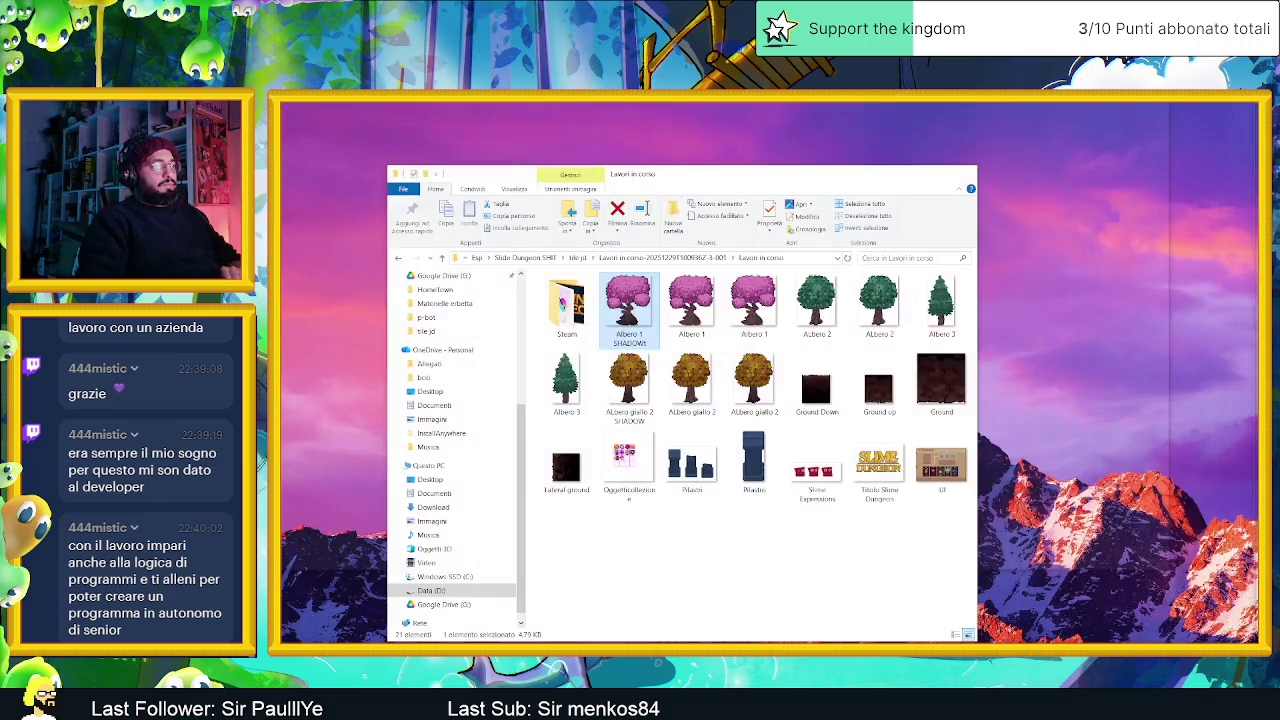
{"action": "key", "text": "alt+Tab"}
{"action": "key", "text": "alt+Tab"}
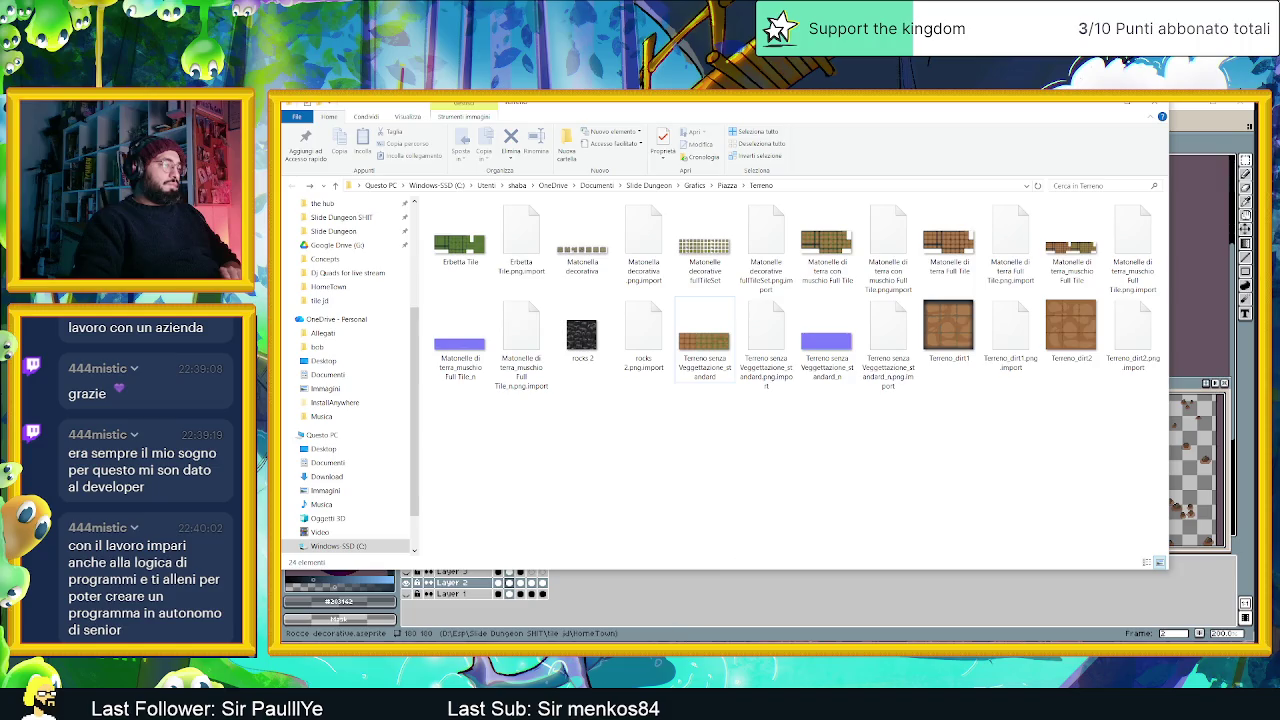
{"action": "key", "text": "alt+Tab"}
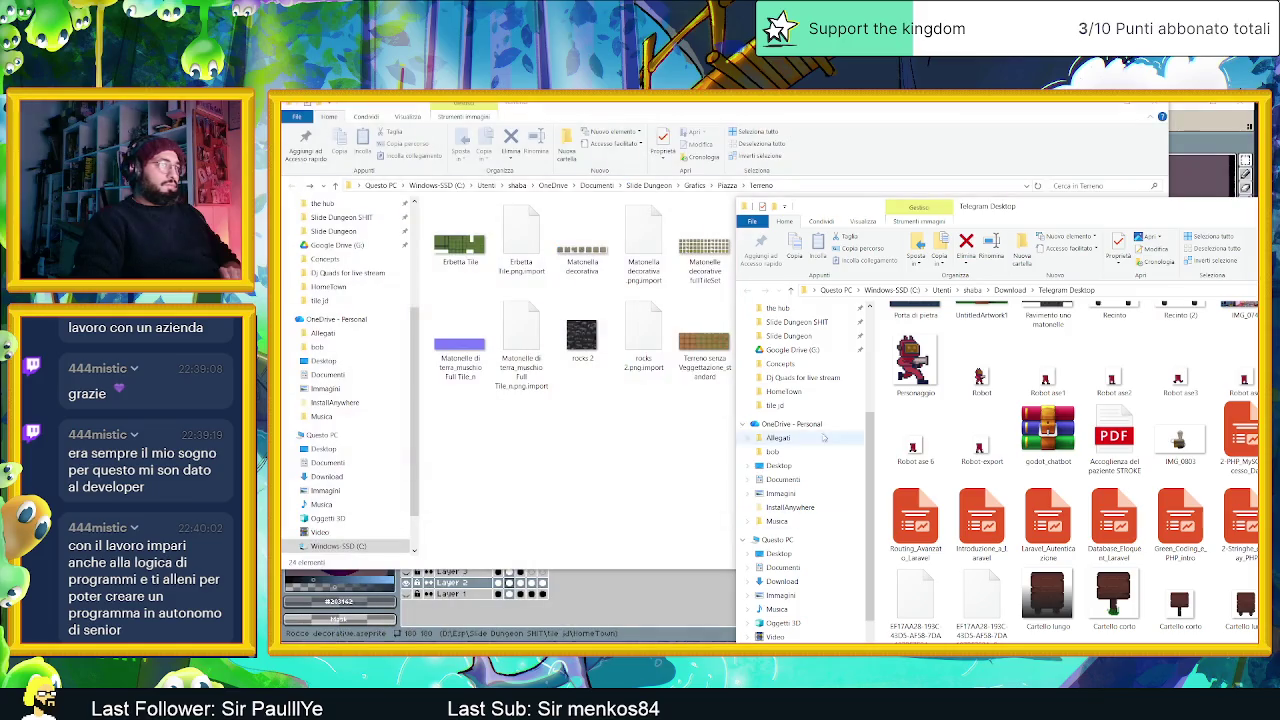
{"action": "left_click", "coordinate": [797, 322]}
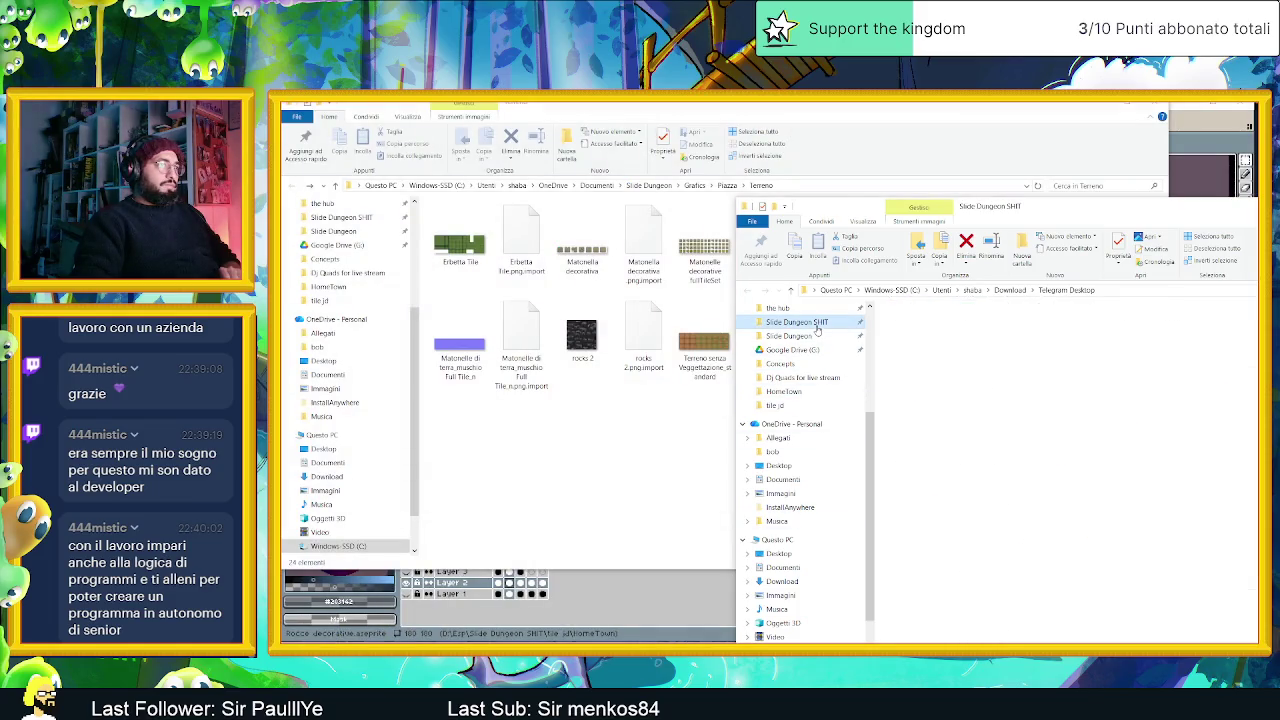
{"action": "double_click", "coordinate": [1110, 206]}
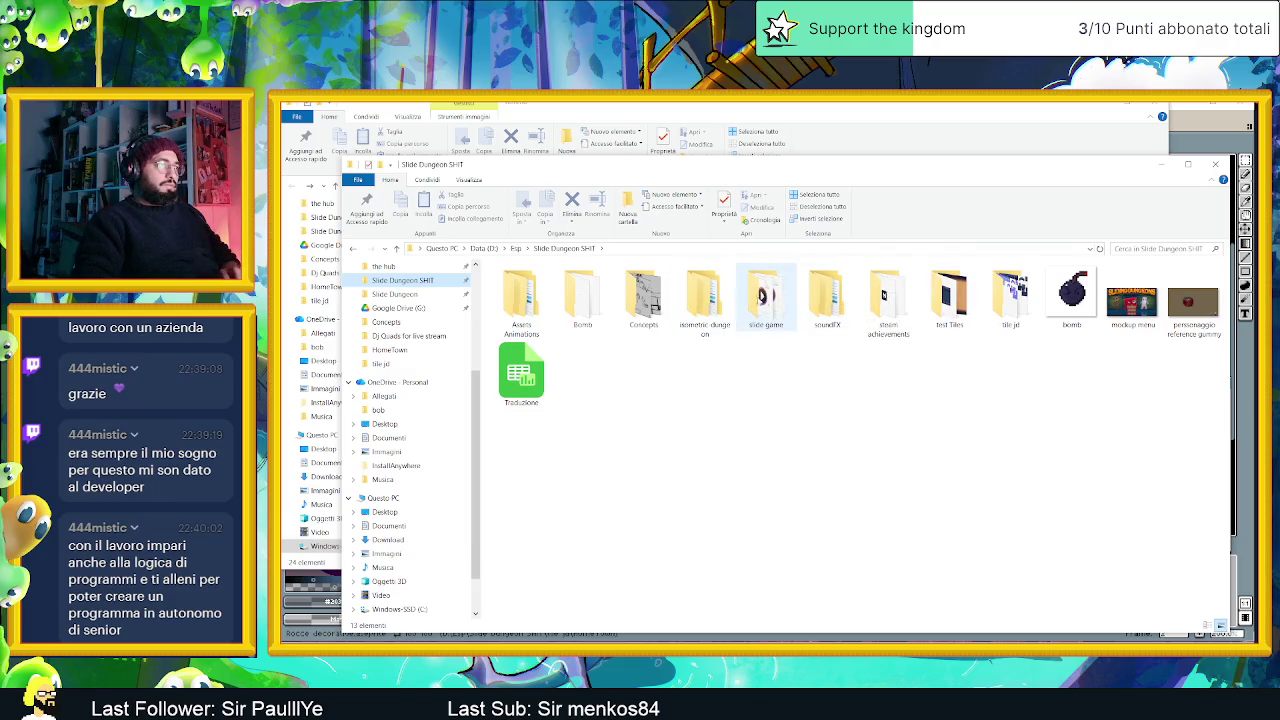
{"action": "double_click", "coordinate": [1012, 296]}
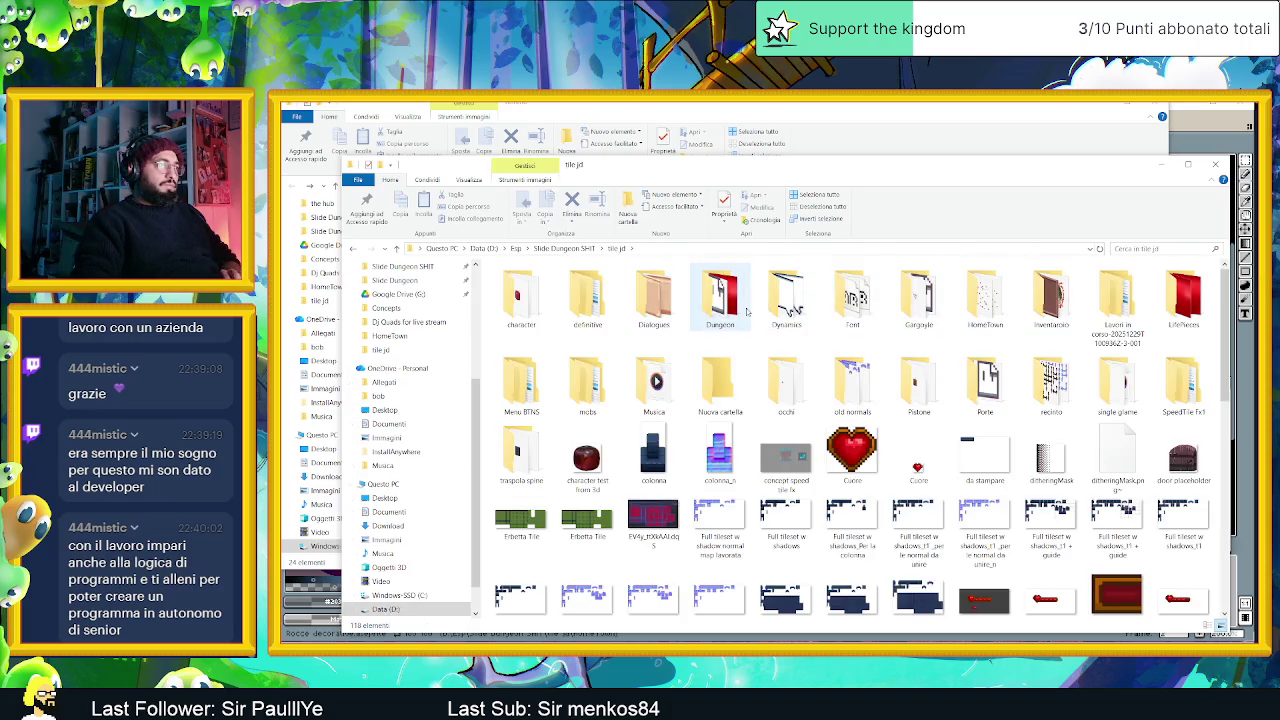
{"action": "double_click", "coordinate": [720, 295]}
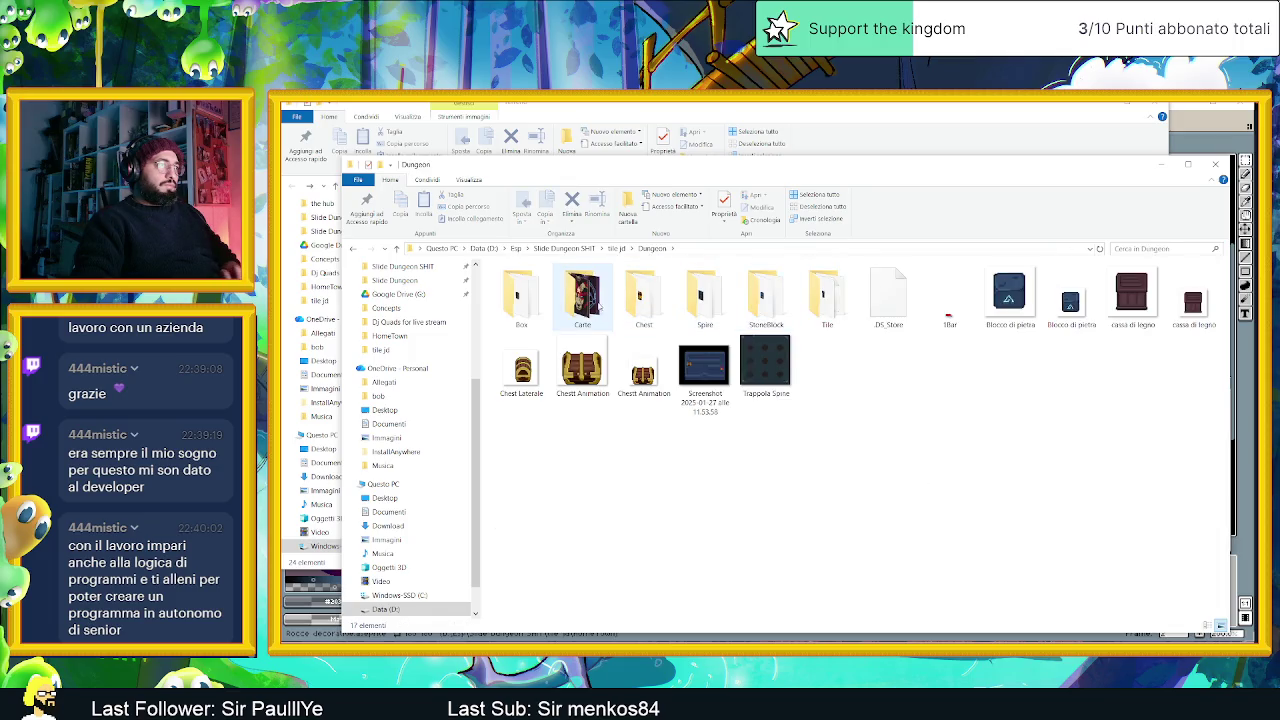
{"action": "key", "text": "alt+Left"}
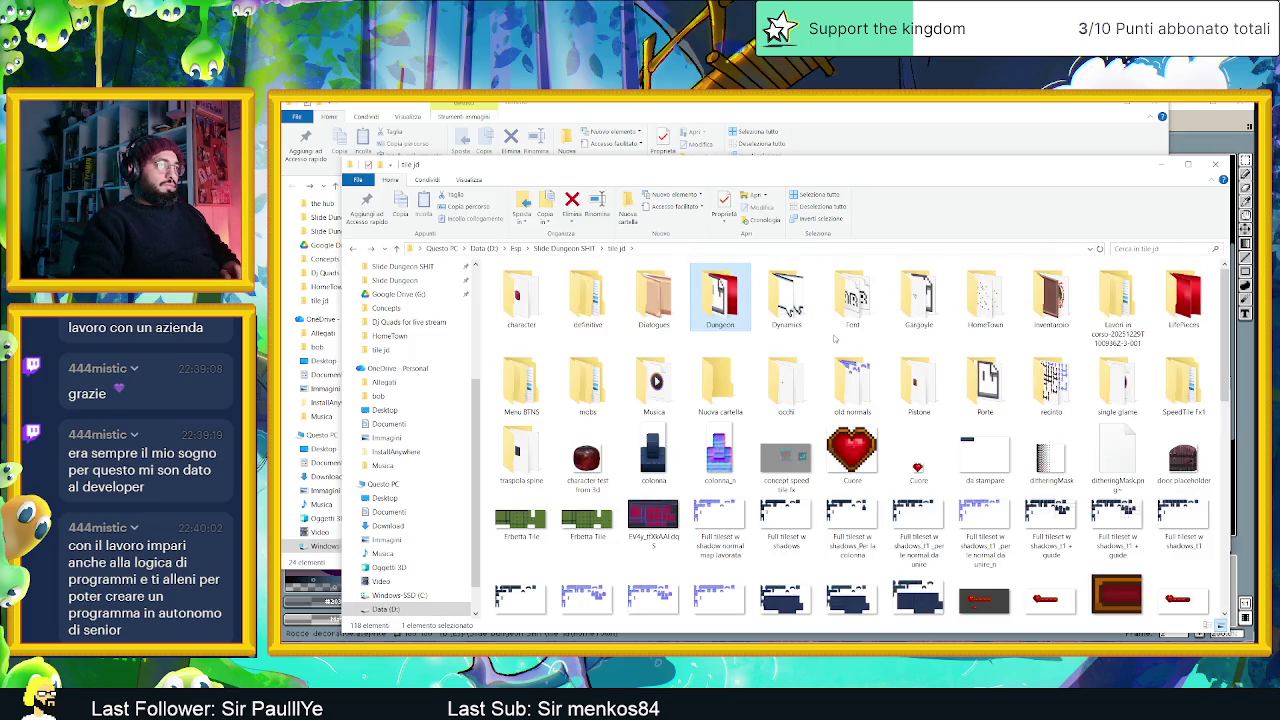
Open Rocce decorative1 and Rocce decorative2 from the HomeTown folder in Aseprite.
{"action": "left_click", "coordinate": [1001, 309]}
{"action": "double_click", "coordinate": [1003, 309]}
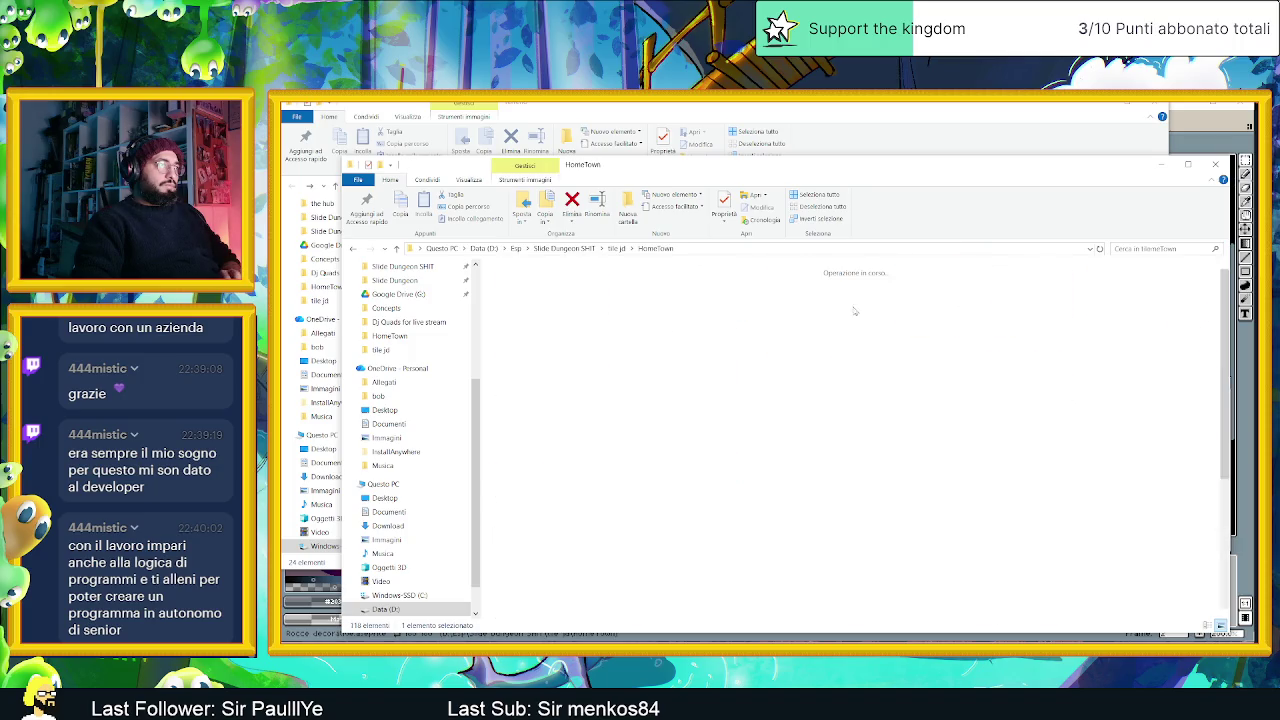
{"action": "left_click_drag", "start_coordinate": [915, 295], "coordinate": [1003, 294]}
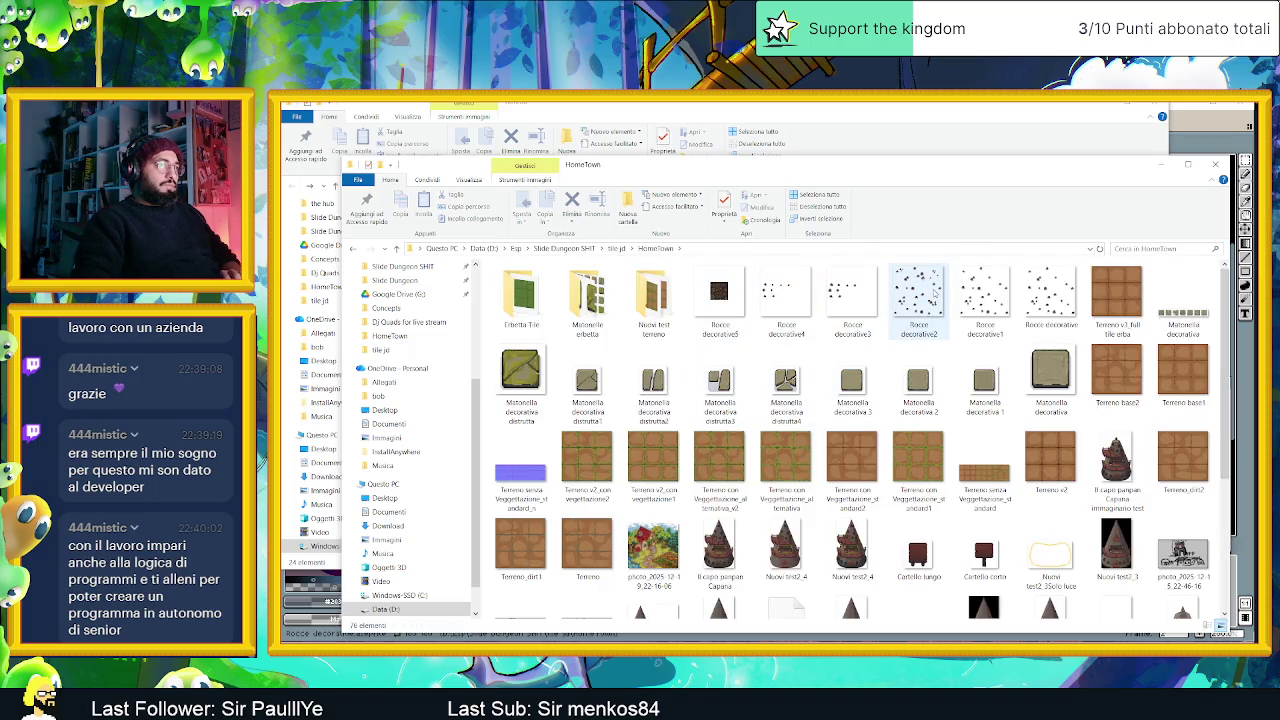
{"action": "left_click", "coordinate": [1001, 294], "text": "ctrl"}
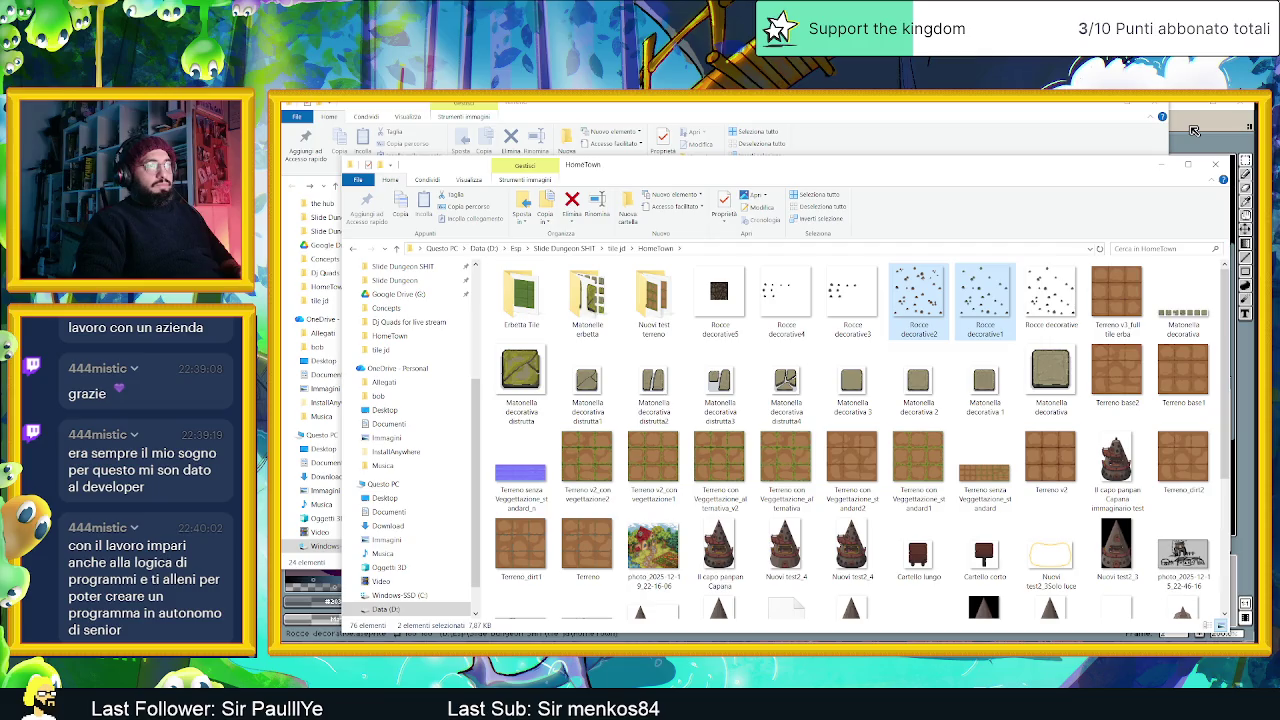
{"action": "left_click", "coordinate": [1193, 130]}
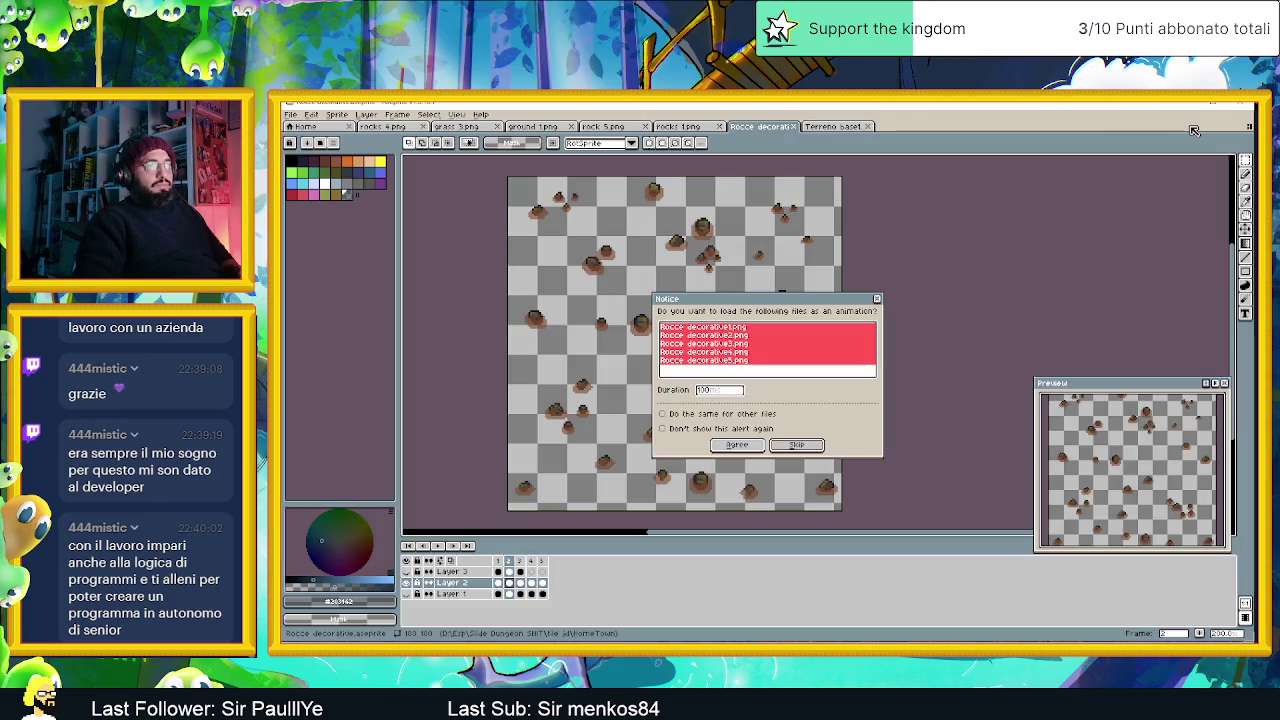
Load the Rocce decorative images as an animation and compare frames 1 and 2.
{"action": "left_click", "coordinate": [737, 445]}
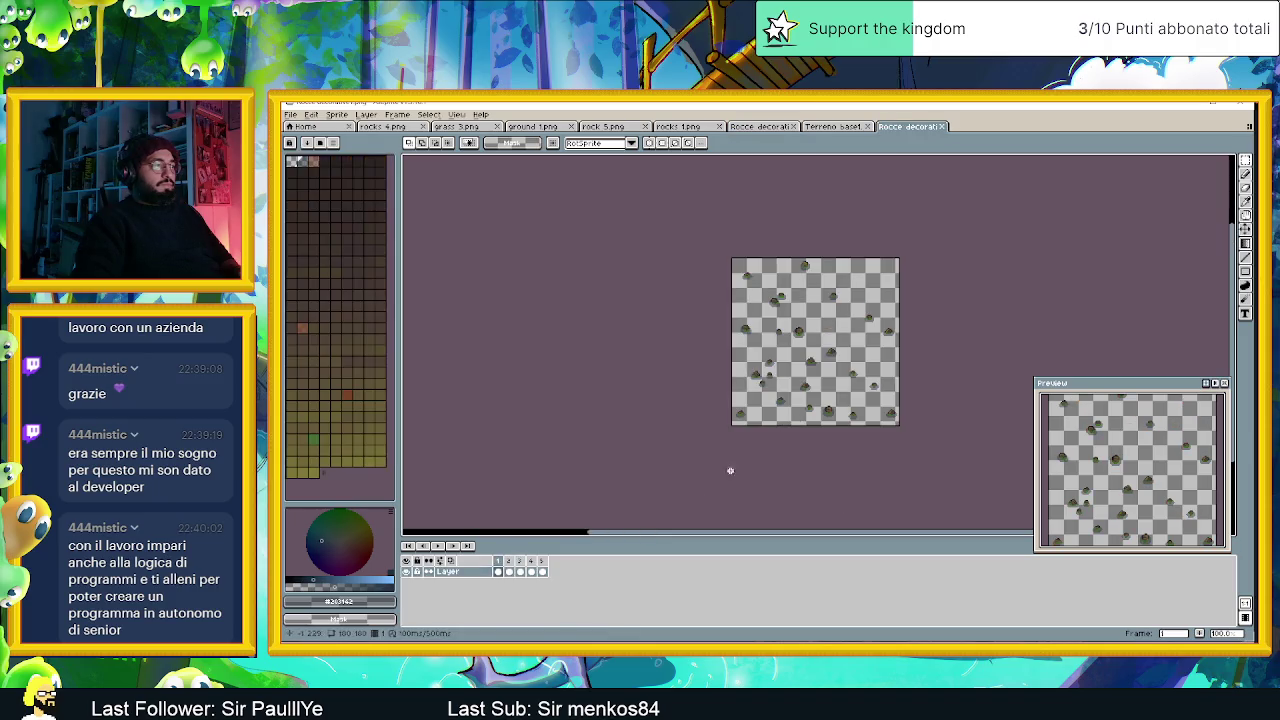
{"action": "left_click", "coordinate": [511, 561]}
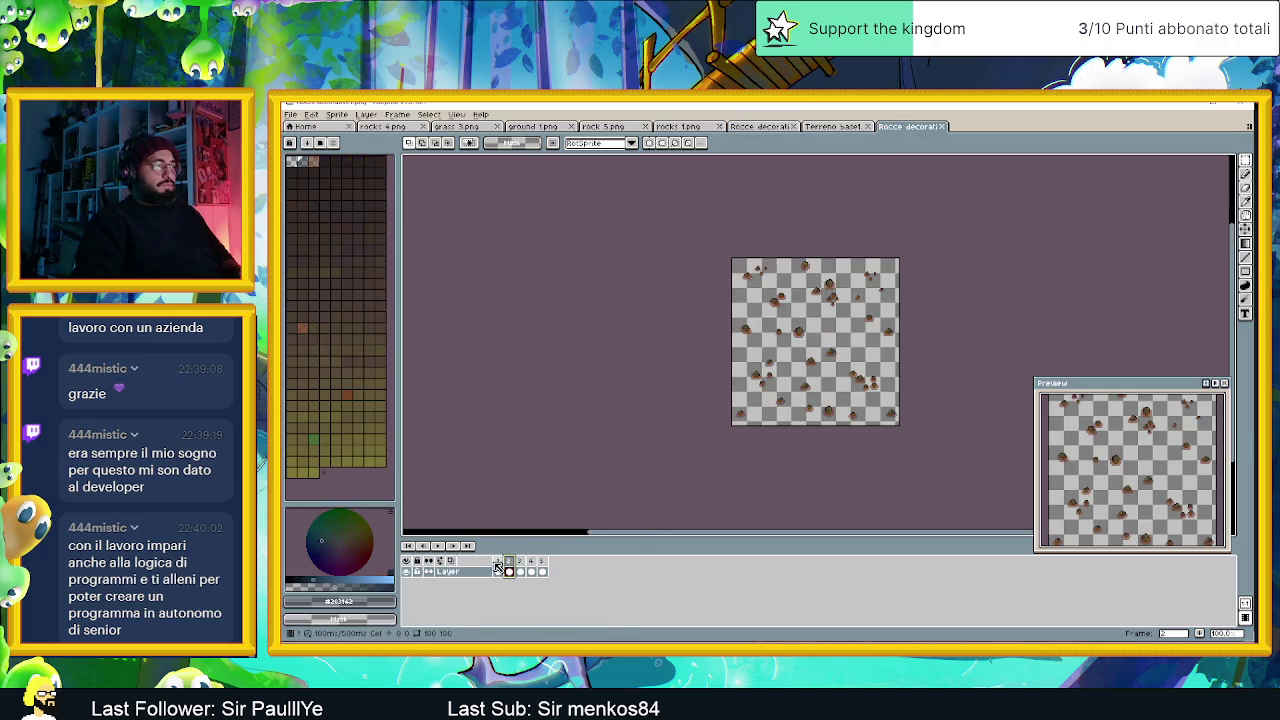
{"action": "left_click", "coordinate": [499, 564]}
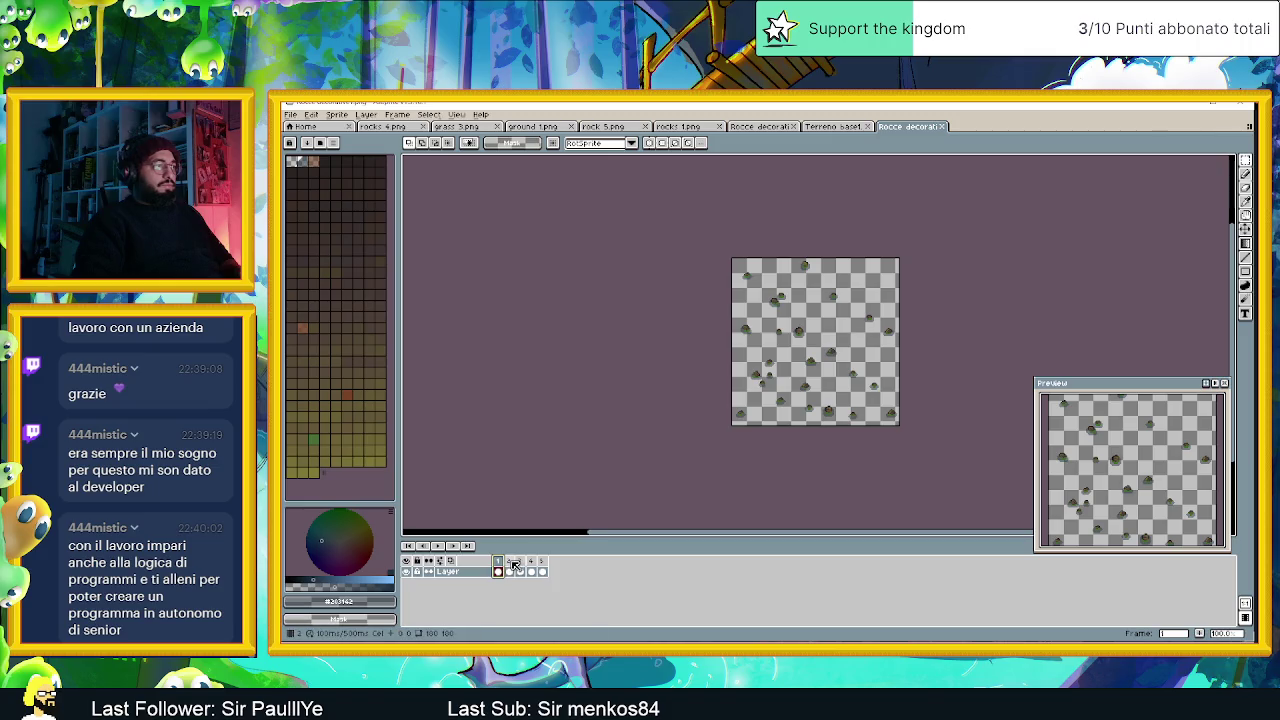
{"action": "left_click", "coordinate": [511, 563]}
{"action": "left_click", "coordinate": [500, 562]}
{"action": "scroll", "coordinate": [923, 360], "scroll_direction": "up", "scroll_amount": 1}
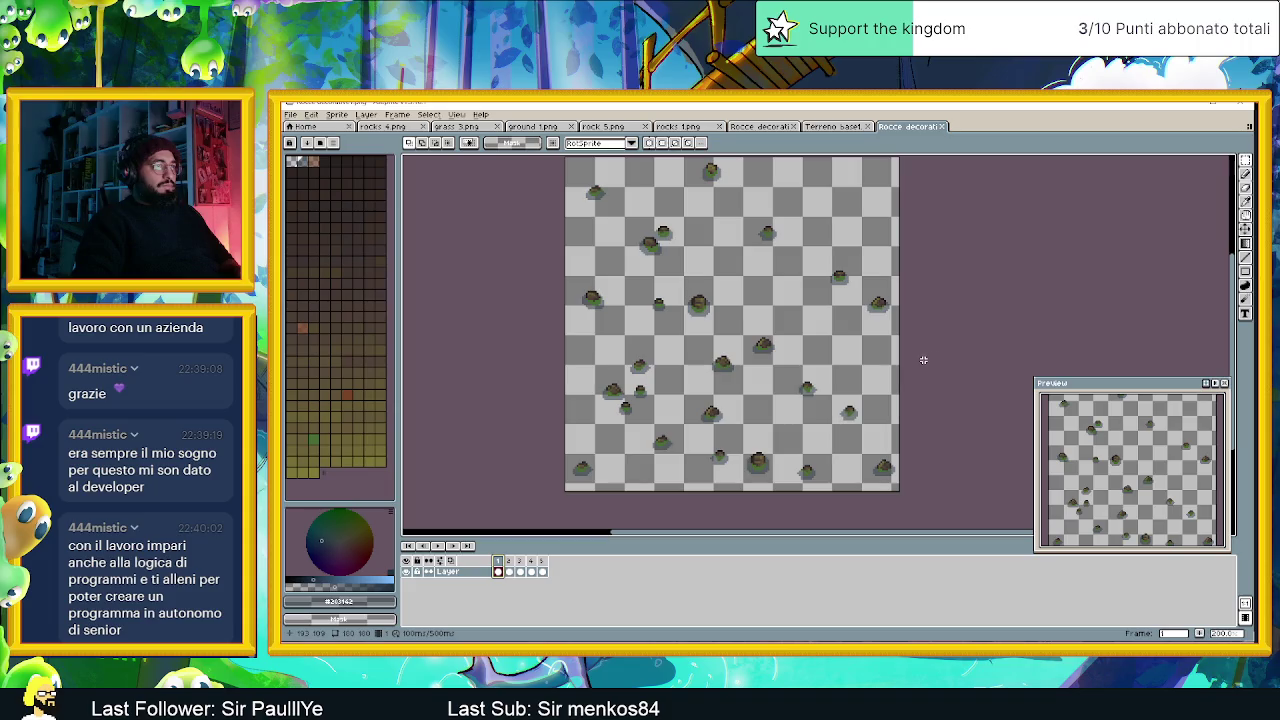
Move a single green rock on frame 1 toward the top-right corner.
{"action": "left_click_drag", "start_coordinate": [746, 317], "coordinate": [796, 363]}
{"action": "left_click", "coordinate": [768, 350]}
{"action": "left_click_drag", "start_coordinate": [772, 353], "coordinate": [842, 207]}
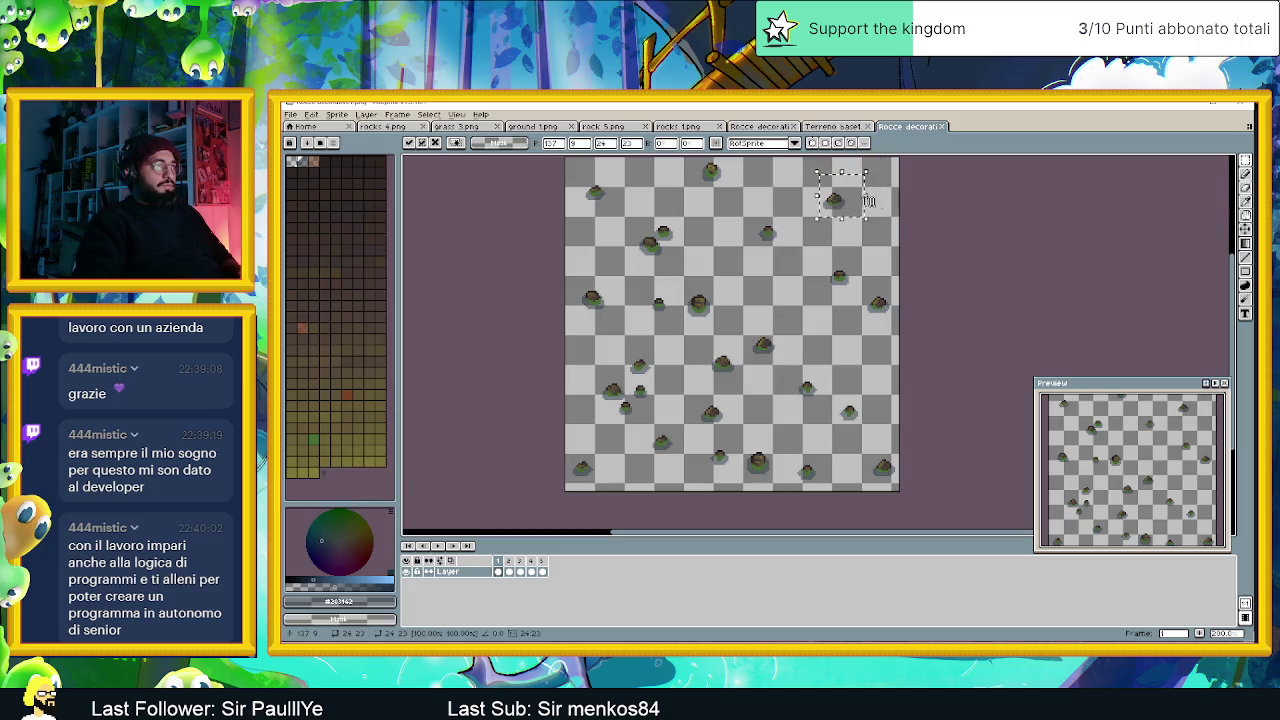
{"action": "left_click", "coordinate": [934, 202]}
{"action": "scroll", "coordinate": [899, 277], "scroll_direction": "down", "scroll_amount": 1}
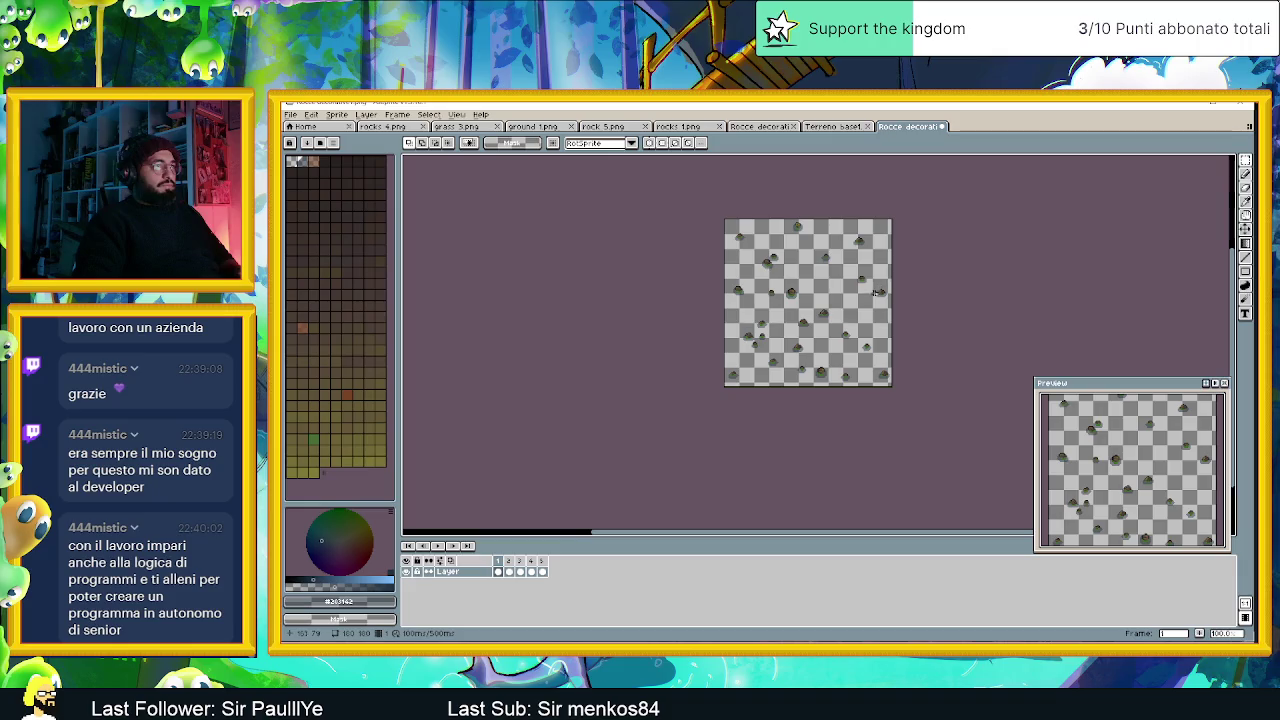
{"action": "scroll", "coordinate": [795, 354], "scroll_direction": "up", "scroll_amount": 1}
Copy a small left-side rock cluster to the upper right of frame 1.
{"action": "left_click_drag", "start_coordinate": [686, 302], "coordinate": [764, 350]}
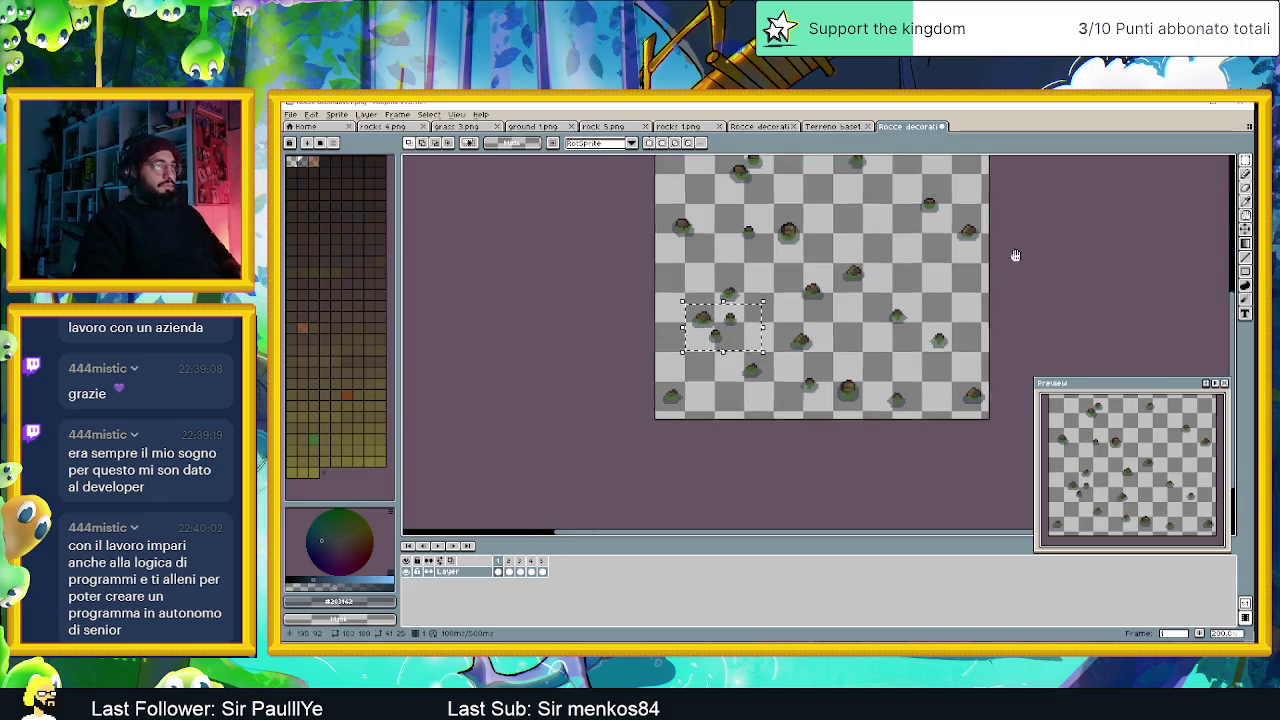
{"action": "left_click_drag", "start_coordinate": [1018, 254], "coordinate": [962, 286]}
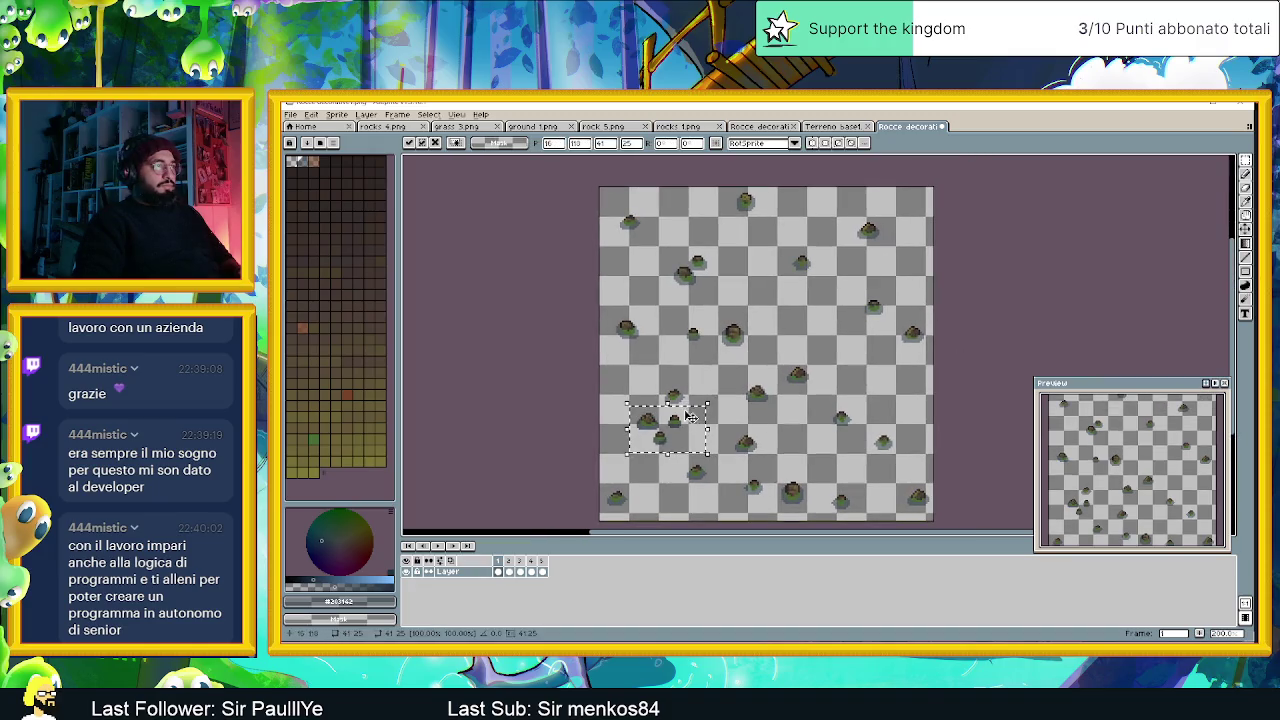
{"action": "left_click_drag", "start_coordinate": [688, 417], "coordinate": [931, 253]}
{"action": "left_click", "coordinate": [983, 202]}
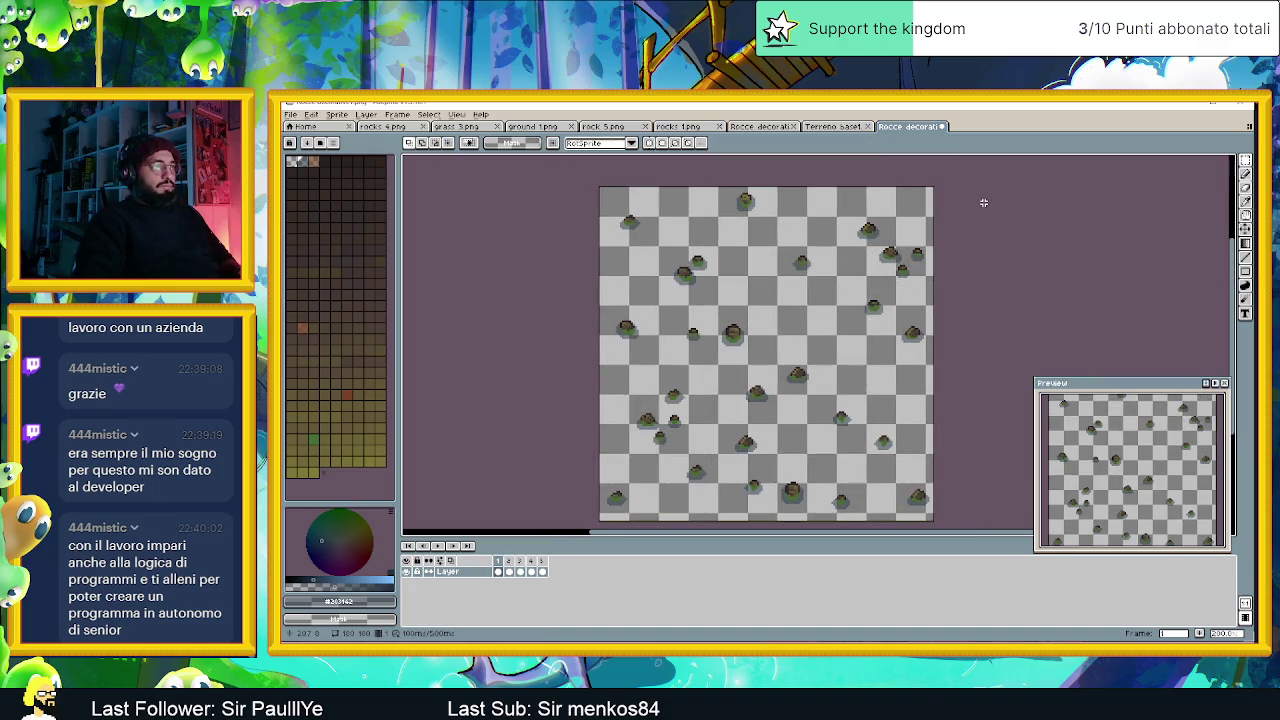
{"action": "scroll", "coordinate": [963, 254], "scroll_direction": "down", "scroll_amount": 1}
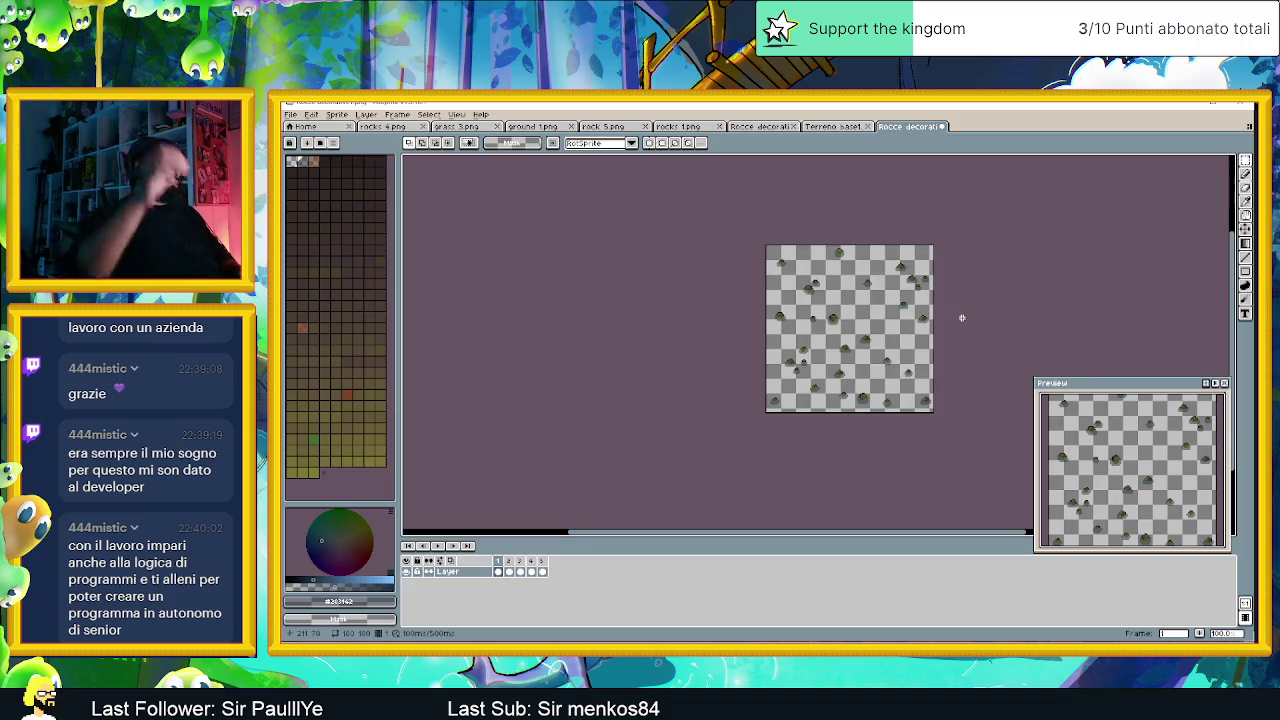
{"action": "left_click", "coordinate": [509, 571]}
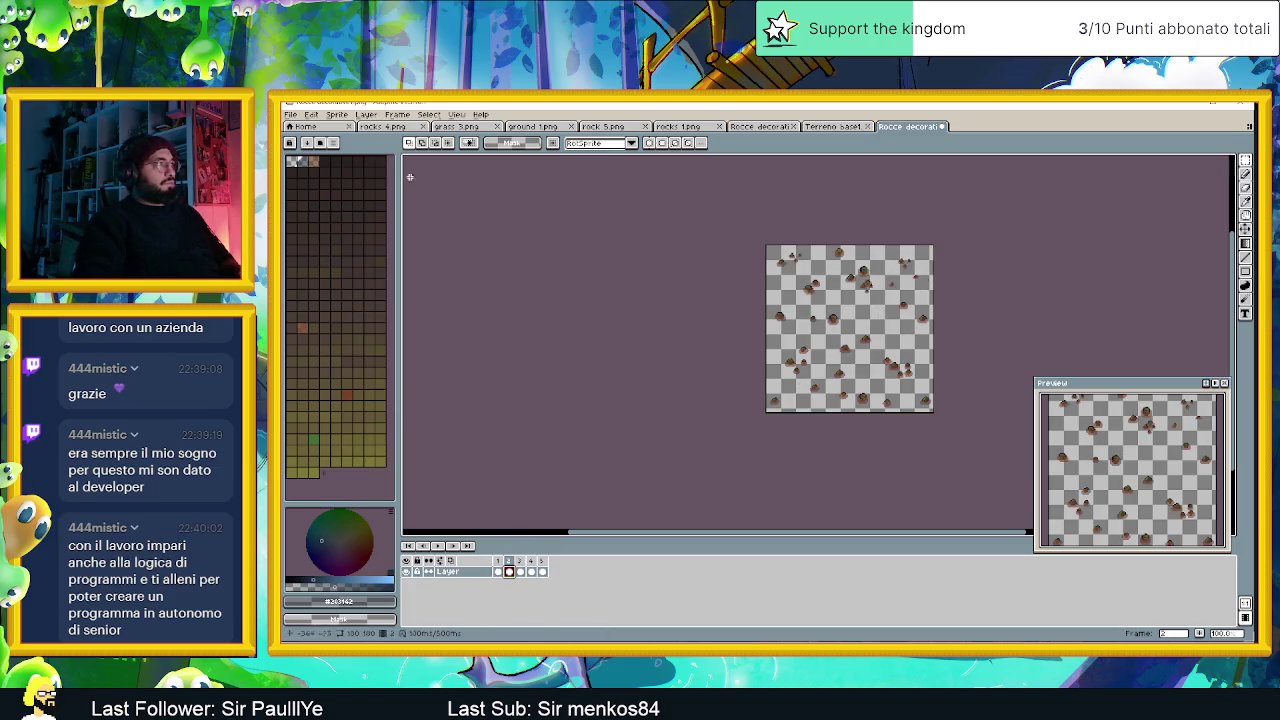
{"action": "left_click", "coordinate": [500, 572]}
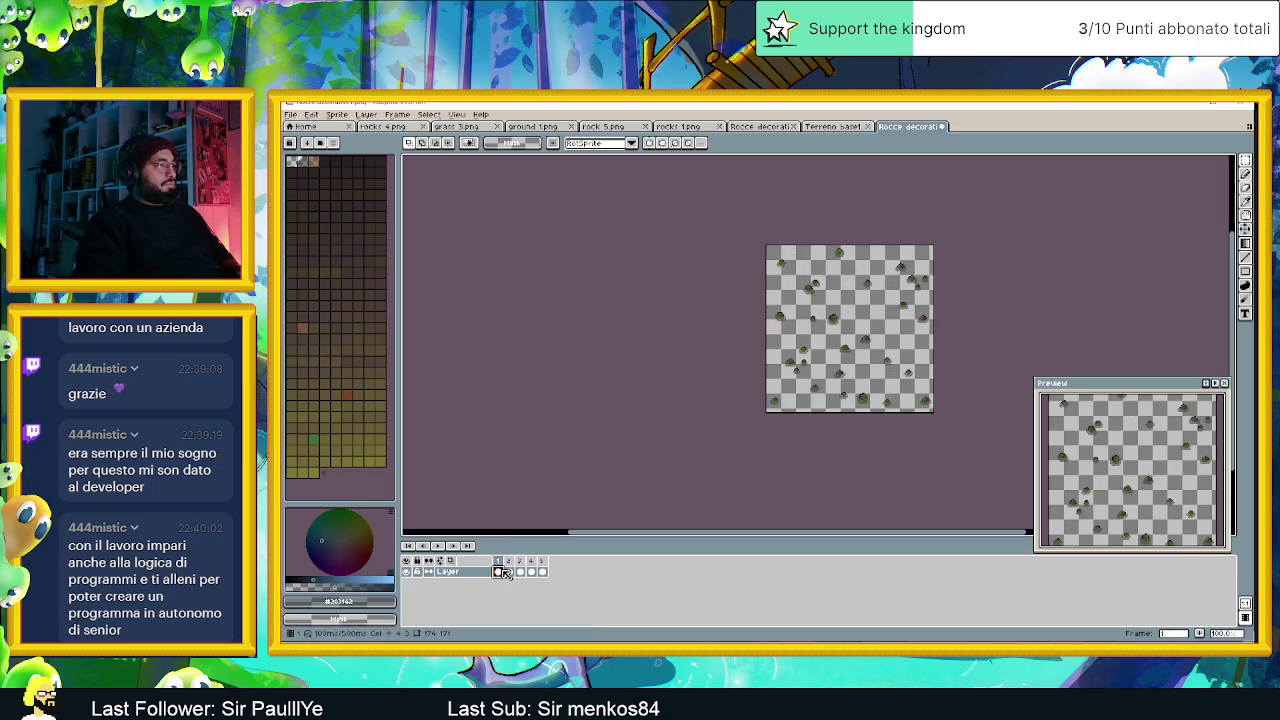
Create a new 360×180 sprite and paste the green rocks into it.
{"action": "left_click", "coordinate": [294, 117]}
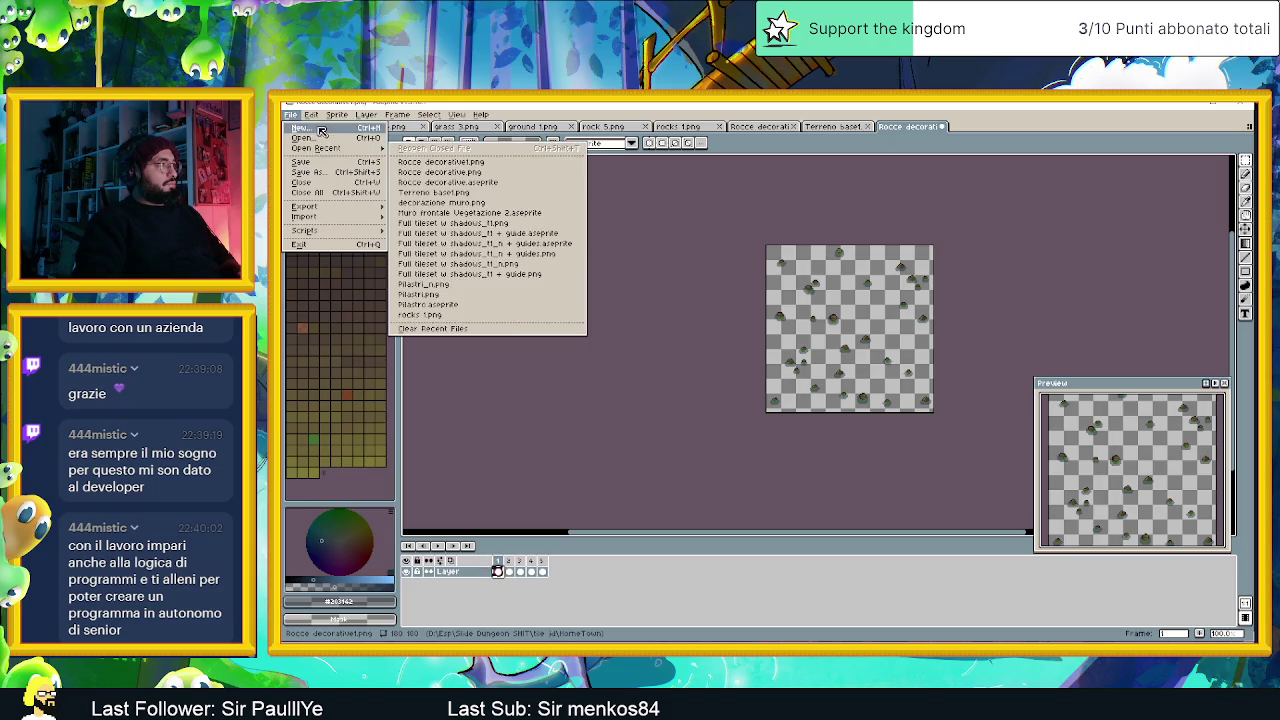
{"action": "left_click", "coordinate": [321, 131]}
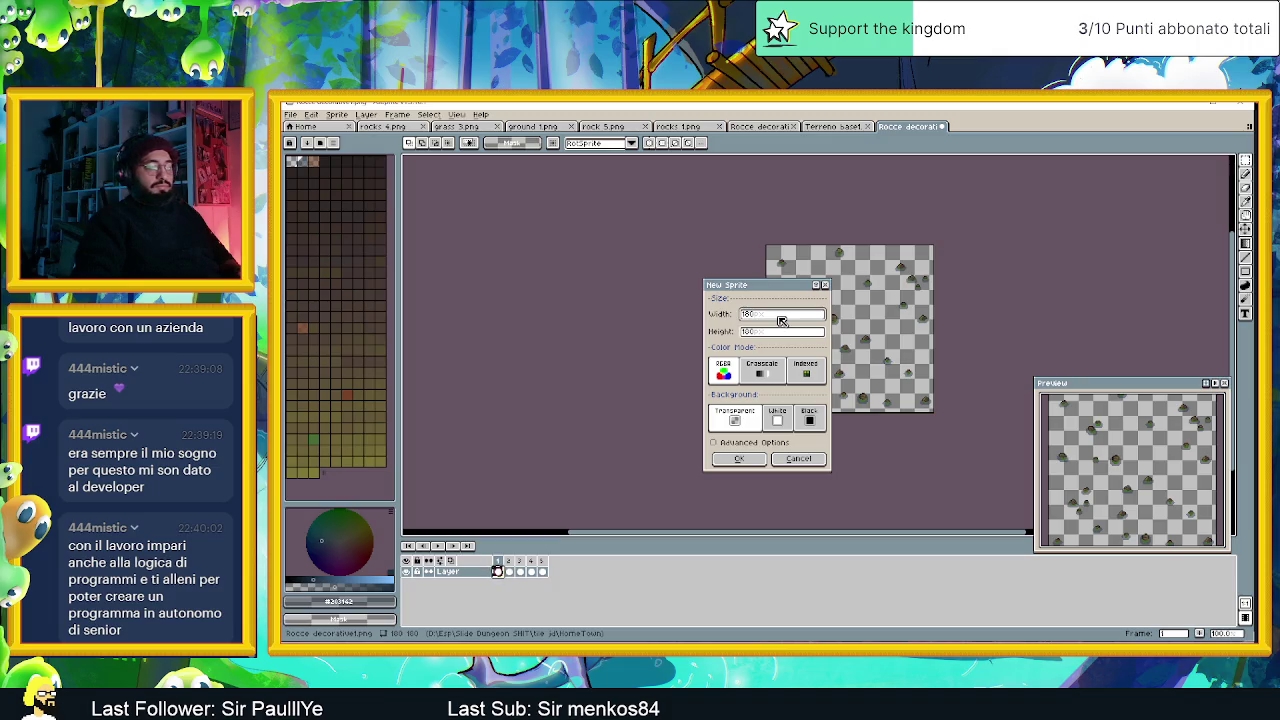
{"action": "left_click", "coordinate": [738, 458]}
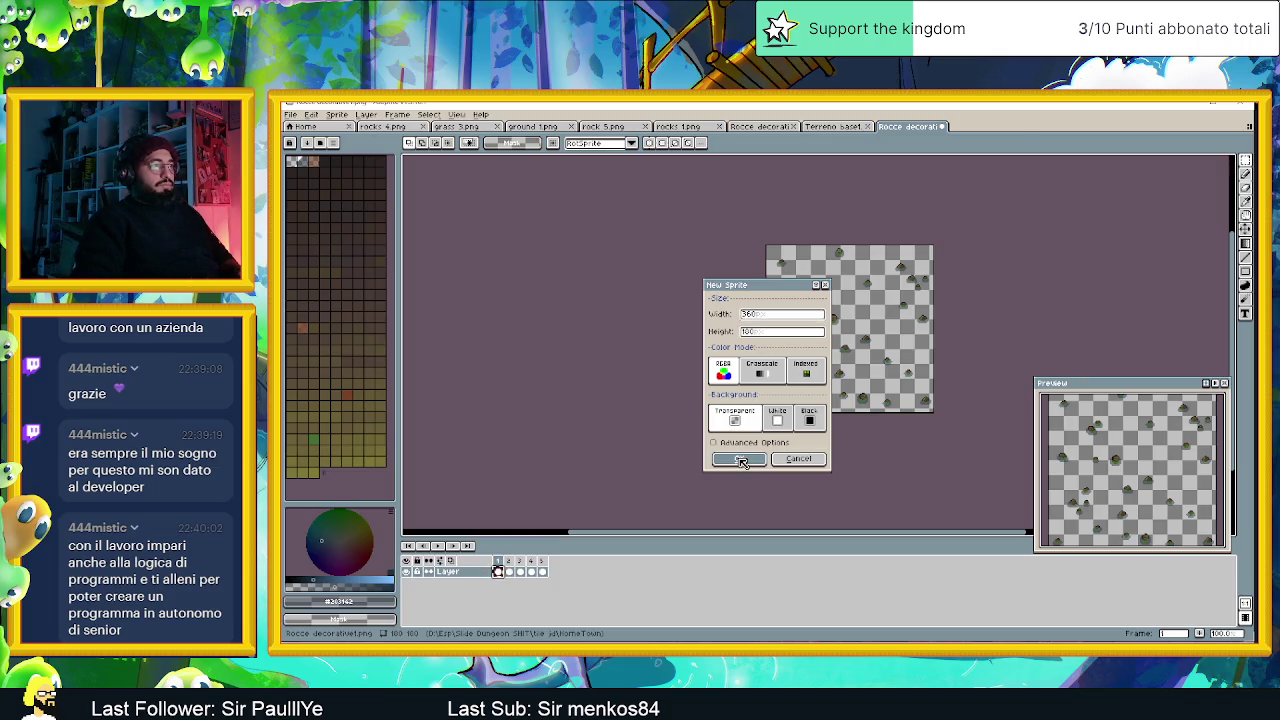
{"action": "key", "text": "ctrl+v"}
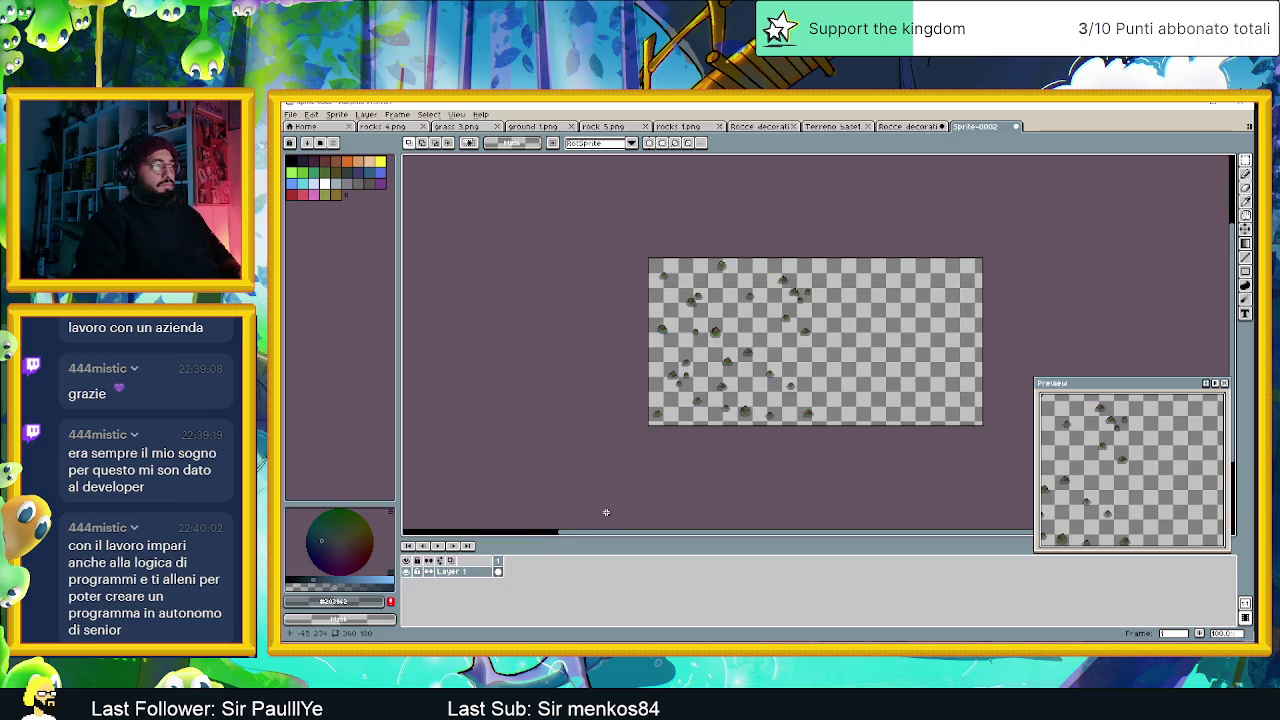
Return to the Rocce decorative sprite and select all of frame 2.
{"action": "key", "text": "ctrl+shift+Tab"}
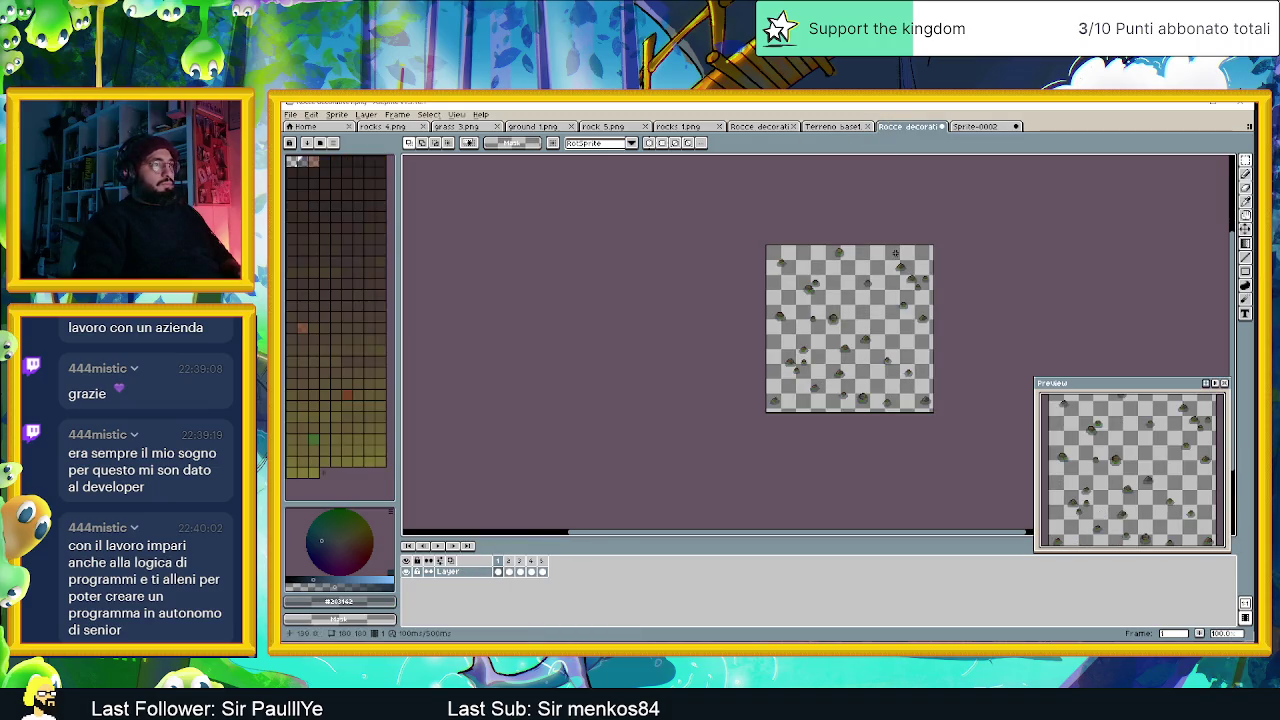
{"action": "left_click", "coordinate": [509, 571]}
{"action": "key", "text": "ctrl+a"}
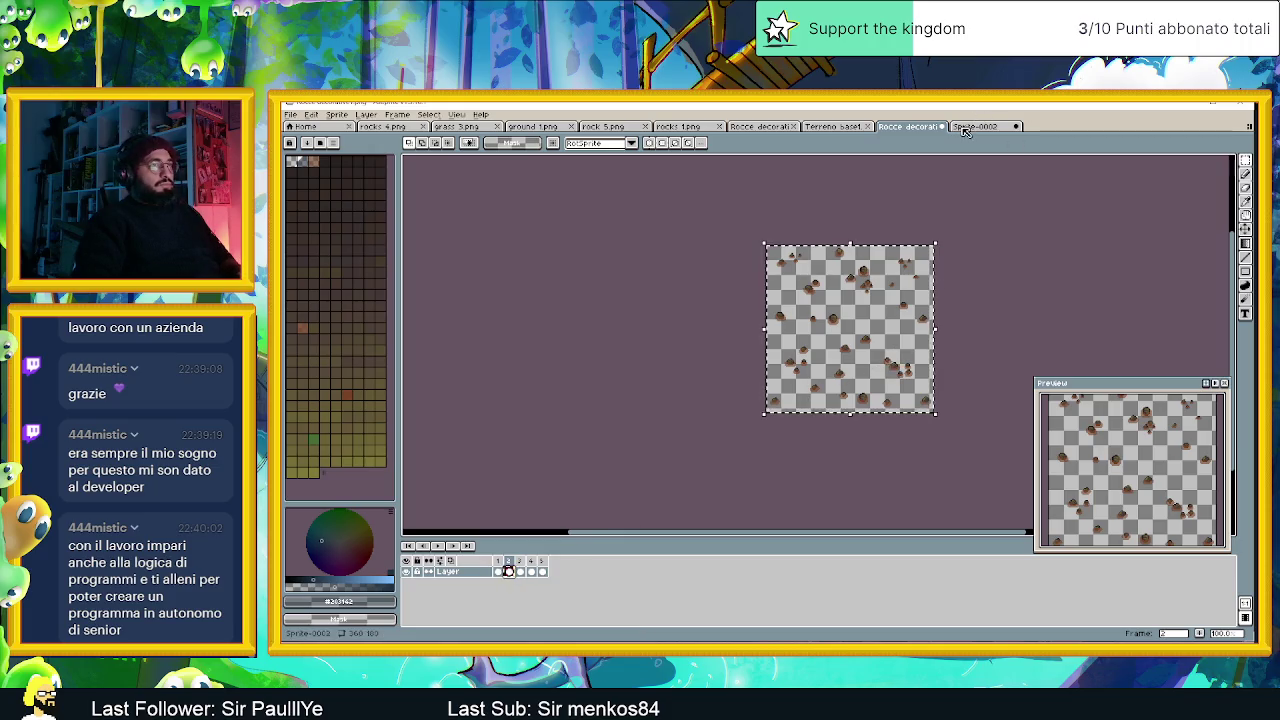
Select the Move tool in Sprite-0002, undoing an accidental shift of the rock layer.
{"action": "left_click", "coordinate": [963, 128]}
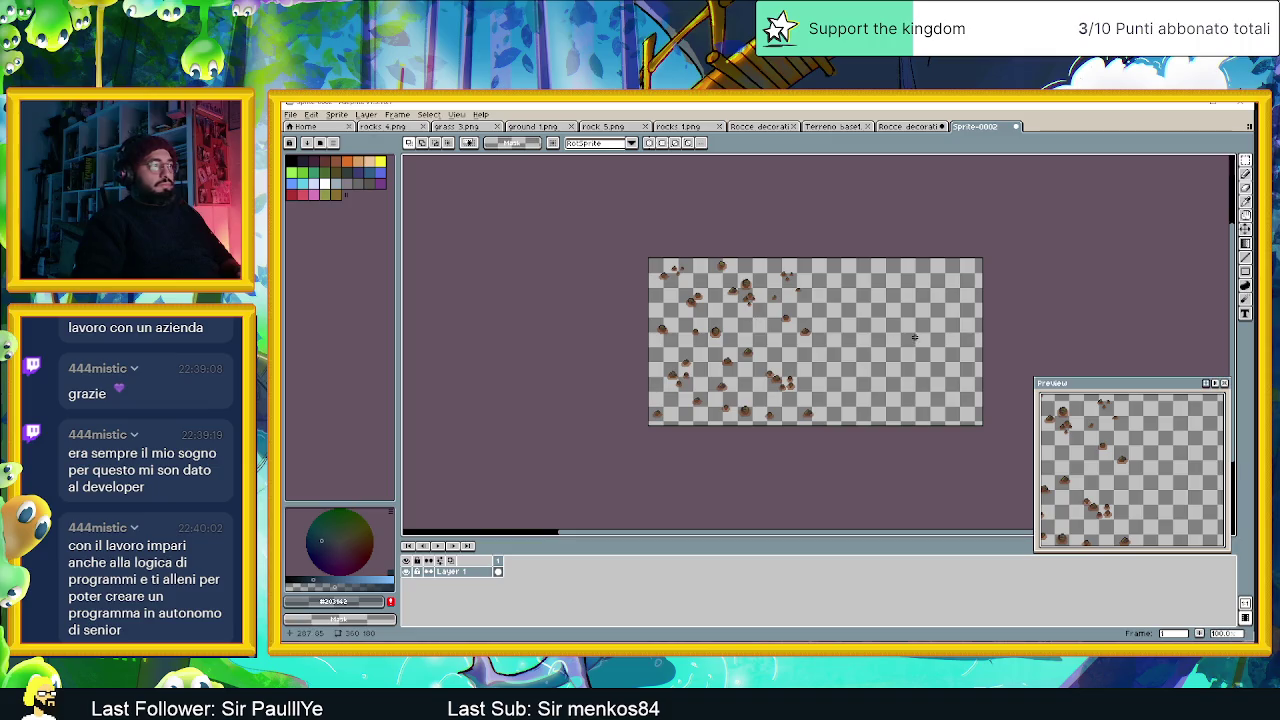
{"action": "left_click_drag", "start_coordinate": [914, 337], "coordinate": [816, 352]}
{"action": "scroll", "coordinate": [710, 345], "scroll_direction": "up", "scroll_amount": 2}
{"action": "scroll", "coordinate": [710, 345], "scroll_direction": "down", "scroll_amount": 2}
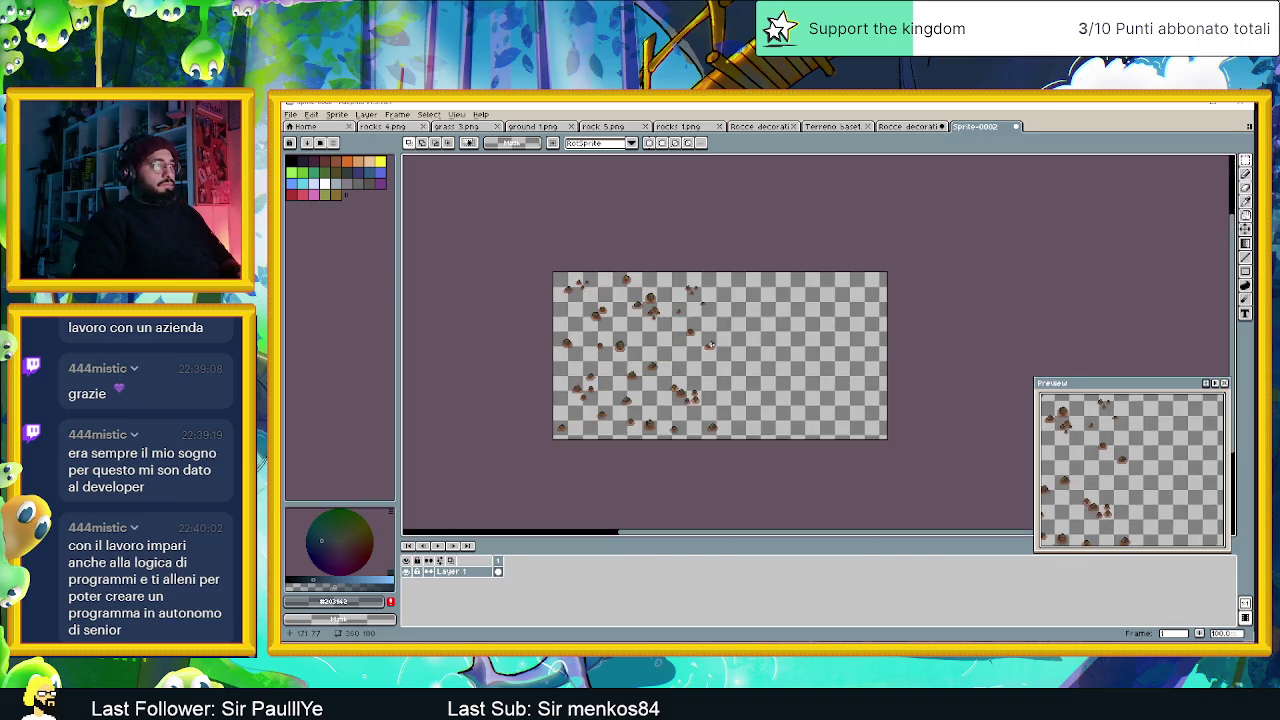
{"action": "left_click", "coordinate": [1246, 228]}
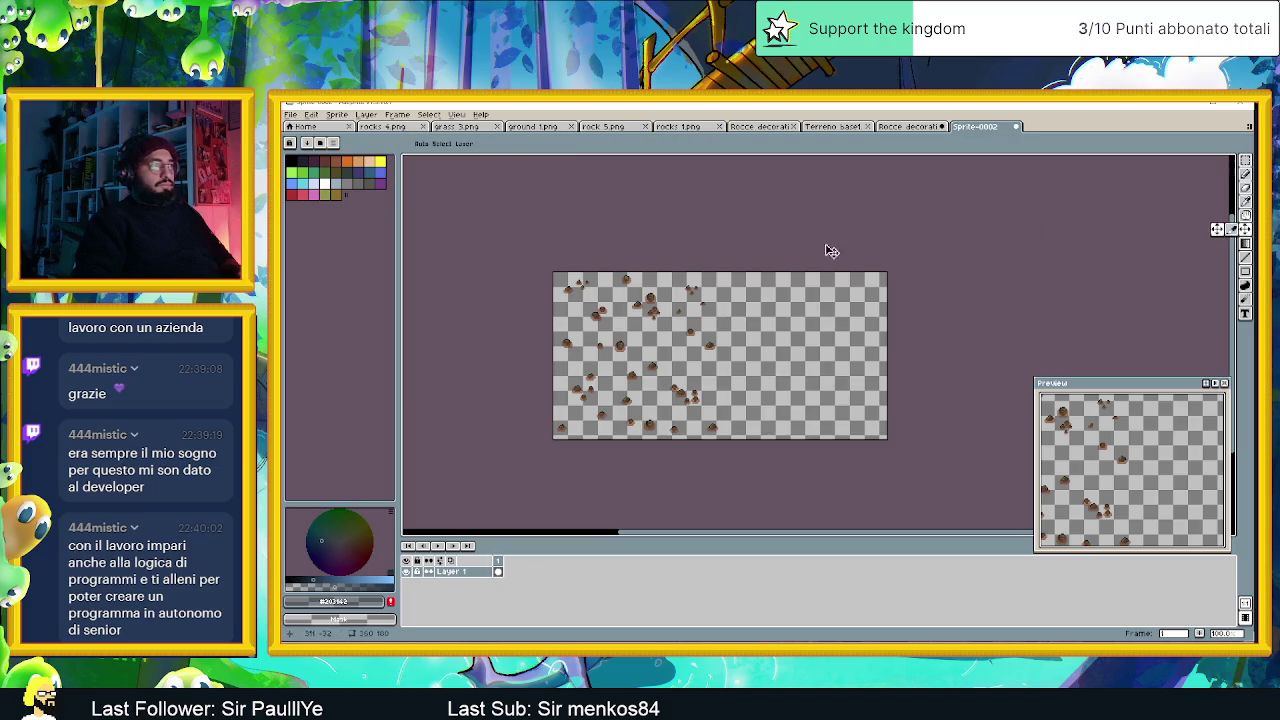
{"action": "left_click_drag", "start_coordinate": [711, 289], "coordinate": [724, 310]}
{"action": "key", "text": "ctrl+z"}
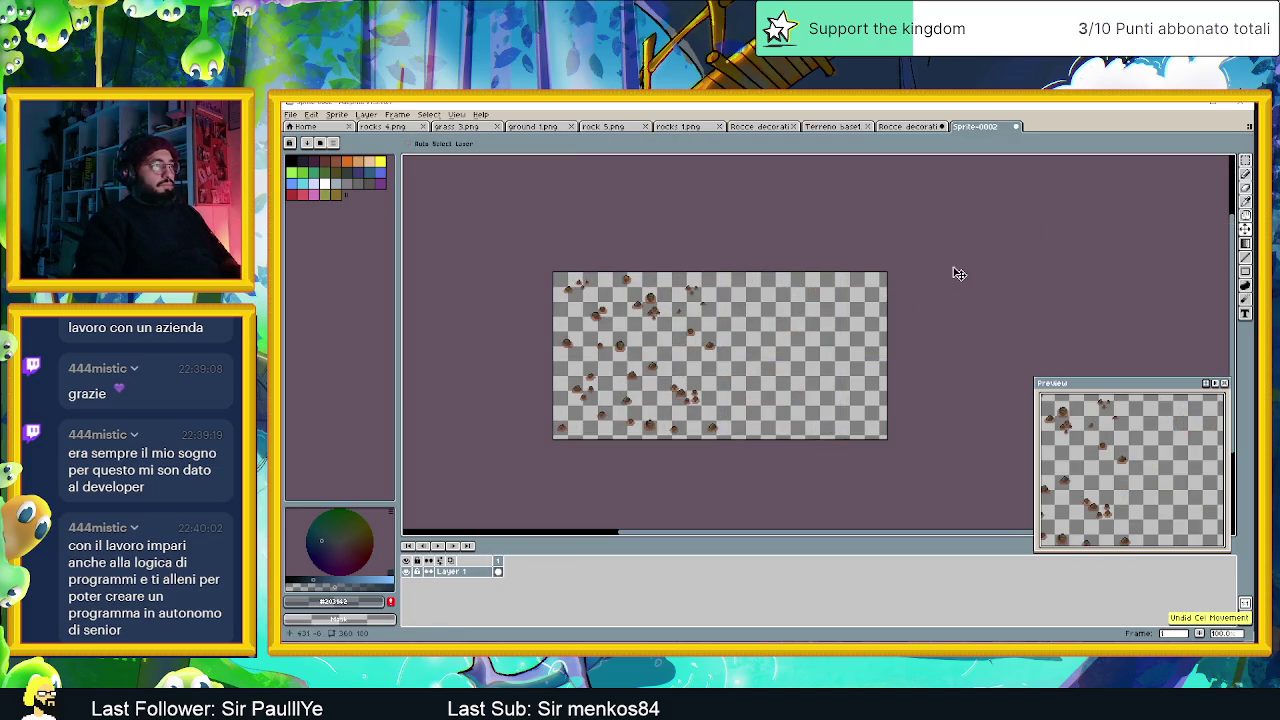
Paste the greenish rocks from Rocce decorative frame 1 onto Sprite-0002's right half and drop them.
{"action": "left_click", "coordinate": [910, 127]}
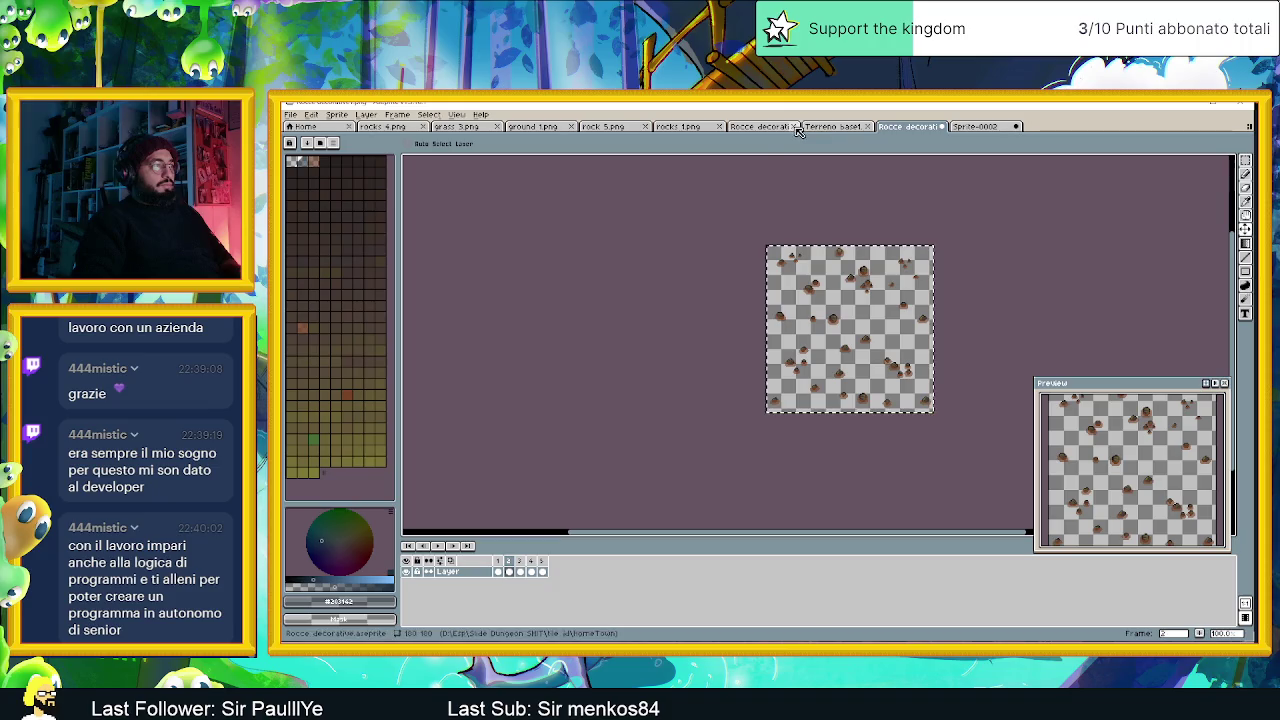
{"action": "left_click", "coordinate": [498, 571]}
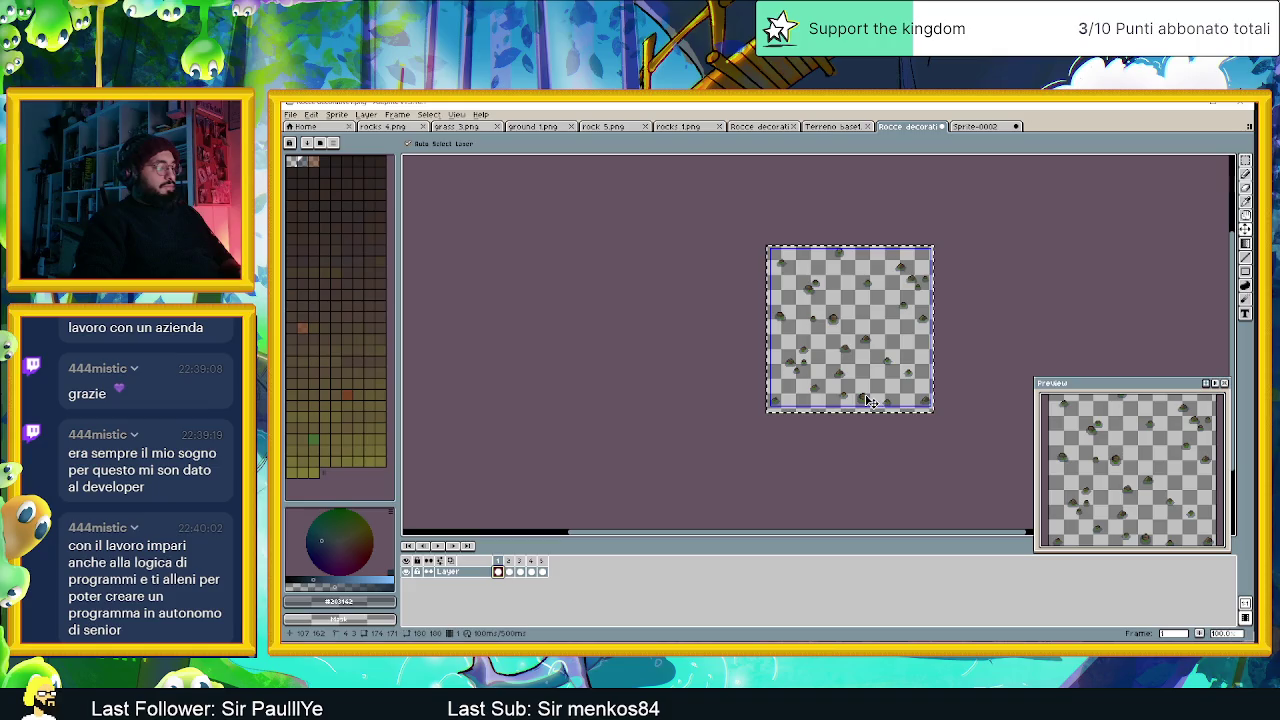
{"action": "left_click", "coordinate": [987, 126]}
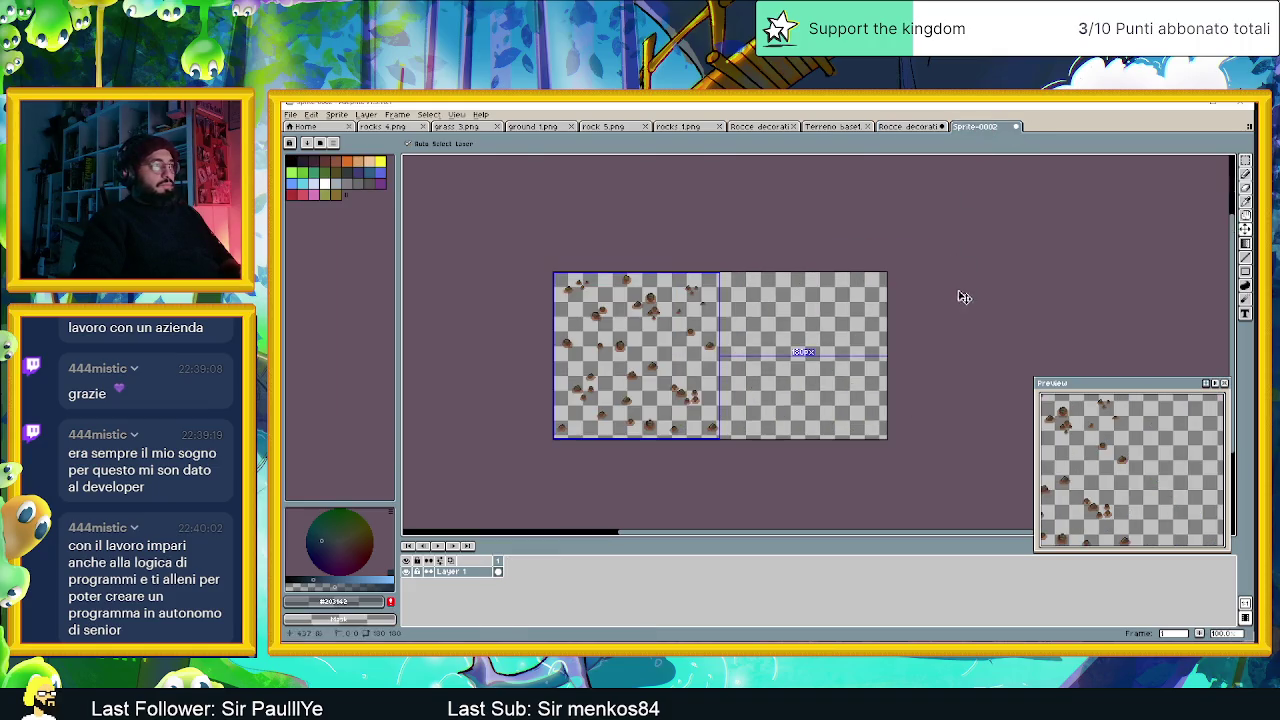
{"action": "key", "text": "ctrl+v"}
{"action": "left_click_drag", "start_coordinate": [729, 362], "coordinate": [802, 357]}
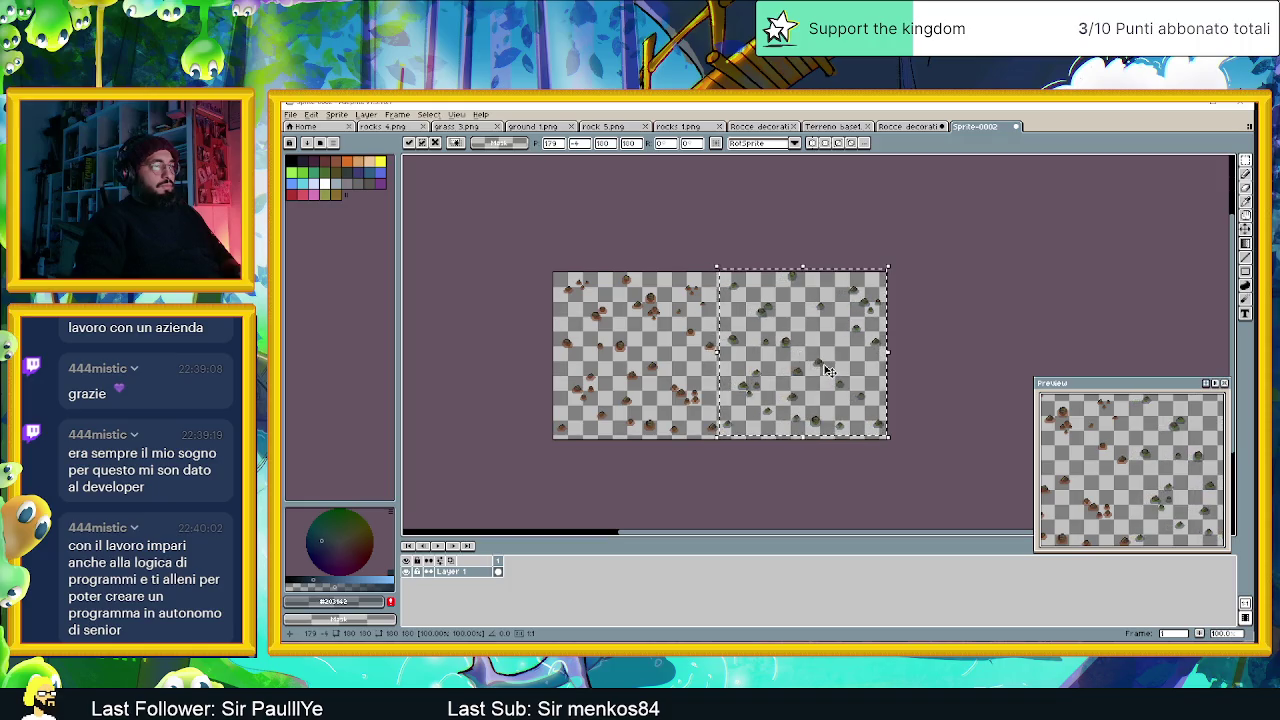
{"action": "scroll", "coordinate": [800, 355], "scroll_direction": "up", "scroll_amount": 1}
{"action": "key", "text": "Right"}
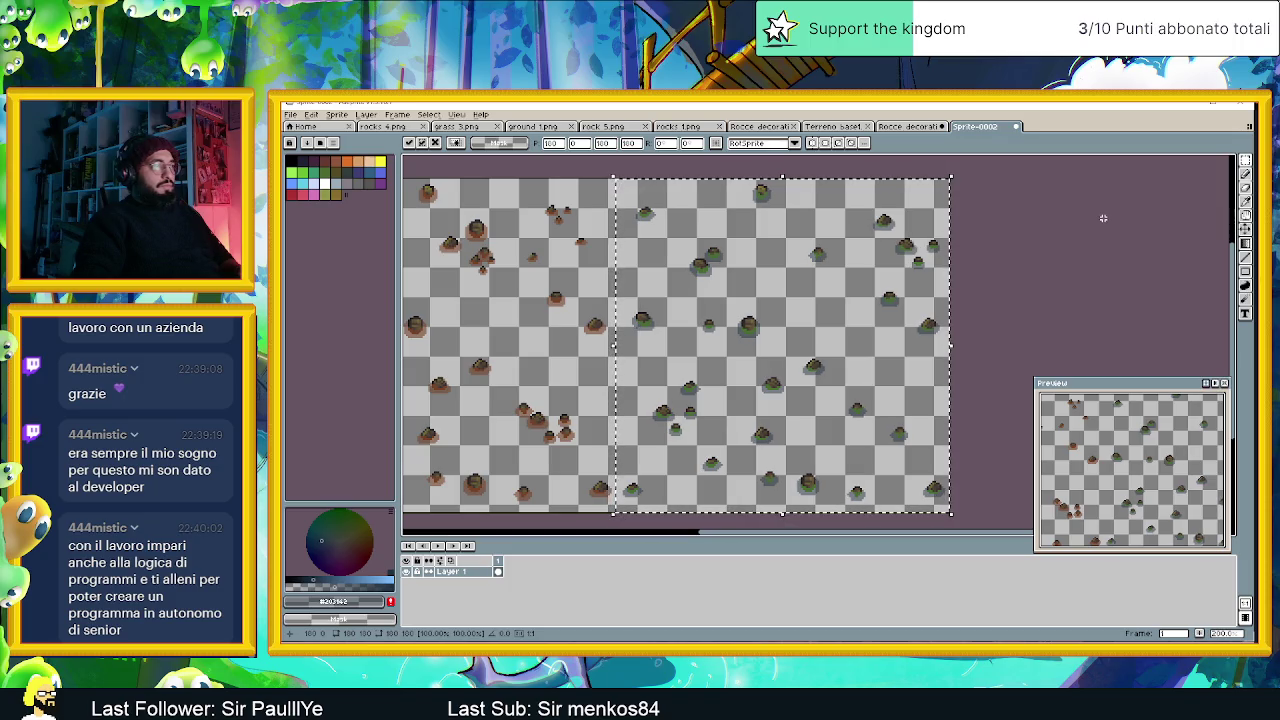
{"action": "key", "text": "ctrl+d"}
{"action": "scroll", "coordinate": [1067, 269], "scroll_direction": "down", "scroll_amount": 1}
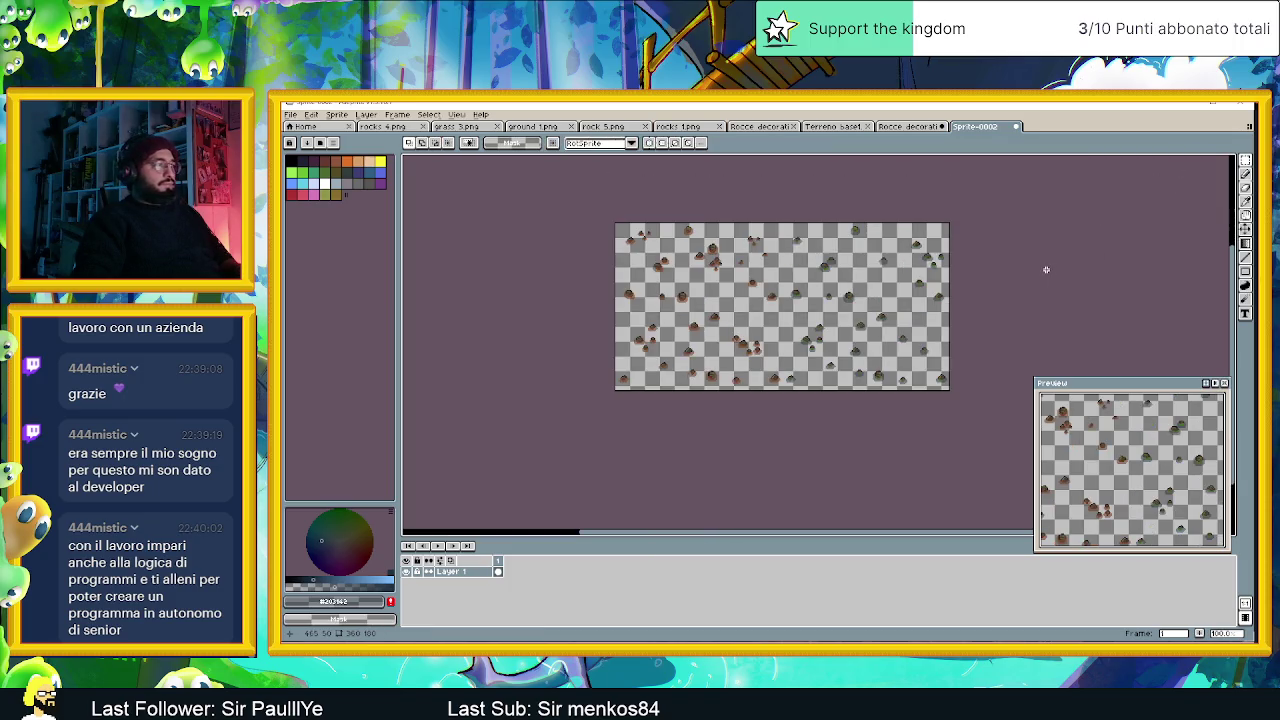
Save the sprite as a PNG file named 'Rocce decorative finale' in HomeTown.
{"action": "key", "text": "ctrl+shift+s"}
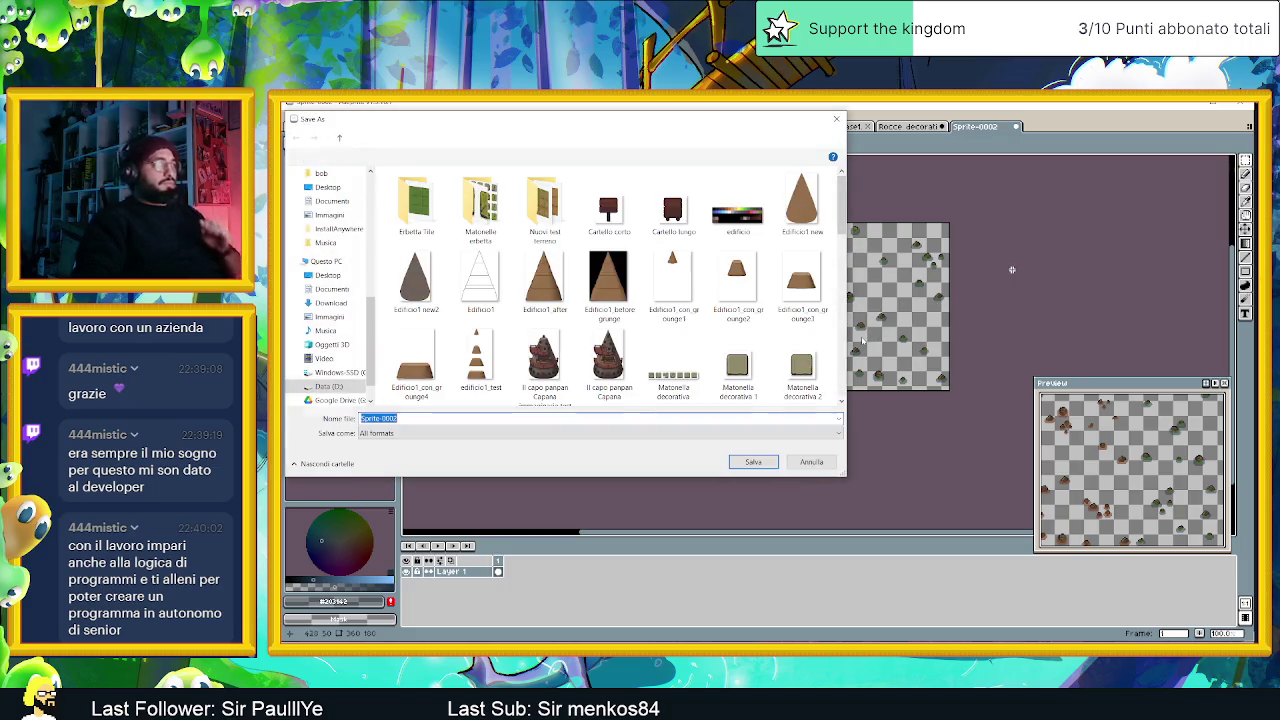
{"action": "left_click", "coordinate": [463, 433]}
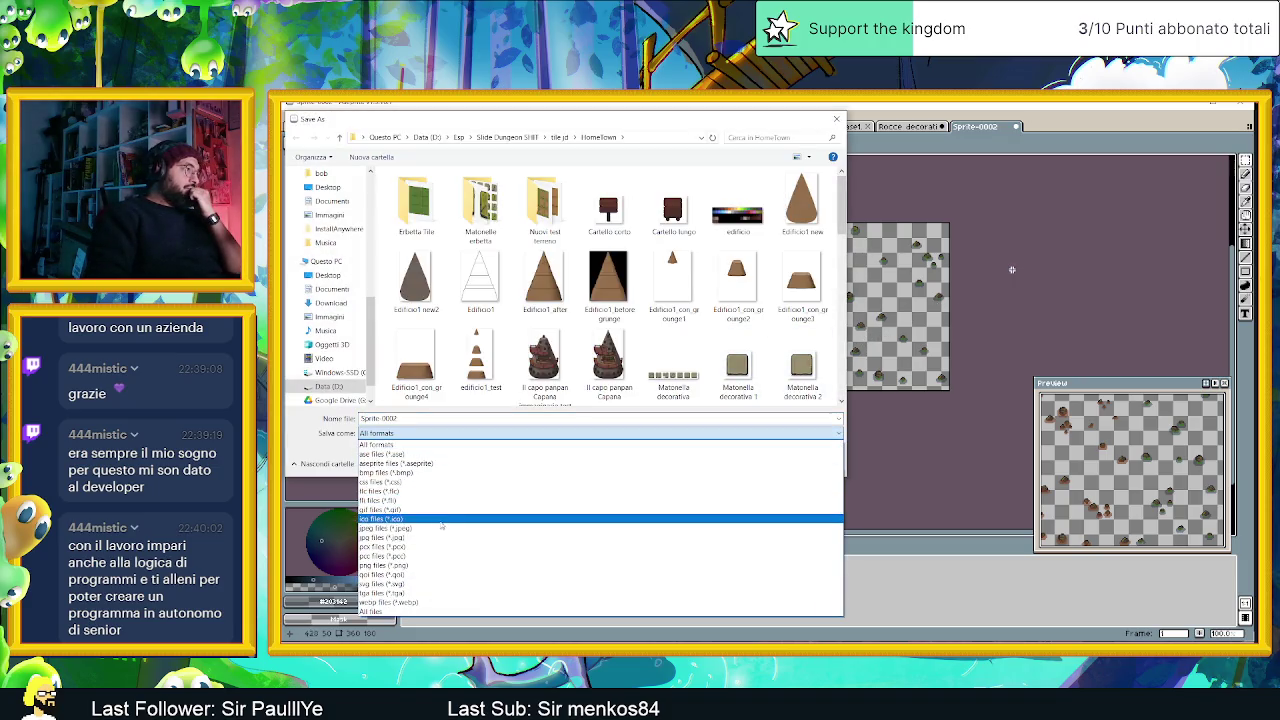
{"action": "left_click", "coordinate": [418, 566]}
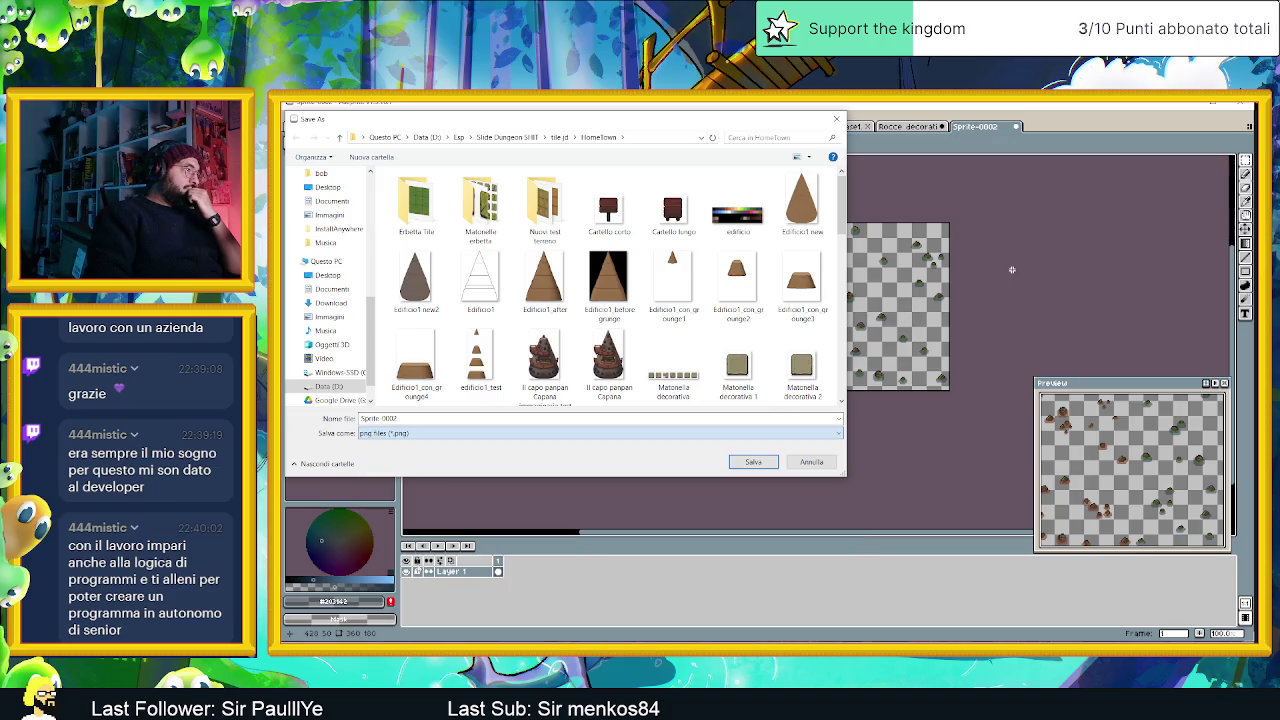
{"action": "double_click", "coordinate": [398, 420]}
{"action": "type", "text": "Rocce decorative finali"}
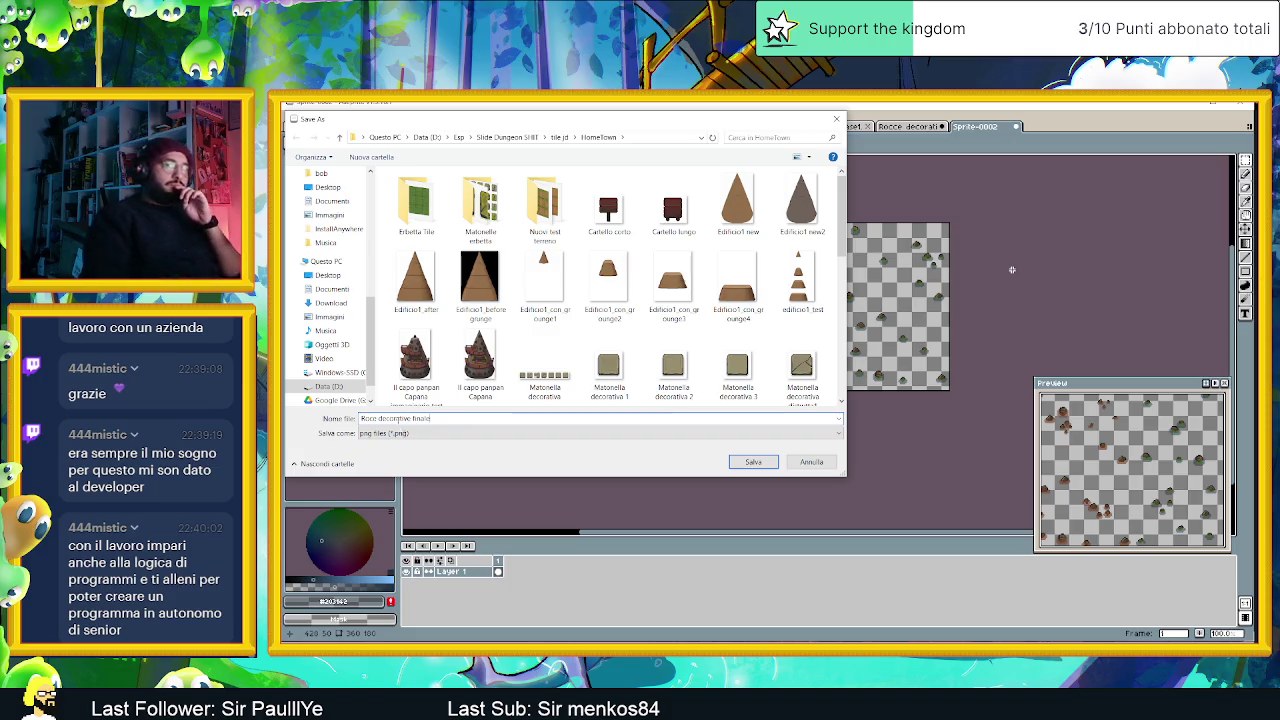
{"action": "left_click", "coordinate": [739, 462]}
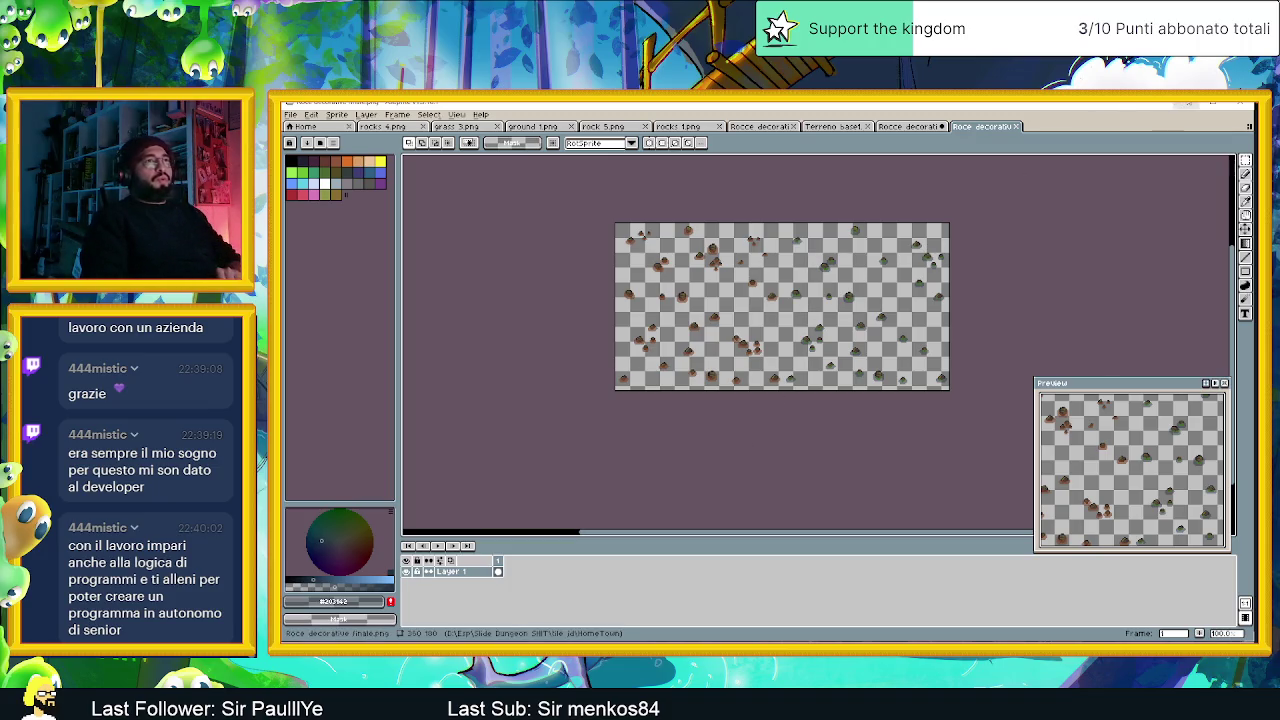
Select Rocce decorative finale in HomeTown, minimize that window, and return to Godot.
{"action": "key", "text": "alt+Tab"}
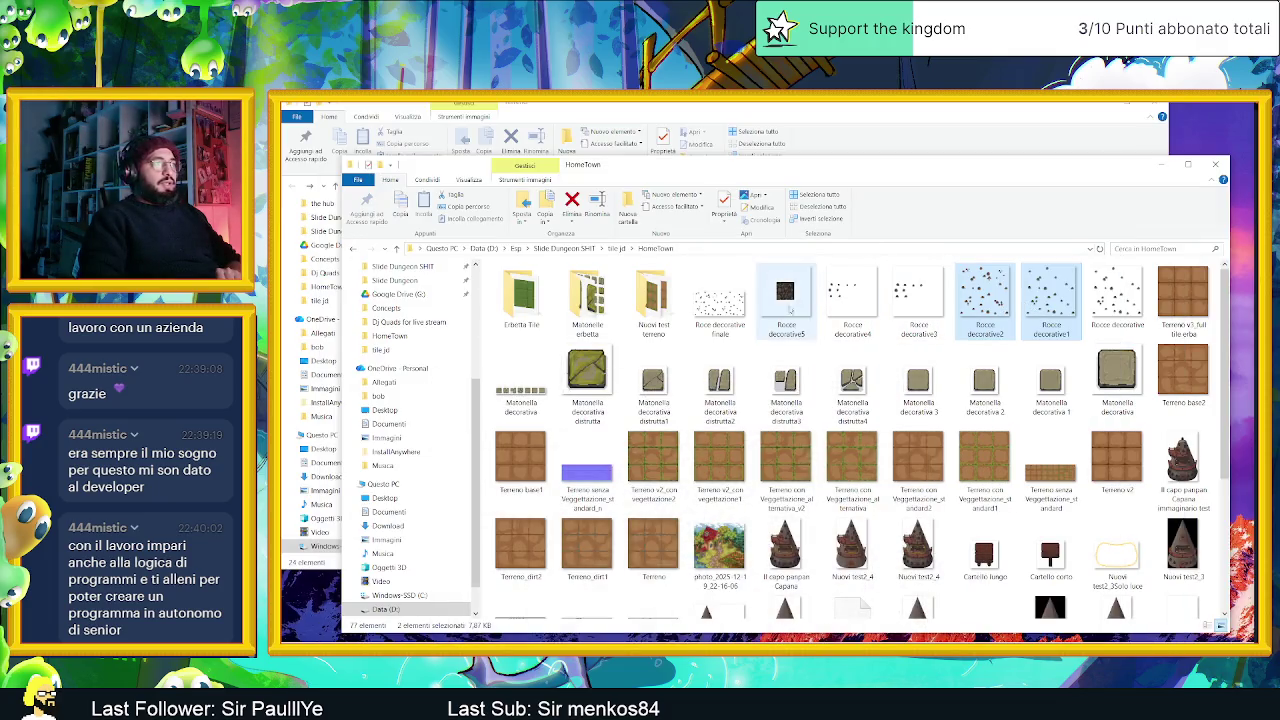
{"action": "left_click", "coordinate": [720, 300]}
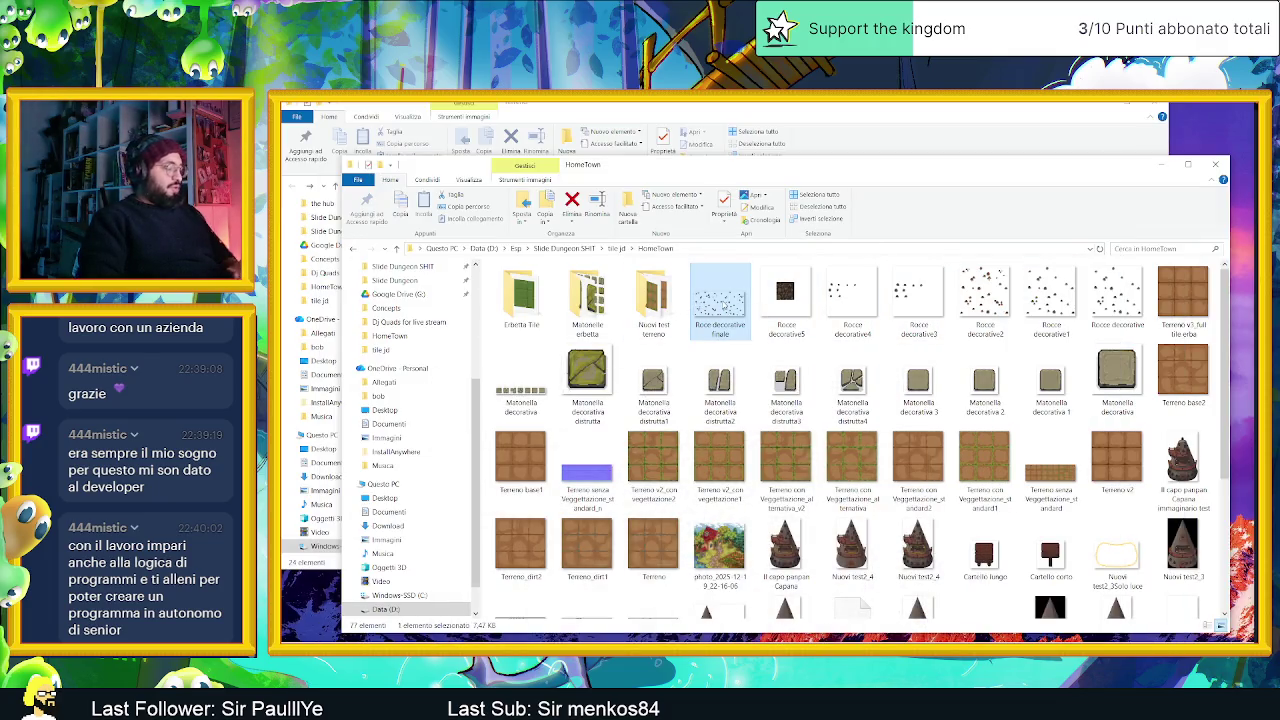
{"action": "left_click", "coordinate": [1163, 167]}
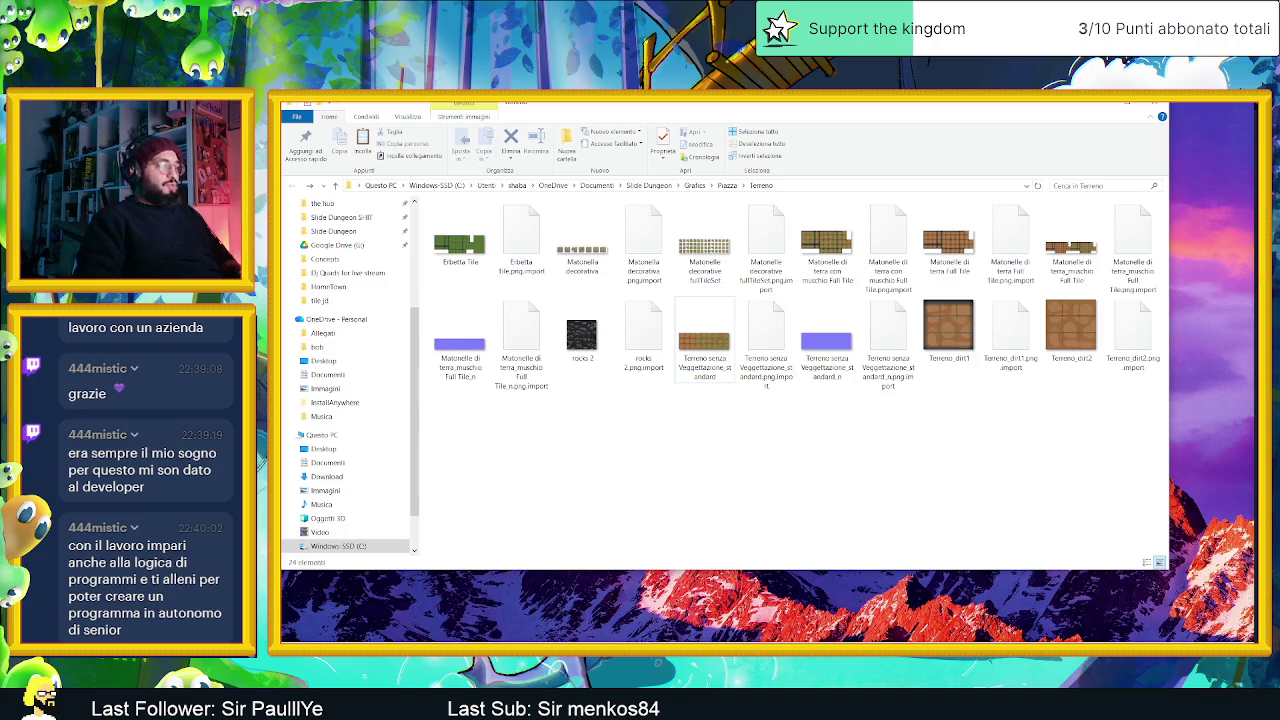
{"action": "key", "text": "alt+Tab"}
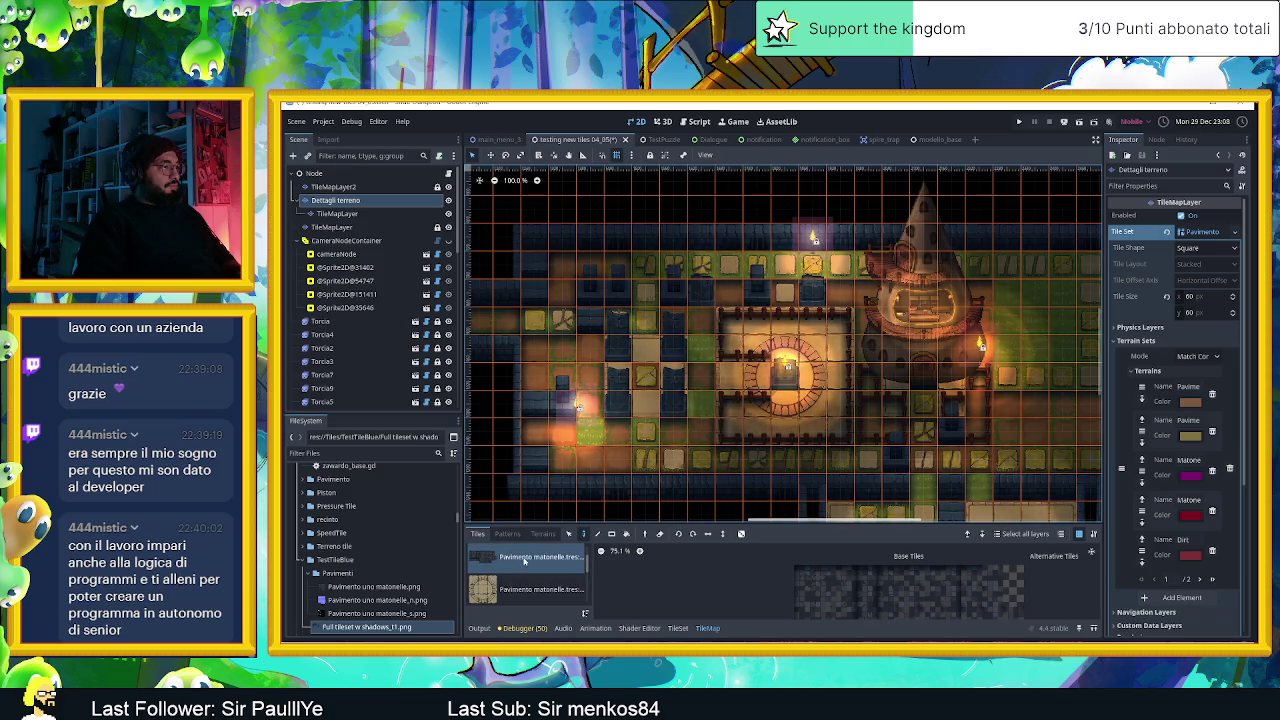
Expand the entire Terreno folder hierarchy in Godot's FileSystem dock.
{"action": "scroll", "coordinate": [395, 586], "scroll_direction": "down", "scroll_amount": 3}
{"action": "scroll", "coordinate": [395, 586], "scroll_direction": "down", "scroll_amount": 2}
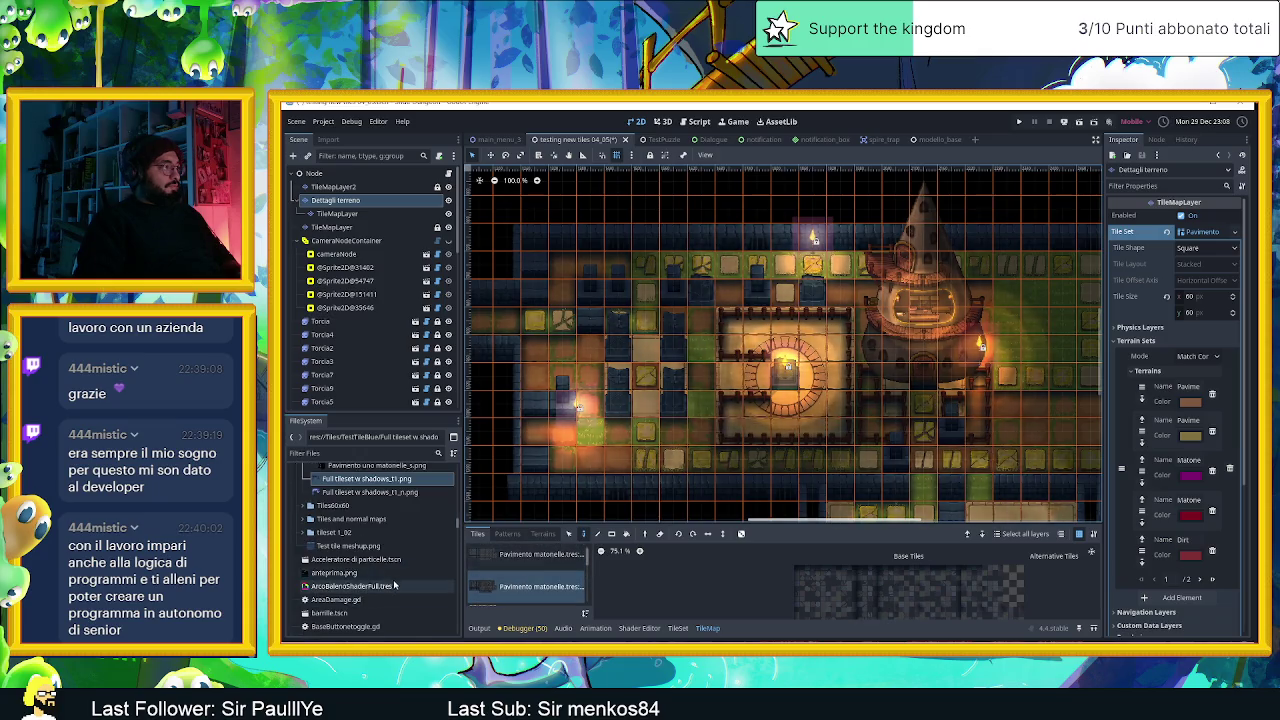
{"action": "scroll", "coordinate": [395, 586], "scroll_direction": "down", "scroll_amount": 3}
{"action": "scroll", "coordinate": [395, 586], "scroll_direction": "down", "scroll_amount": 3}
{"action": "scroll", "coordinate": [395, 586], "scroll_direction": "down", "scroll_amount": 2}
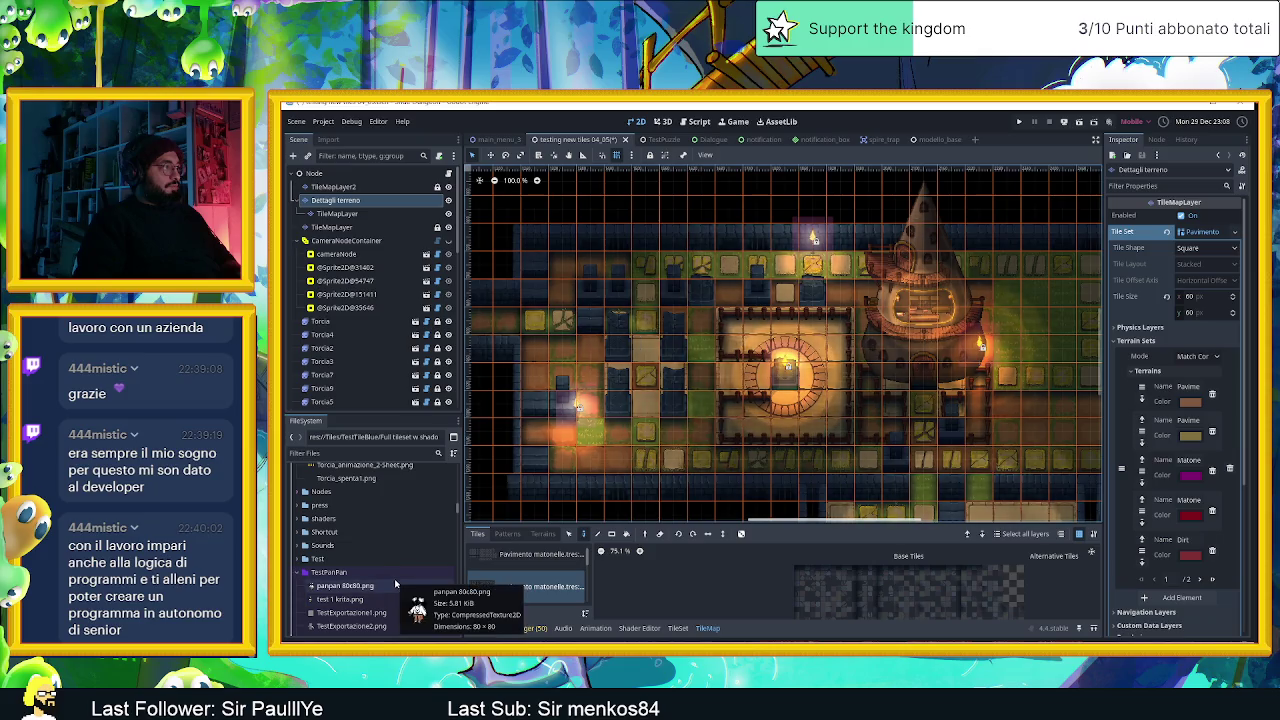
{"action": "scroll", "coordinate": [397, 585], "scroll_direction": "down", "scroll_amount": 2}
{"action": "scroll", "coordinate": [400, 583], "scroll_direction": "down", "scroll_amount": 2}
{"action": "scroll", "coordinate": [405, 580], "scroll_direction": "down", "scroll_amount": 2}
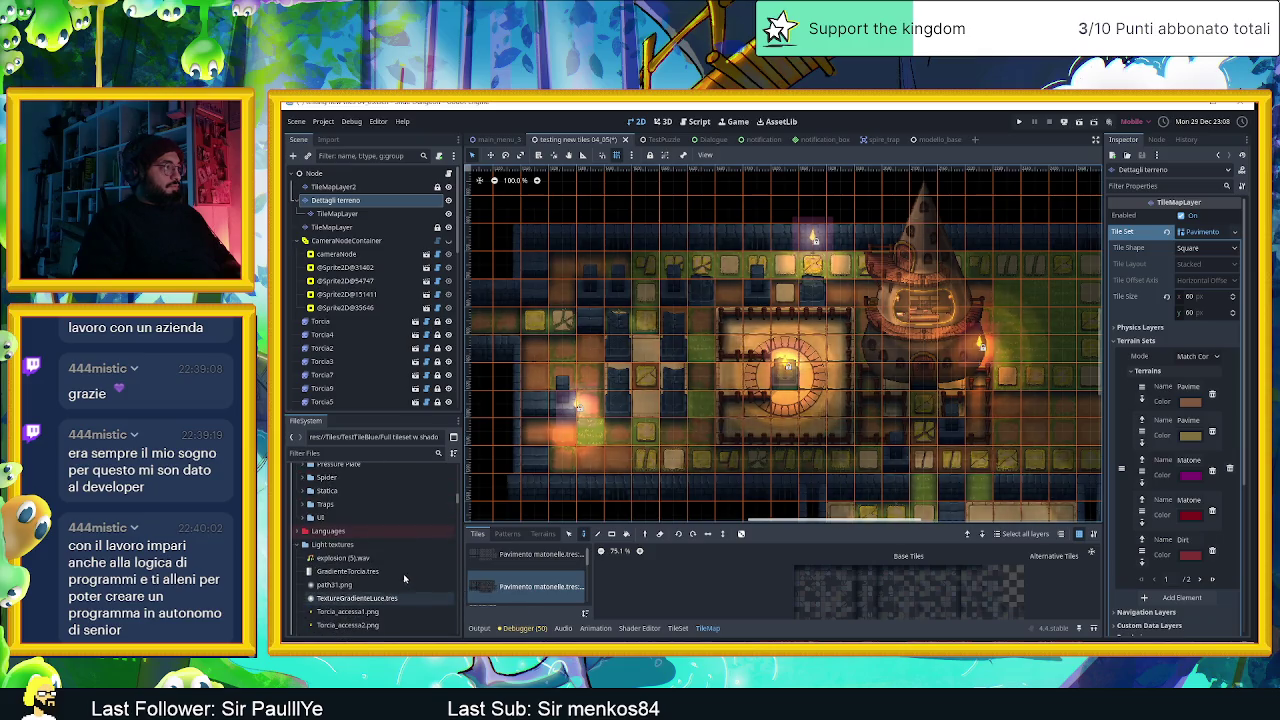
{"action": "scroll", "coordinate": [397, 557], "scroll_direction": "down", "scroll_amount": 2}
{"action": "scroll", "coordinate": [380, 540], "scroll_direction": "down", "scroll_amount": 2}
{"action": "scroll", "coordinate": [356, 521], "scroll_direction": "down", "scroll_amount": 2}
{"action": "scroll", "coordinate": [356, 521], "scroll_direction": "down", "scroll_amount": 2}
{"action": "scroll", "coordinate": [352, 510], "scroll_direction": "down", "scroll_amount": 2}
{"action": "right_click", "coordinate": [346, 497]}
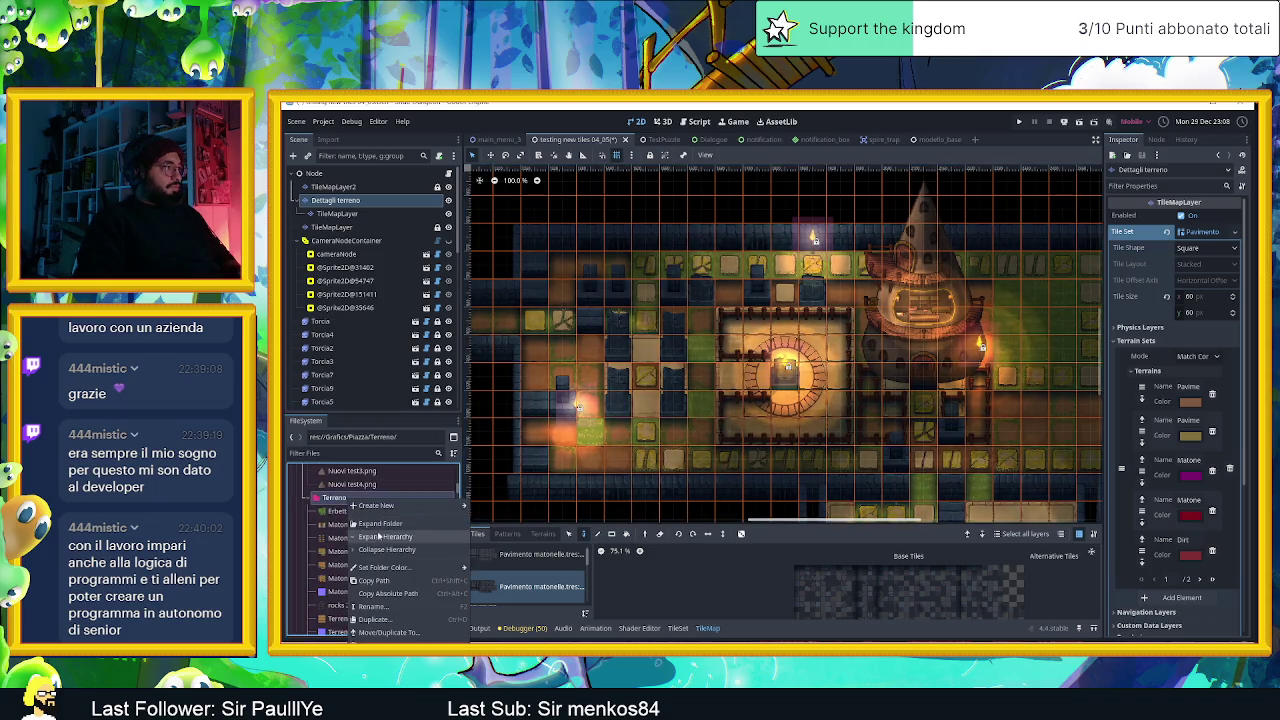
{"action": "left_click", "coordinate": [378, 537]}
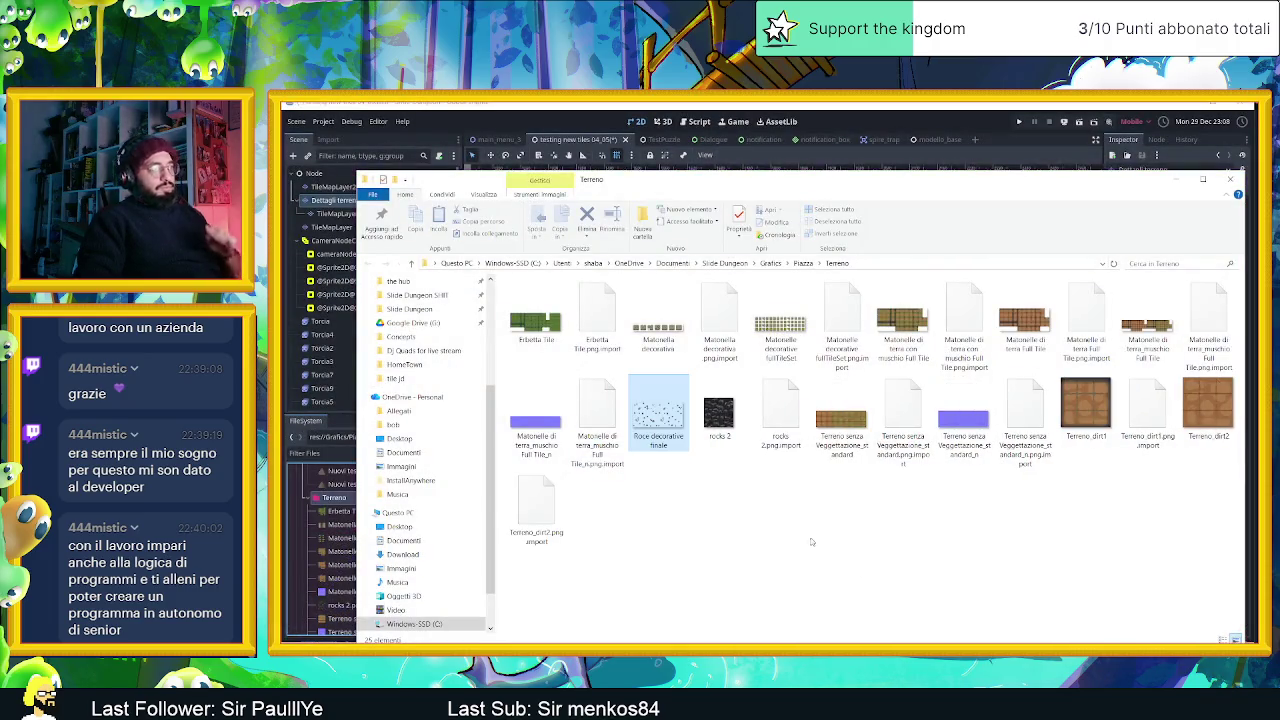
Select Roce decorative finale.png in FileSystem and bring up the TileSet editor.
{"action": "key", "text": "alt+Tab"}
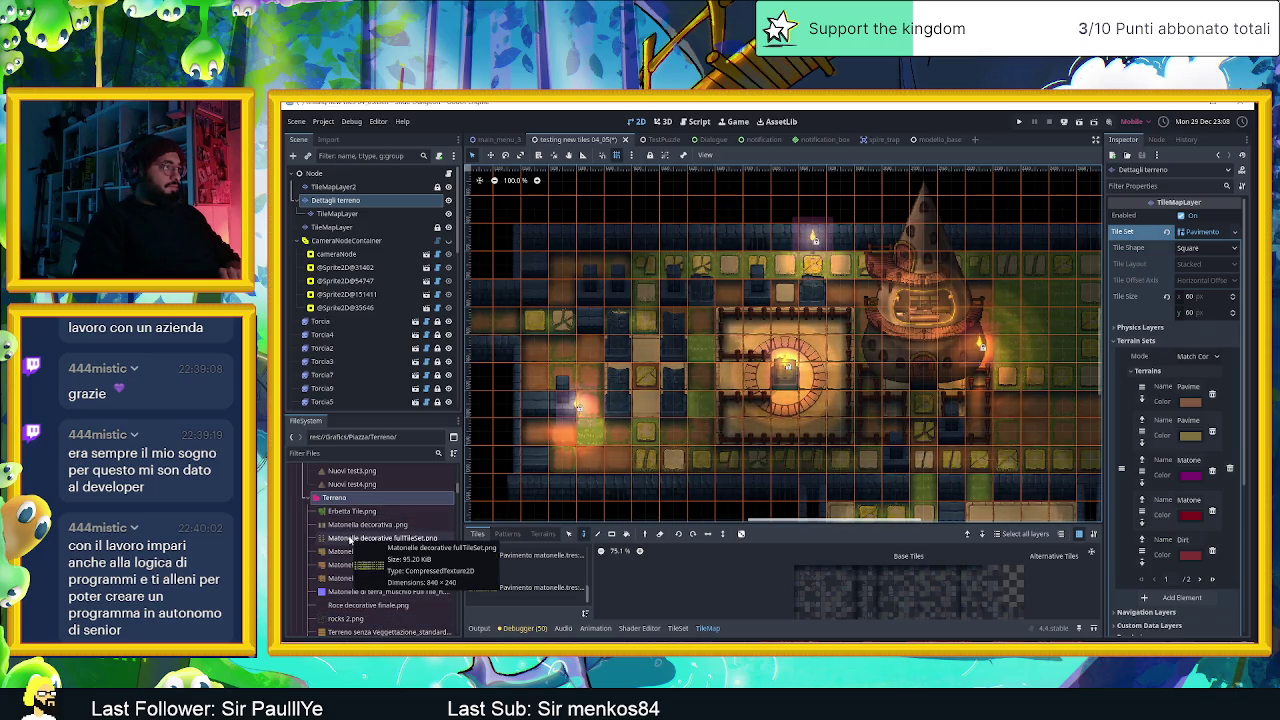
{"action": "scroll", "coordinate": [350, 540], "scroll_direction": "down", "scroll_amount": 3}
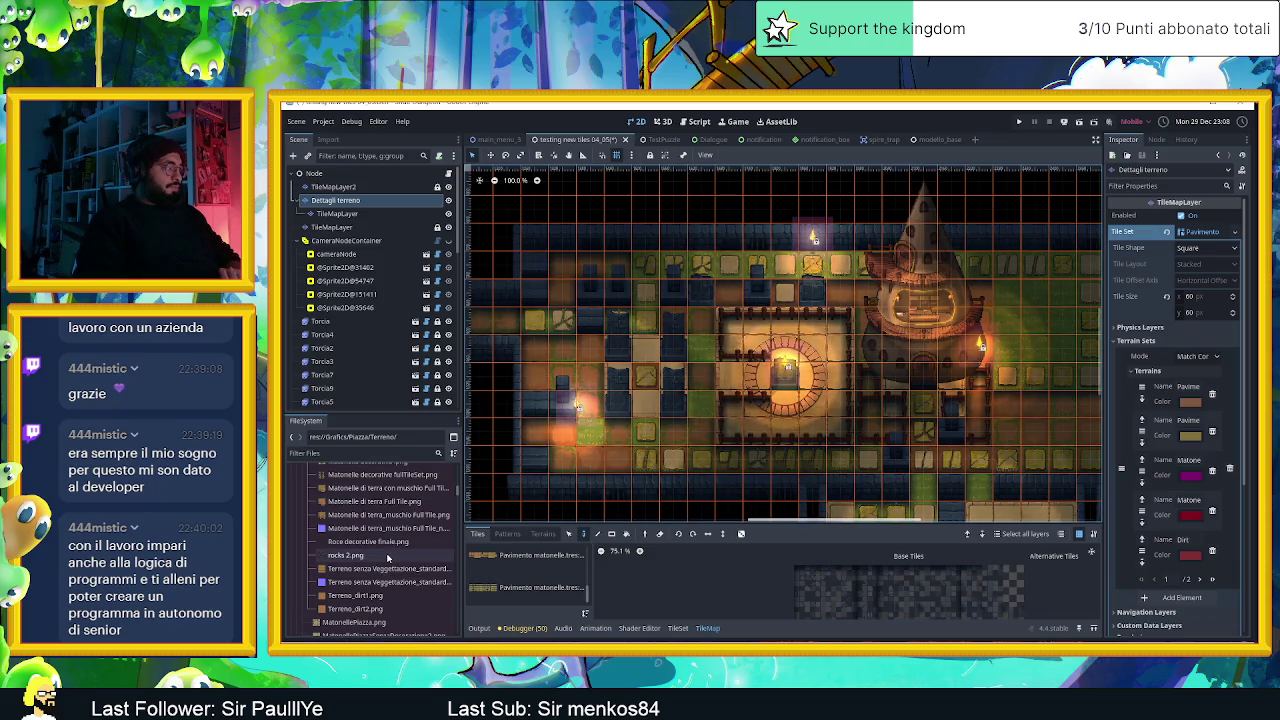
{"action": "scroll", "coordinate": [388, 559], "scroll_direction": "down", "scroll_amount": 2}
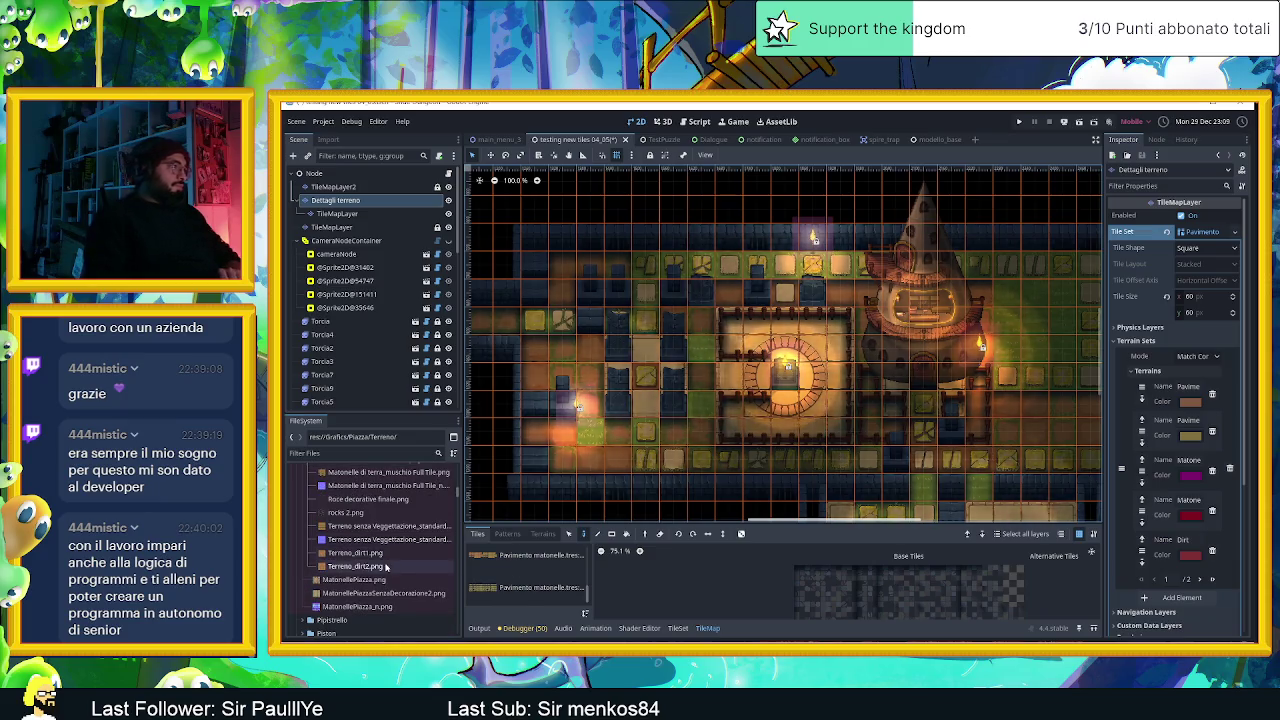
{"action": "scroll", "coordinate": [388, 540], "scroll_direction": "up", "scroll_amount": 1}
{"action": "scroll", "coordinate": [388, 500], "scroll_direction": "up", "scroll_amount": 2}
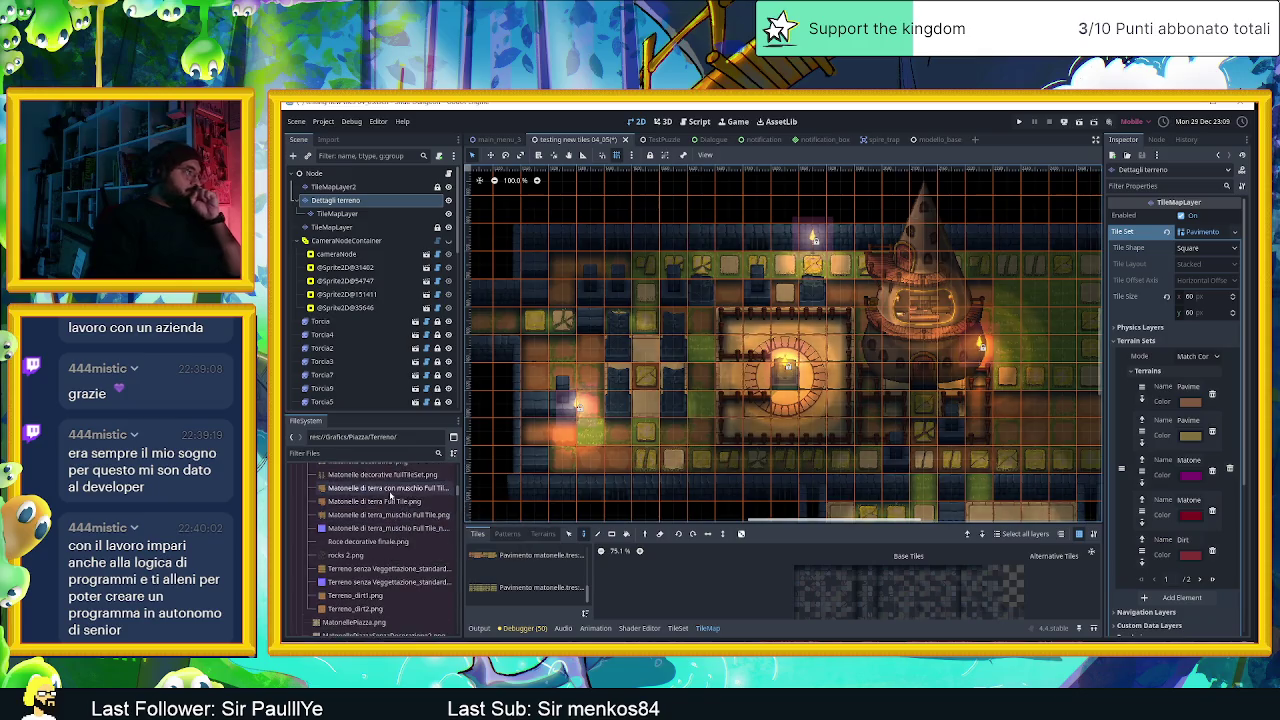
{"action": "scroll", "coordinate": [394, 515], "scroll_direction": "up", "scroll_amount": 2}
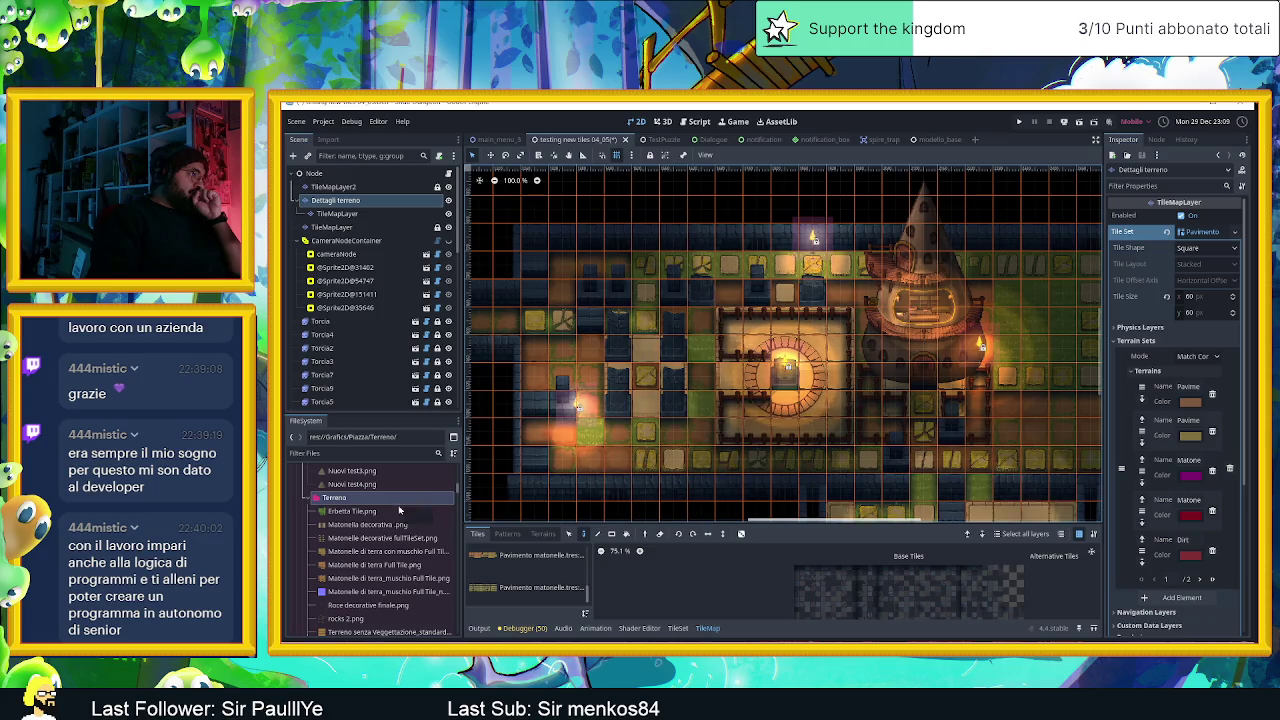
{"action": "left_click", "coordinate": [400, 605]}
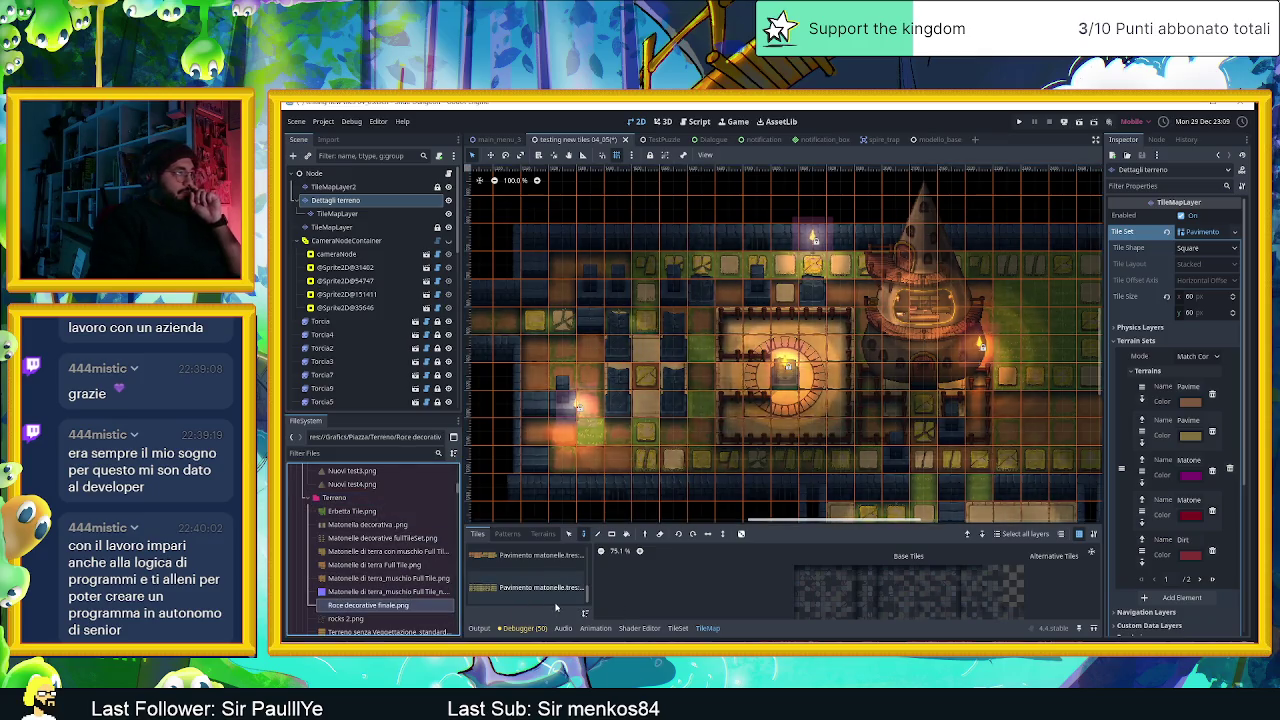
{"action": "left_click", "coordinate": [678, 628]}
Drop Roce decorative finale.png into Tile Sources, auto-create its tiles, and enlarge the editor panel.
{"action": "left_click_drag", "start_coordinate": [358, 608], "coordinate": [530, 593]}
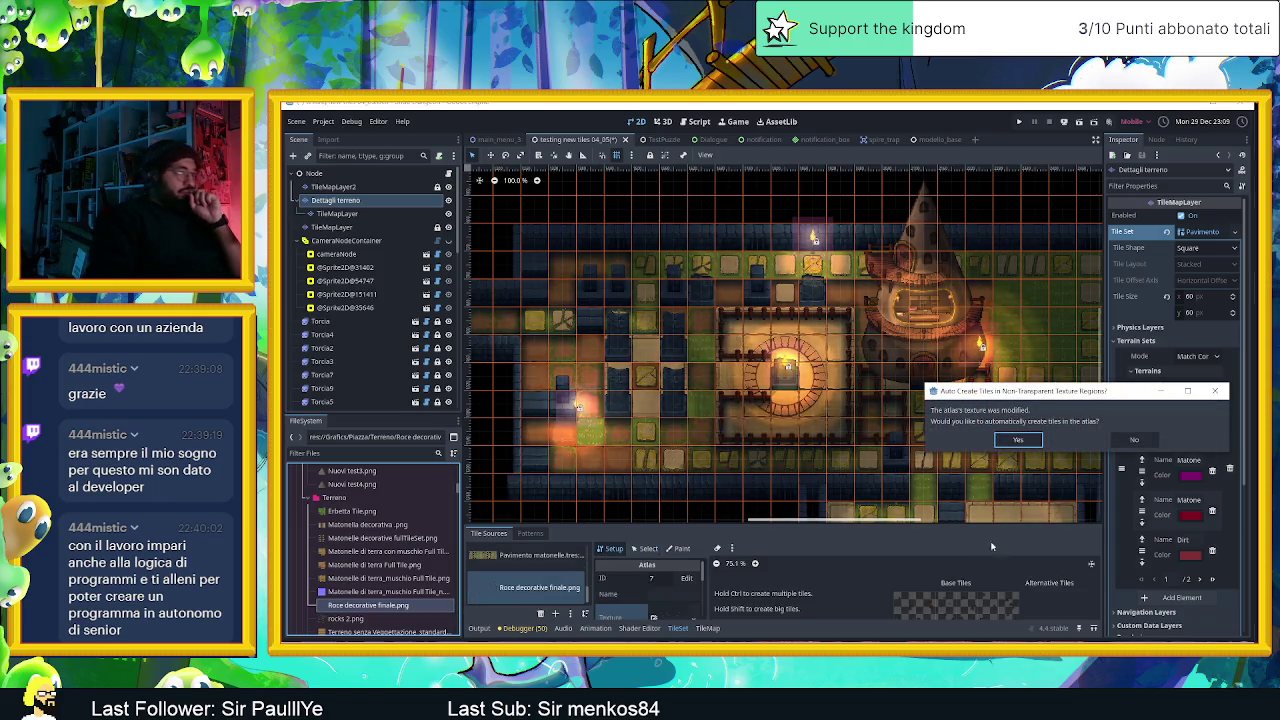
{"action": "left_click", "coordinate": [1017, 440]}
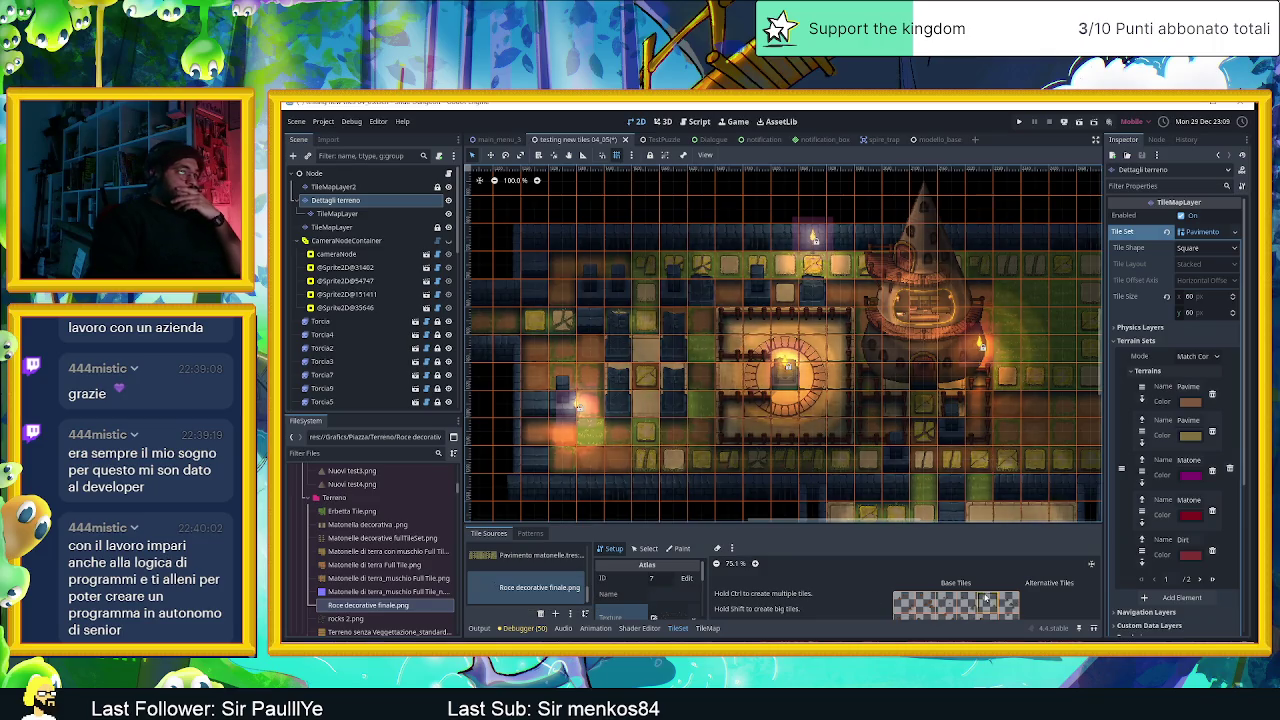
{"action": "scroll", "coordinate": [950, 600], "scroll_direction": "down", "scroll_amount": 2}
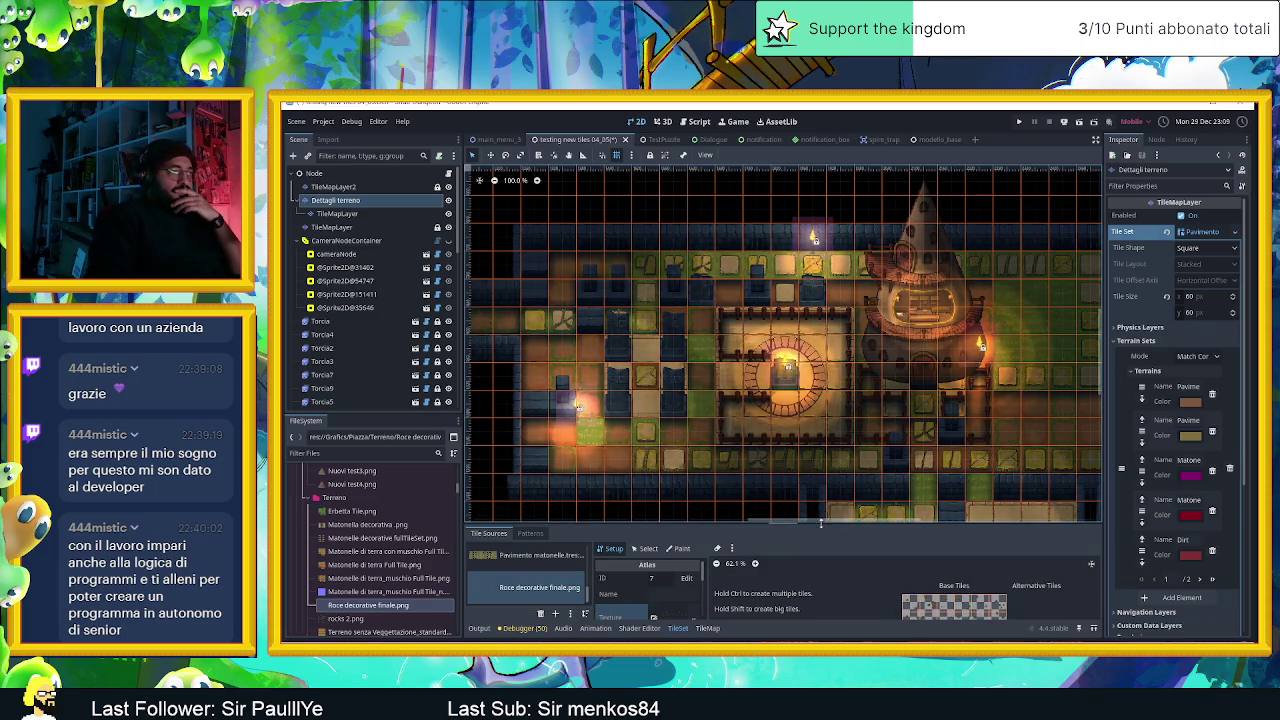
{"action": "left_click_drag", "start_coordinate": [820, 522], "coordinate": [820, 381]}
{"action": "scroll", "coordinate": [975, 562], "scroll_direction": "up", "scroll_amount": 2}
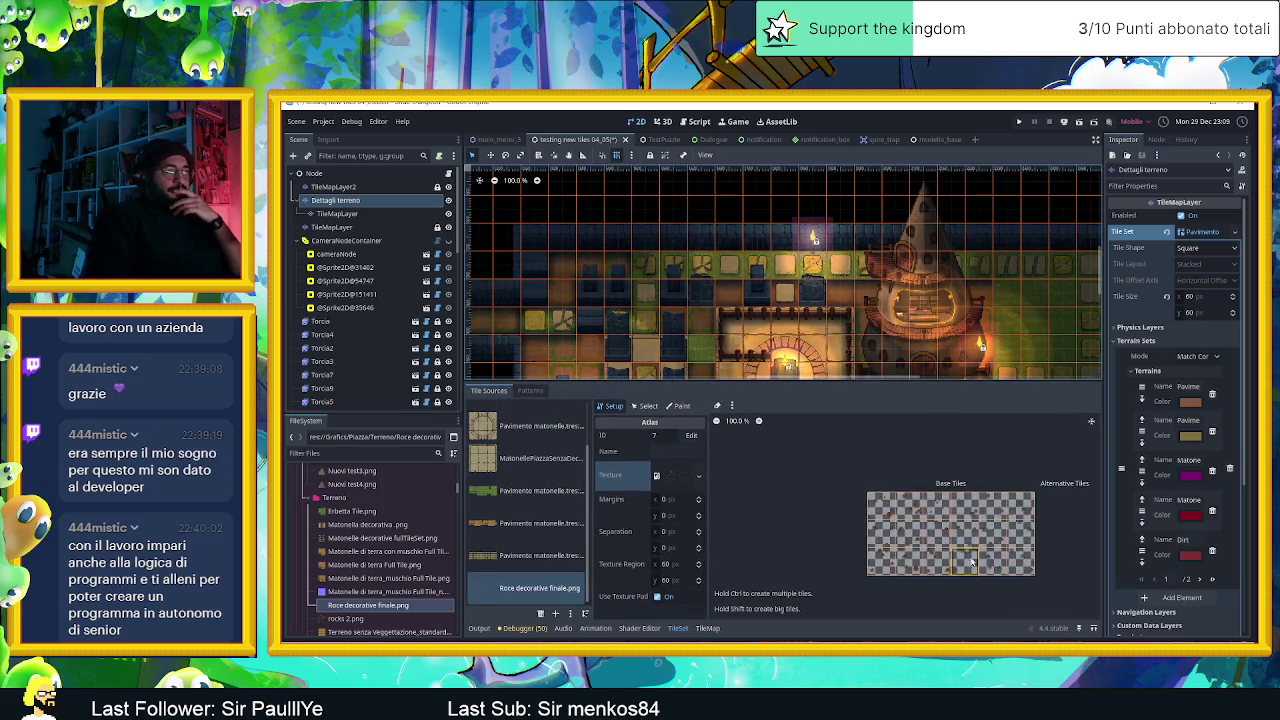
{"action": "scroll", "coordinate": [975, 562], "scroll_direction": "up", "scroll_amount": 2}
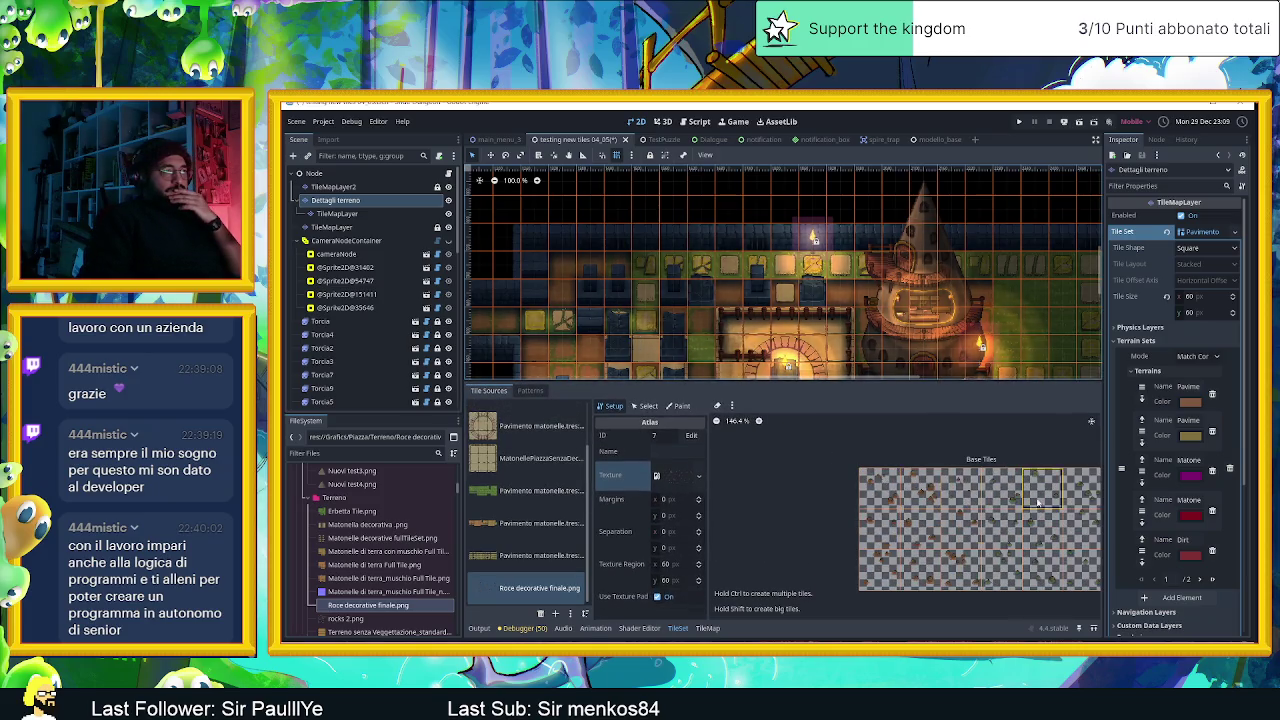
{"action": "left_click_drag", "start_coordinate": [1037, 502], "coordinate": [895, 487]}
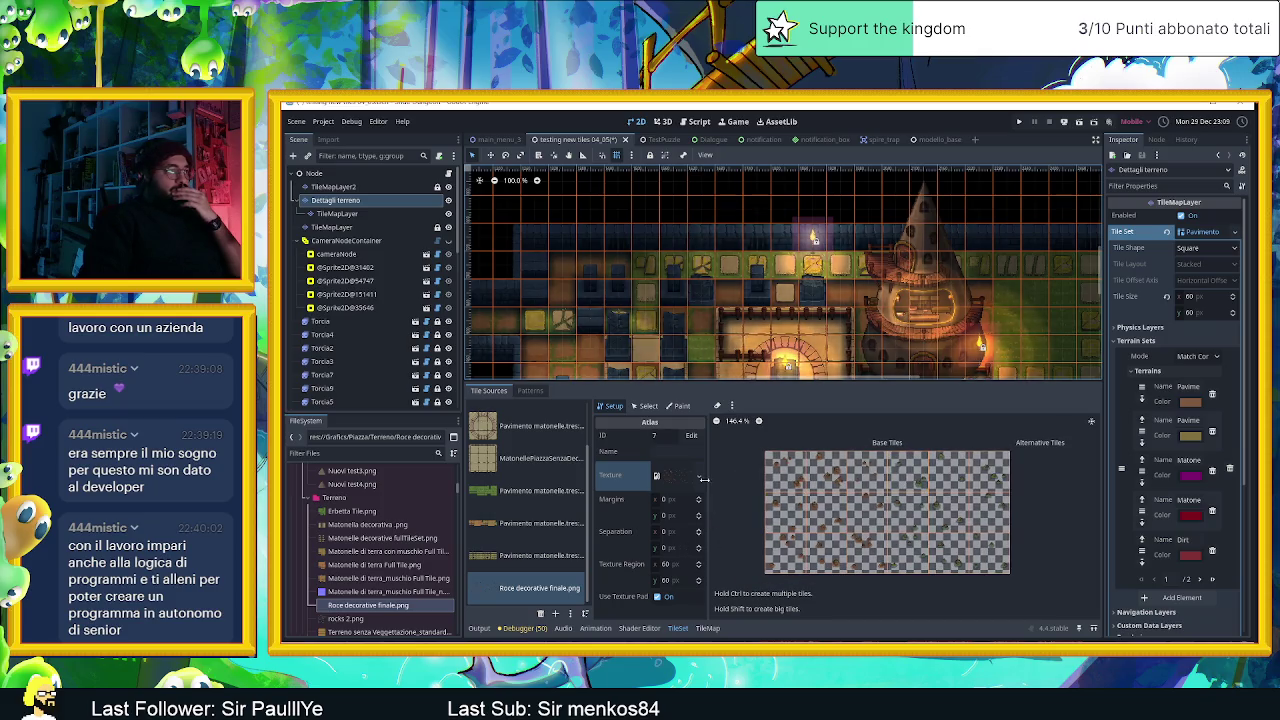
Inspect several new atlas tiles in Select mode, then make the map view taller.
{"action": "left_click", "coordinate": [648, 406]}
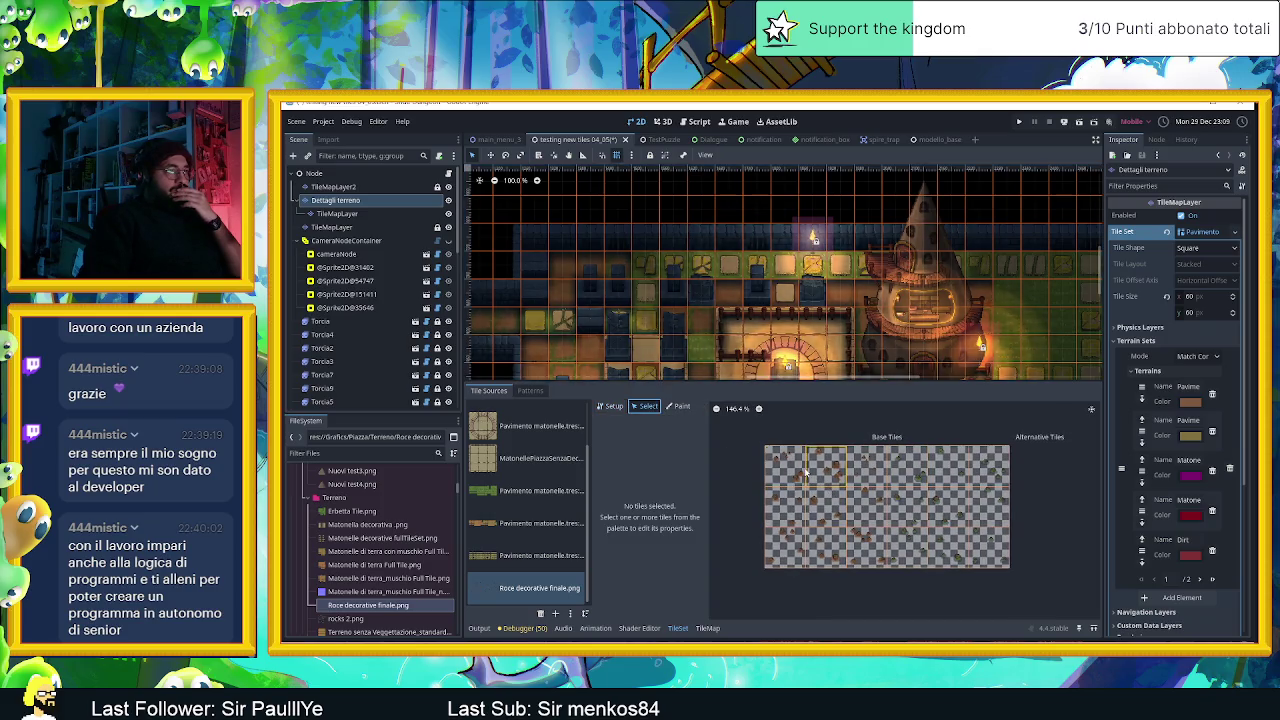
{"action": "left_click", "coordinate": [803, 472]}
{"action": "left_click", "coordinate": [841, 476]}
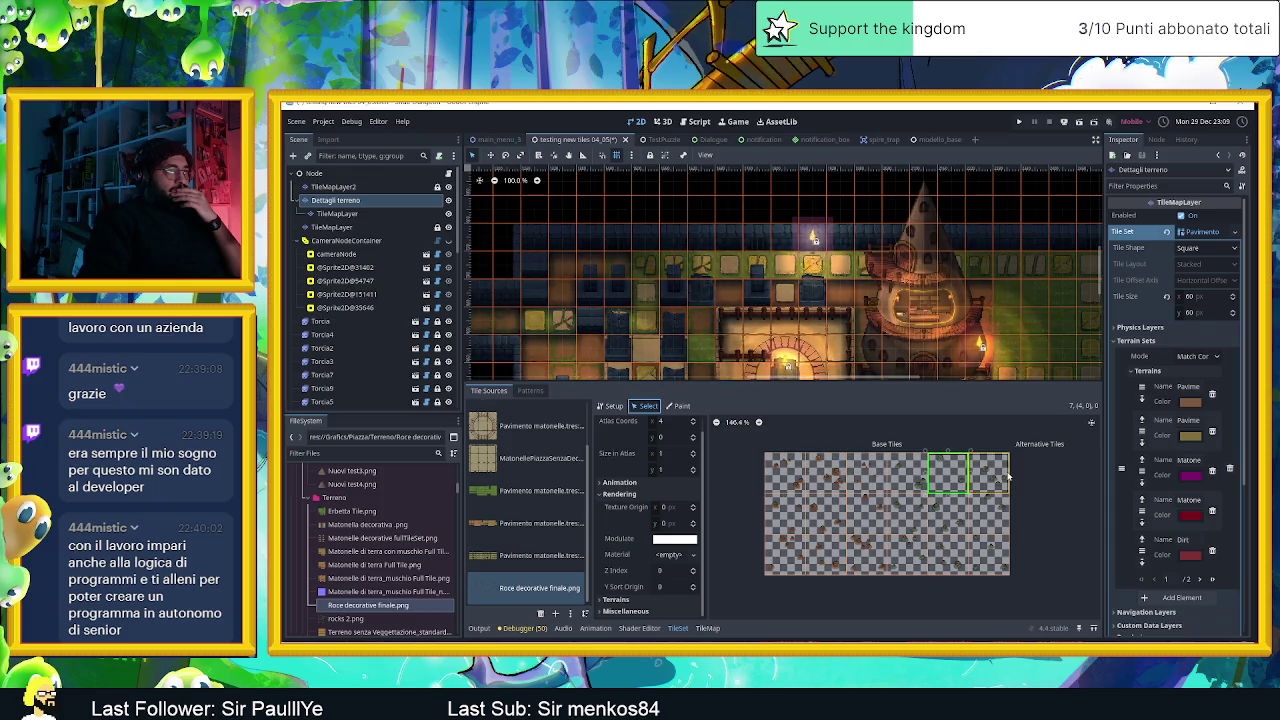
{"action": "left_click", "coordinate": [907, 515]}
{"action": "left_click", "coordinate": [878, 518]}
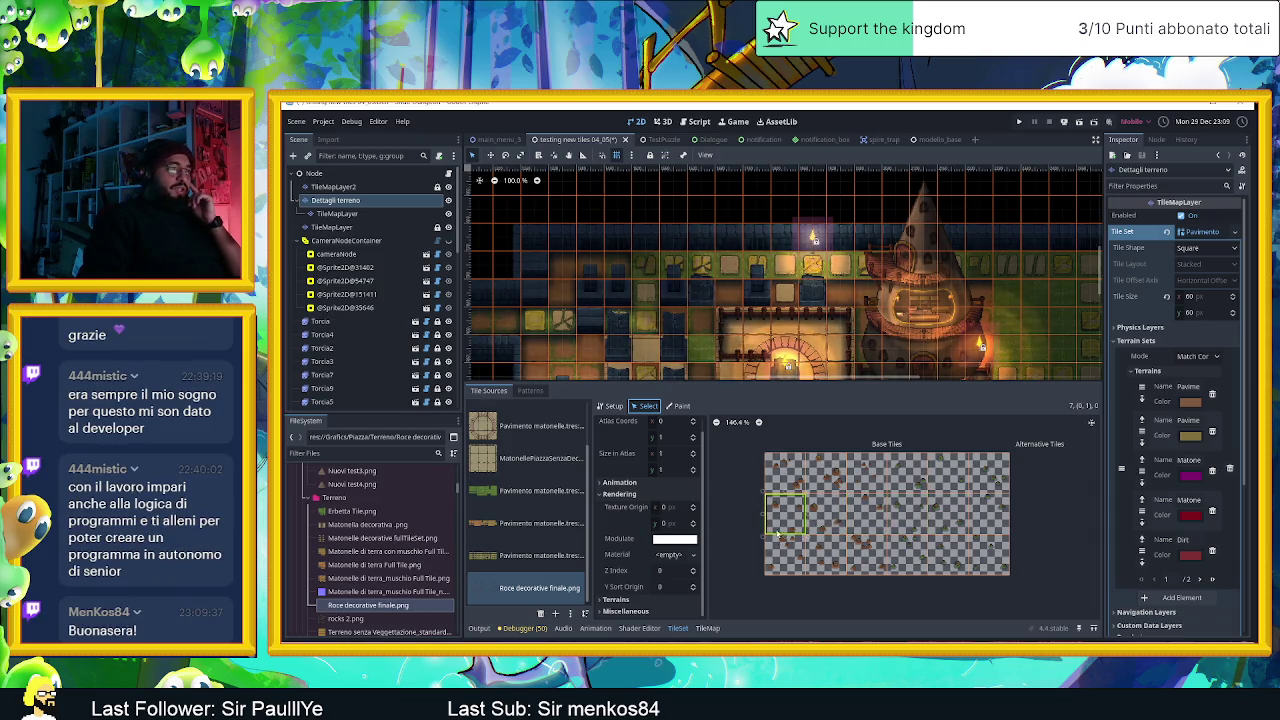
{"action": "left_click", "coordinate": [946, 552]}
{"action": "scroll", "coordinate": [976, 558], "scroll_direction": "up", "scroll_amount": 2}
{"action": "scroll", "coordinate": [990, 553], "scroll_direction": "up", "scroll_amount": 2}
{"action": "scroll", "coordinate": [1005, 550], "scroll_direction": "up", "scroll_amount": 1}
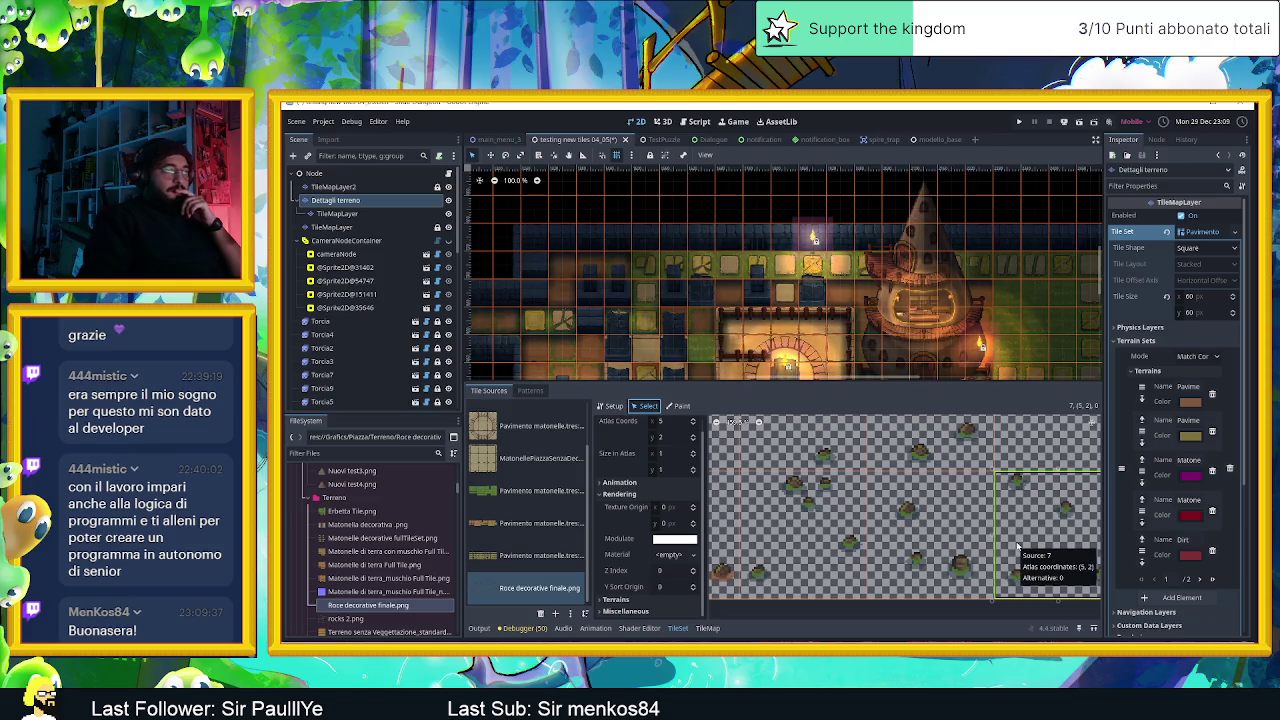
{"action": "scroll", "coordinate": [1018, 547], "scroll_direction": "down", "scroll_amount": 1}
{"action": "scroll", "coordinate": [990, 548], "scroll_direction": "down", "scroll_amount": 1}
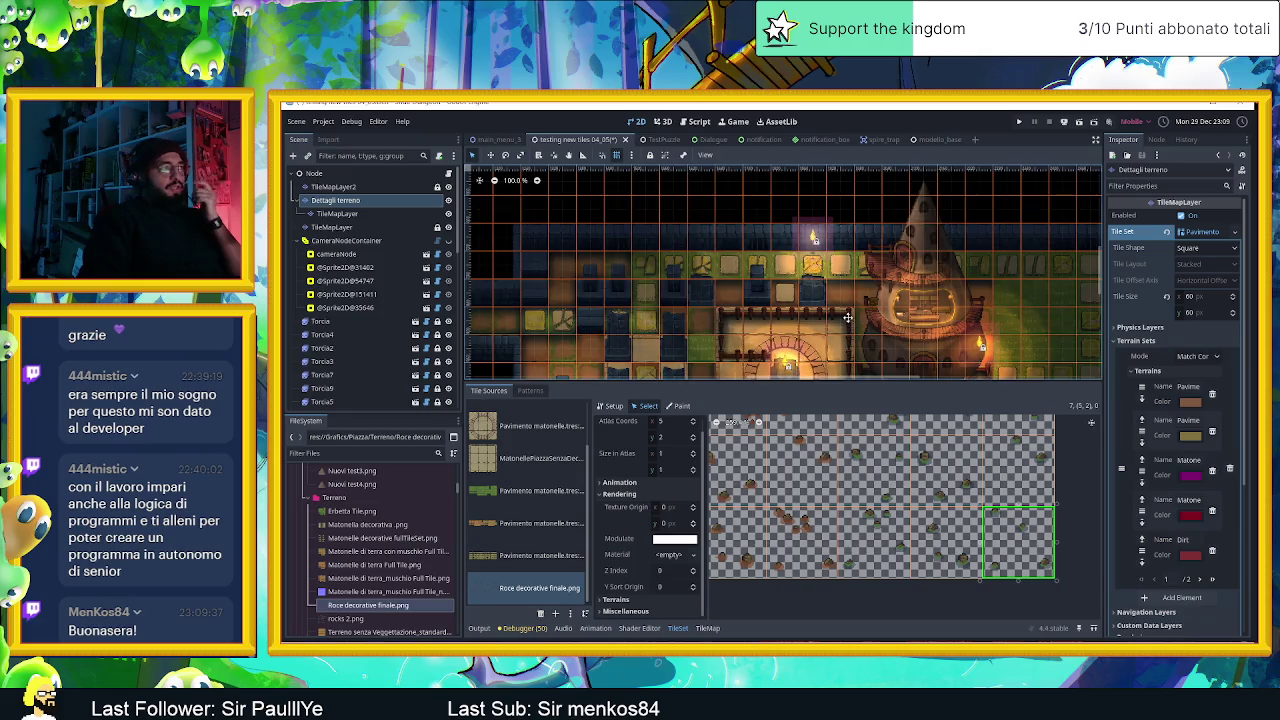
{"action": "scroll", "coordinate": [740, 320], "scroll_direction": "down", "scroll_amount": 3}
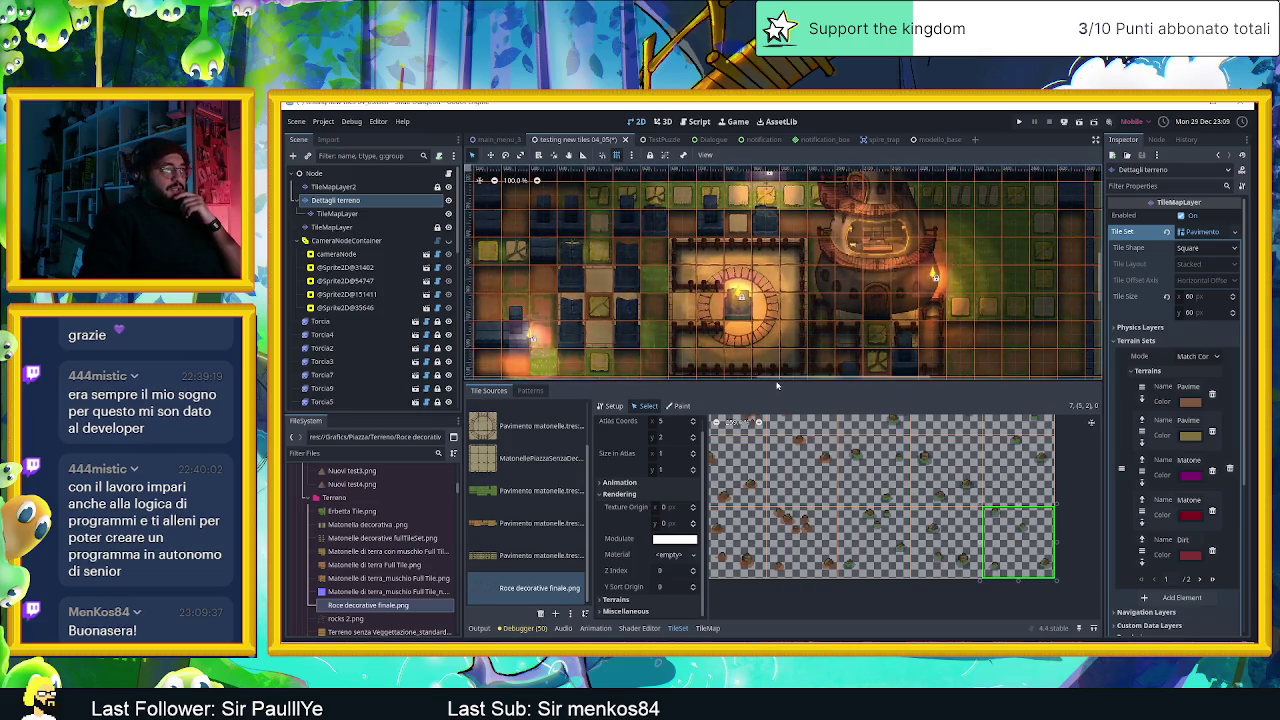
{"action": "left_click_drag", "start_coordinate": [784, 381], "coordinate": [784, 512]}
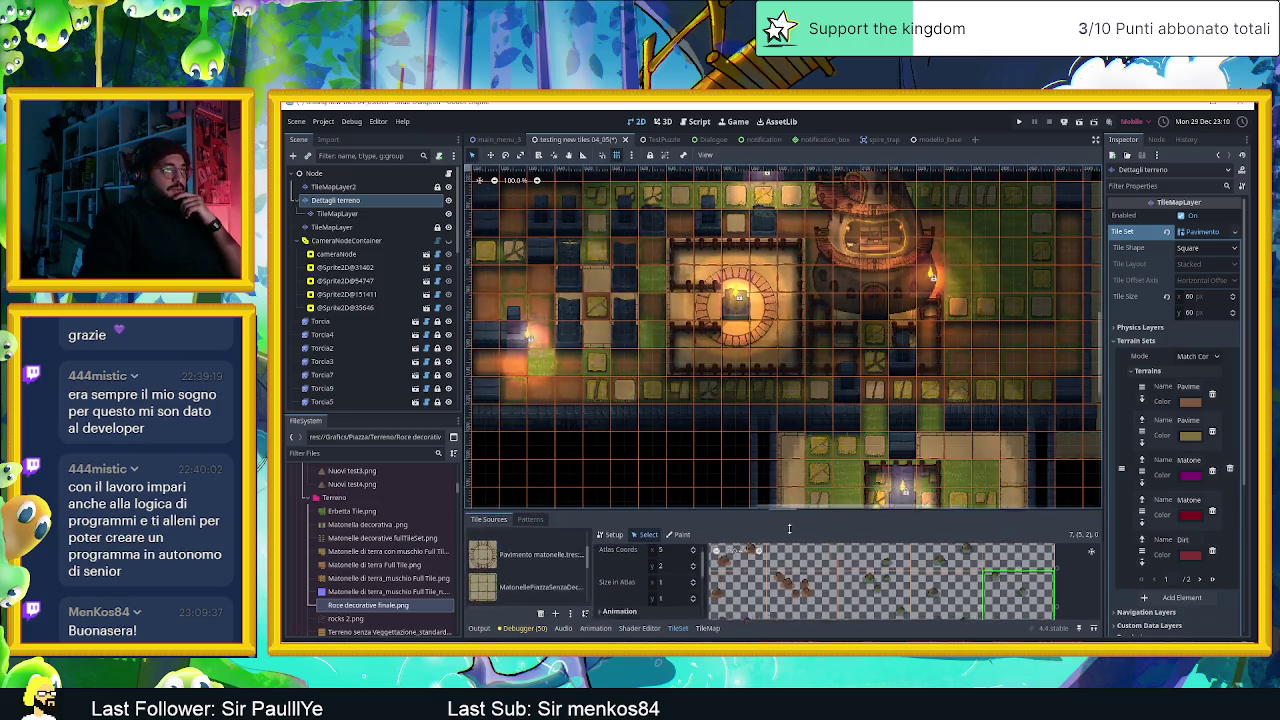
In the TileMap painter, select a 3x3 block of decorative rock tiles with Place Random Tile on.
{"action": "left_click", "coordinate": [708, 628]}
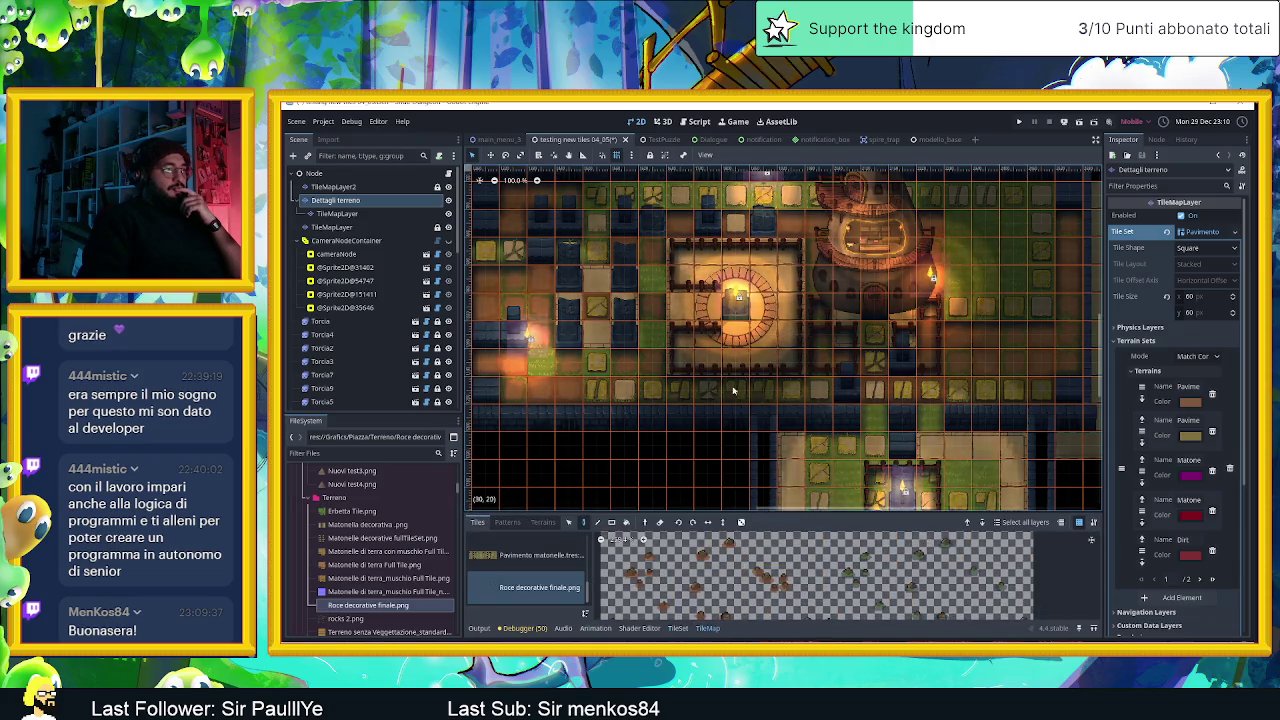
{"action": "scroll", "coordinate": [733, 572], "scroll_direction": "down", "scroll_amount": 3}
{"action": "scroll", "coordinate": [733, 573], "scroll_direction": "up", "scroll_amount": 2}
{"action": "scroll", "coordinate": [740, 573], "scroll_direction": "up", "scroll_amount": 2}
{"action": "scroll", "coordinate": [748, 574], "scroll_direction": "up", "scroll_amount": 2}
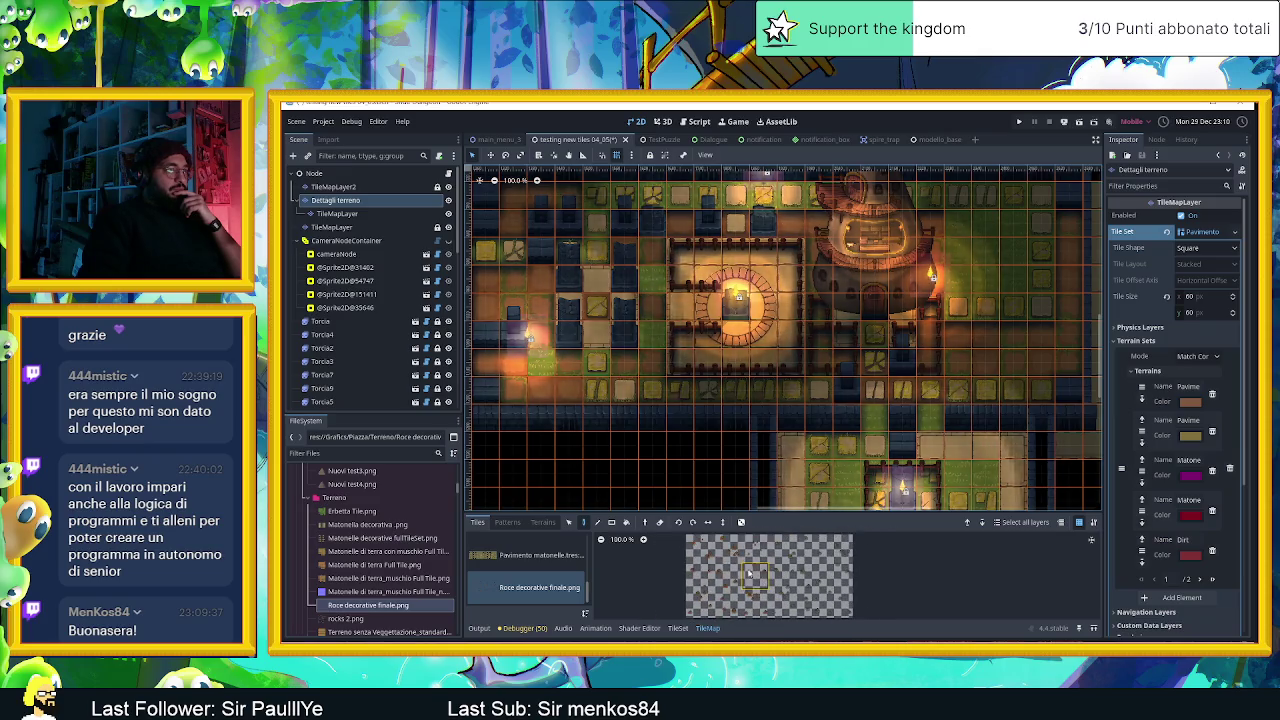
{"action": "left_click_drag", "start_coordinate": [700, 548], "coordinate": [757, 604]}
{"action": "left_click", "coordinate": [741, 522]}
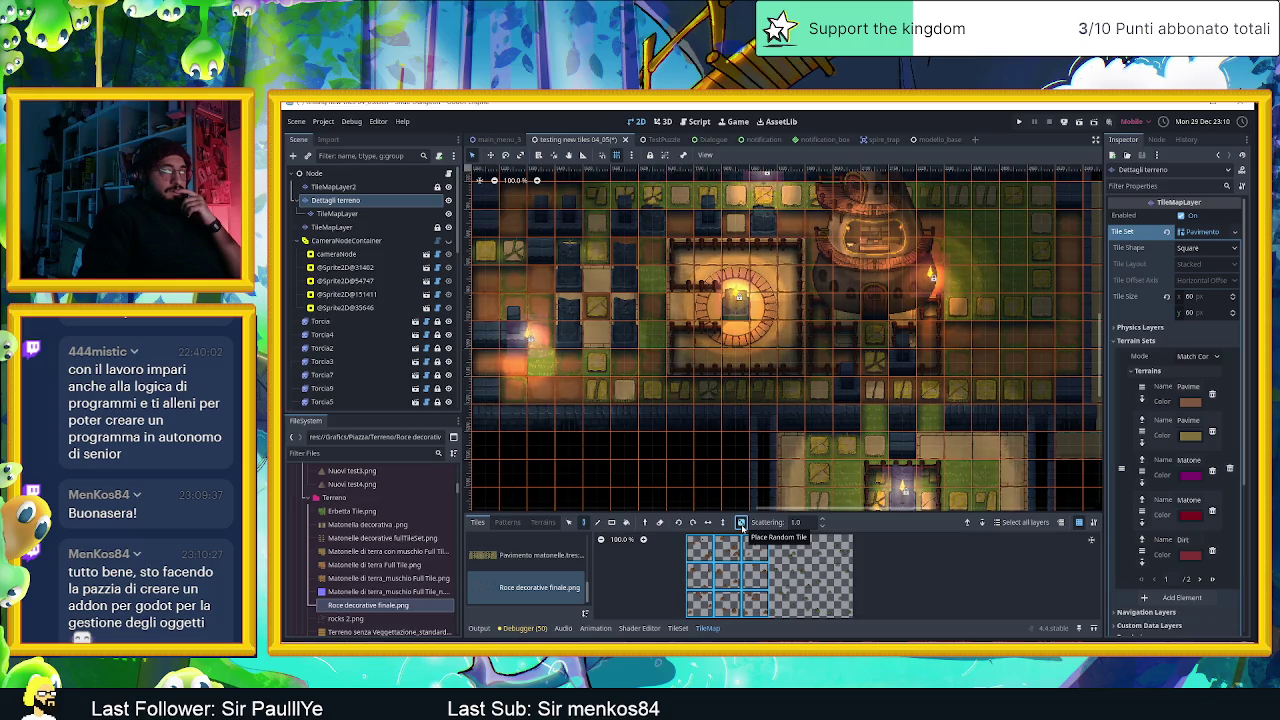
{"action": "left_click", "coordinate": [741, 522]}
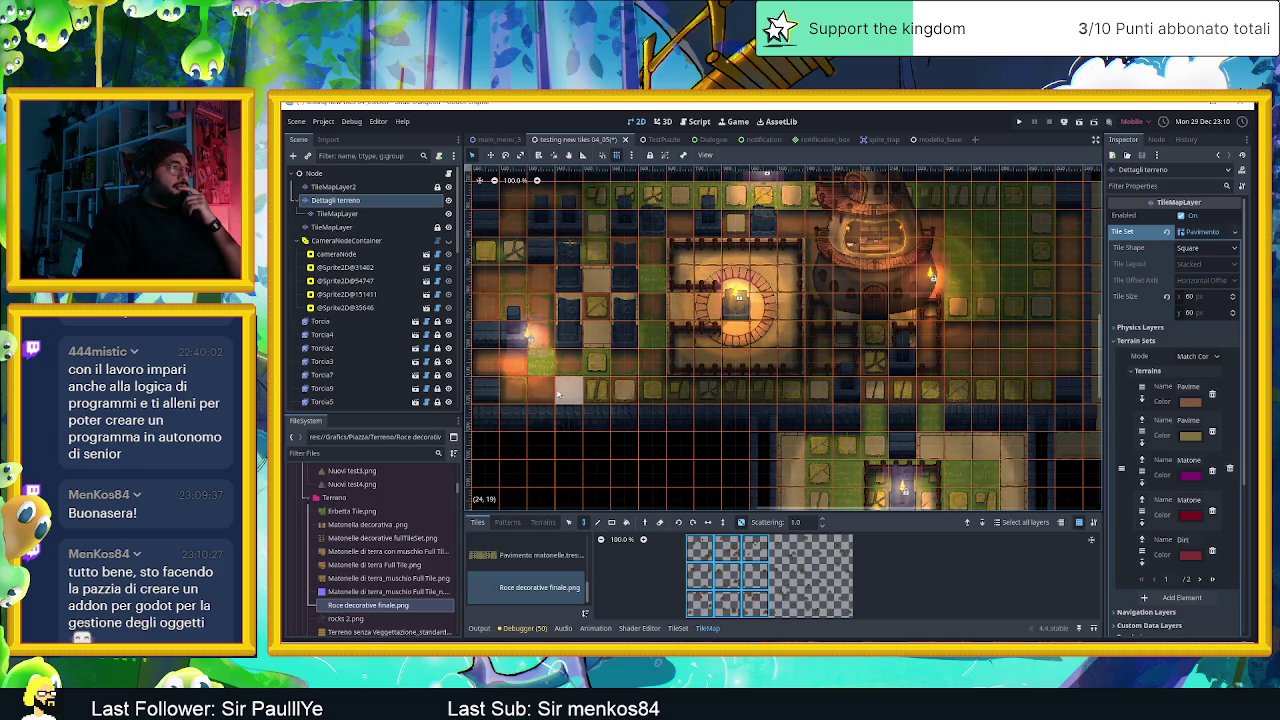
Paint rock tiles into two map cells and a short strip near the tower.
{"action": "scroll", "coordinate": [560, 396], "scroll_direction": "up", "scroll_amount": 2}
{"action": "scroll", "coordinate": [720, 406], "scroll_direction": "up", "scroll_amount": 2}
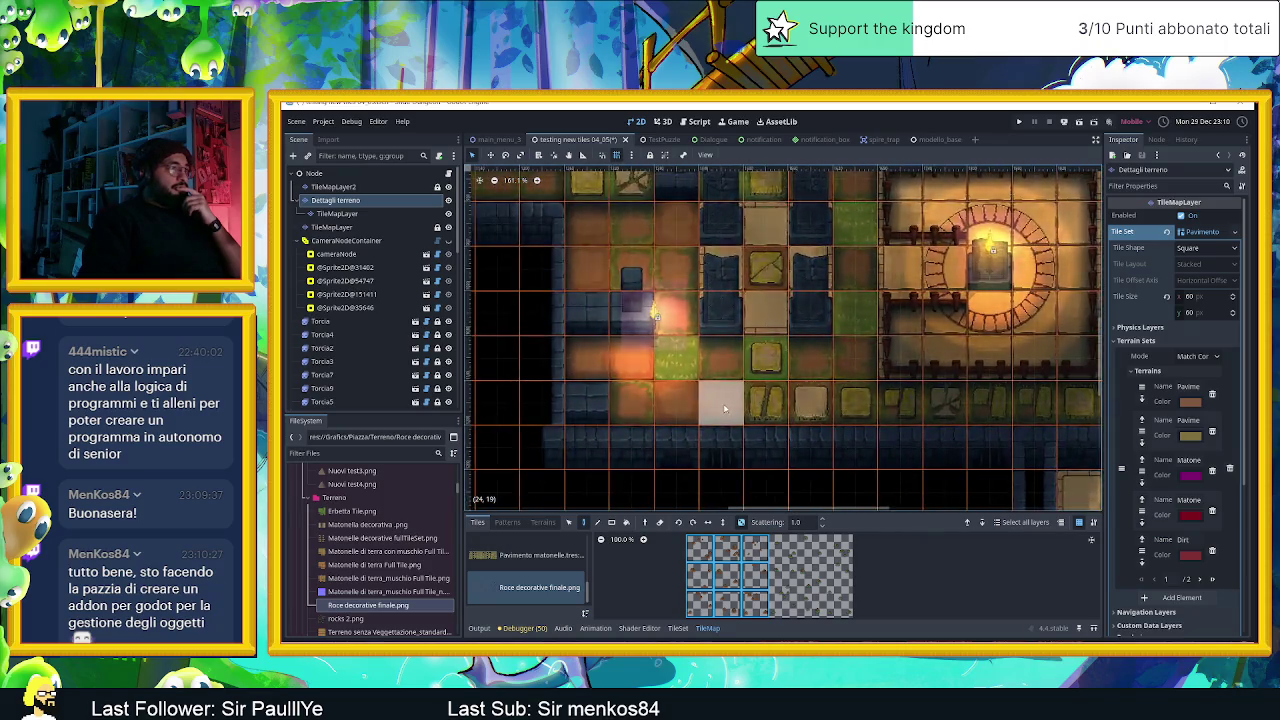
{"action": "scroll", "coordinate": [725, 408], "scroll_direction": "up", "scroll_amount": 1}
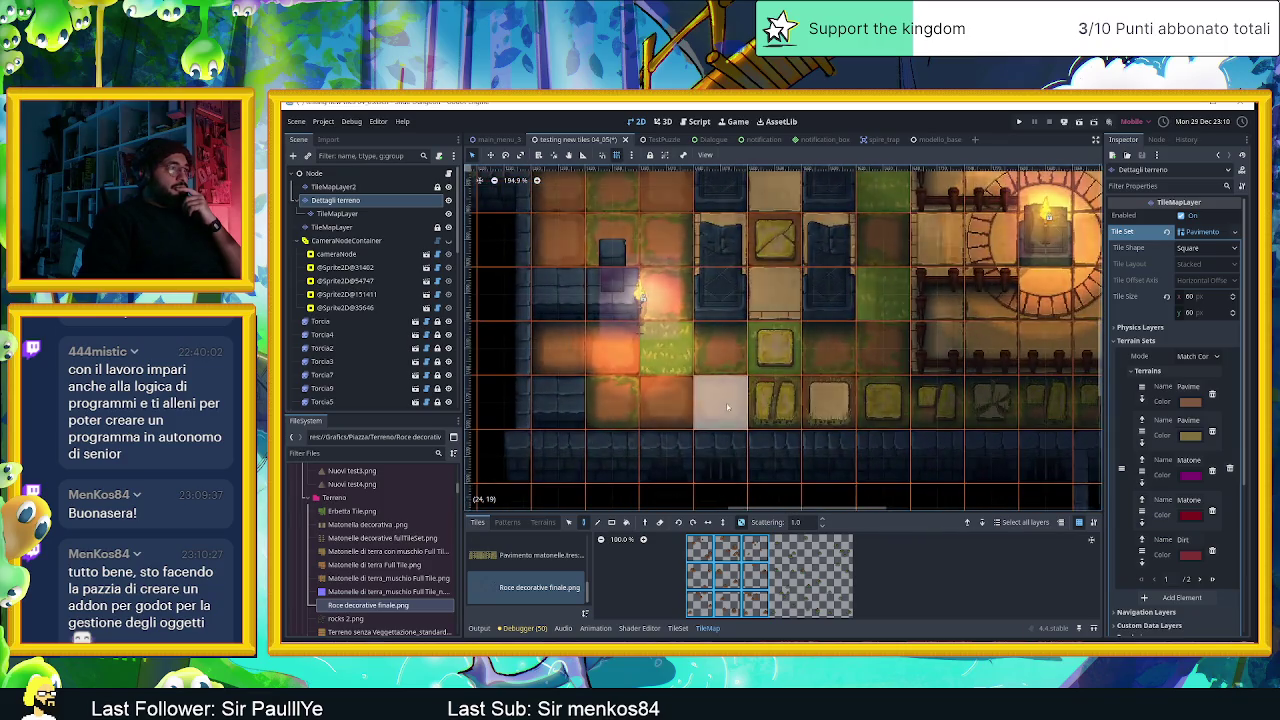
{"action": "left_click", "coordinate": [617, 364]}
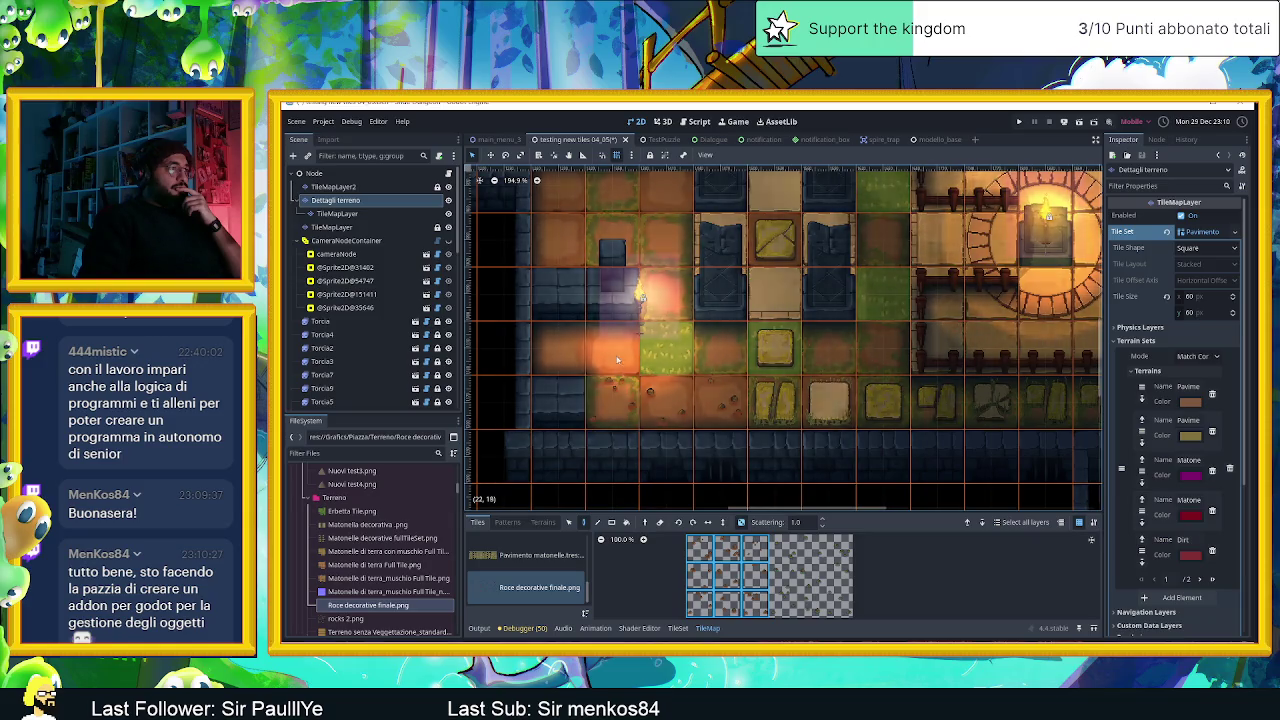
{"action": "left_click", "coordinate": [562, 346]}
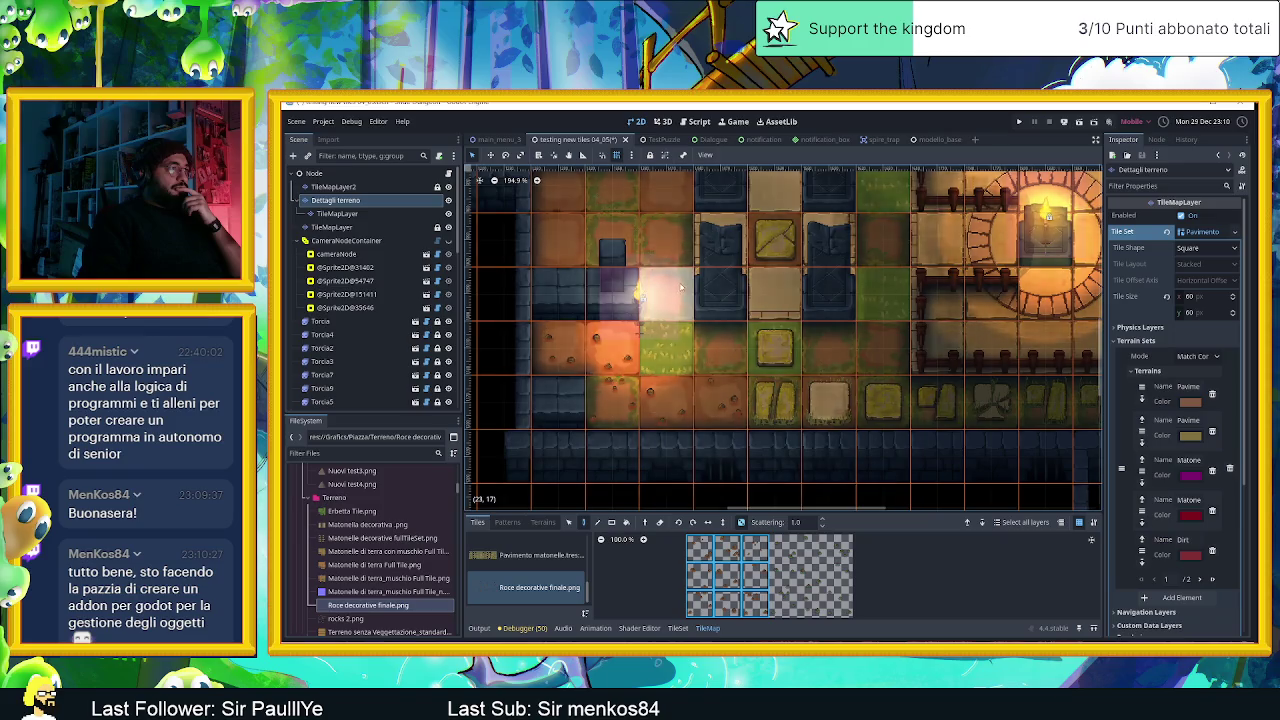
{"action": "scroll", "coordinate": [687, 275], "scroll_direction": "up", "scroll_amount": 2}
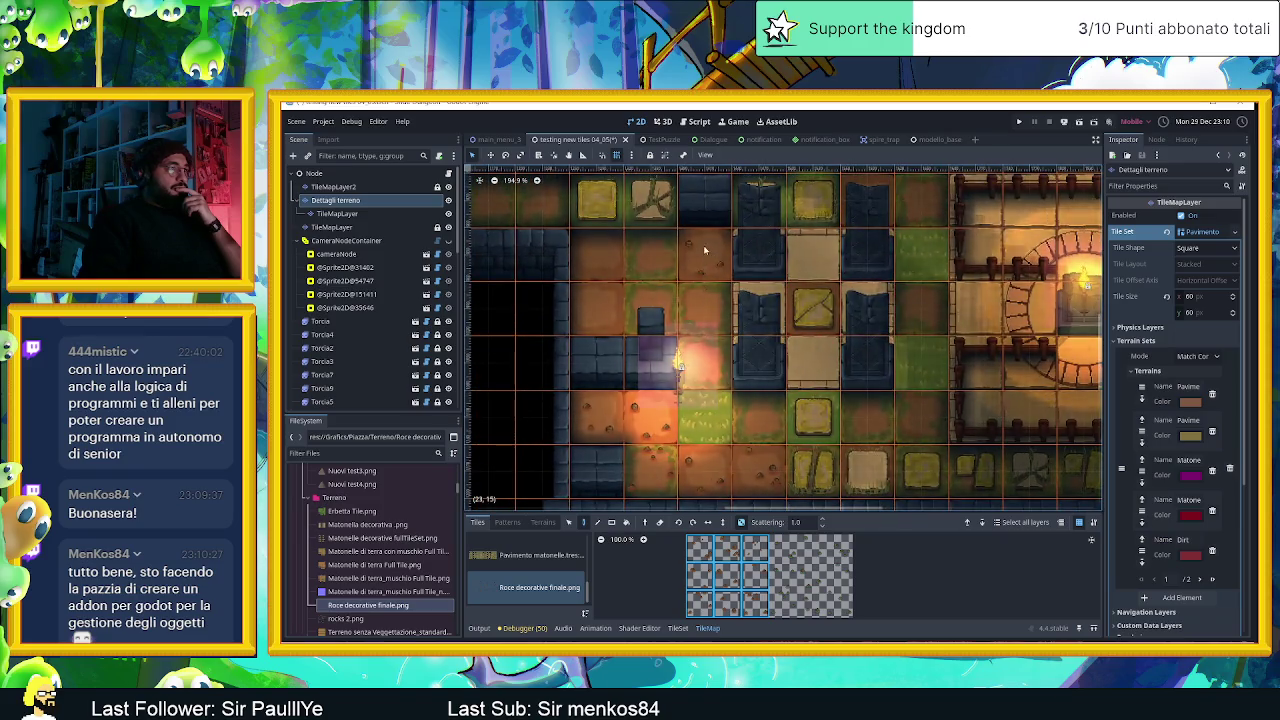
{"action": "left_click_drag", "start_coordinate": [706, 307], "coordinate": [601, 270]}
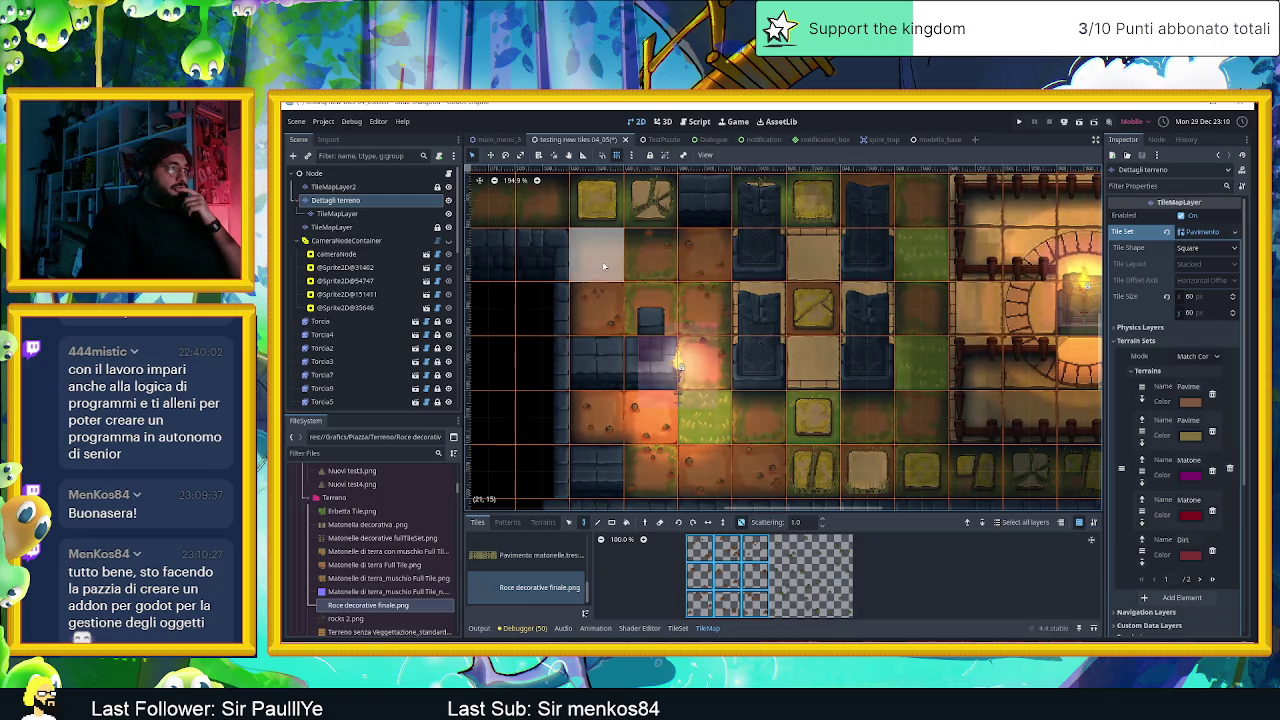
Paint another tile over a grass cell and pan the map to show more area.
{"action": "scroll", "coordinate": [790, 300], "scroll_direction": "right", "scroll_amount": 3}
{"action": "scroll", "coordinate": [760, 310], "scroll_direction": "up", "scroll_amount": 2}
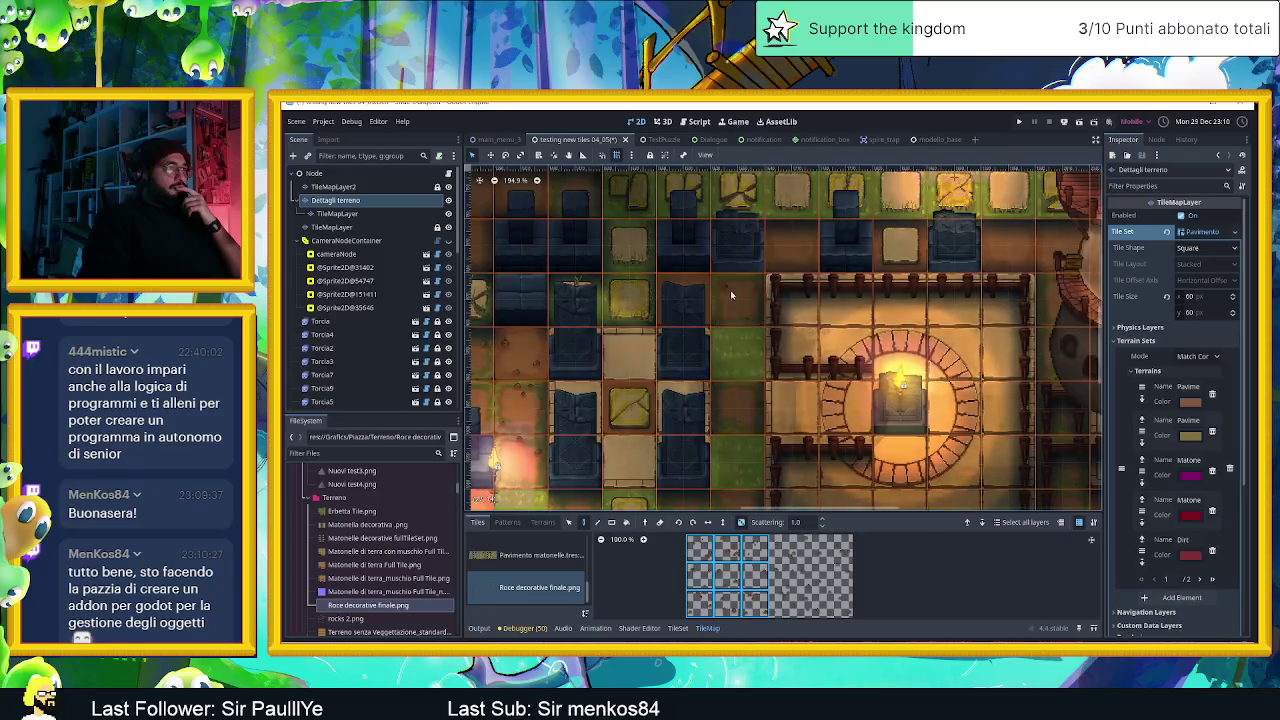
{"action": "left_click", "coordinate": [746, 413]}
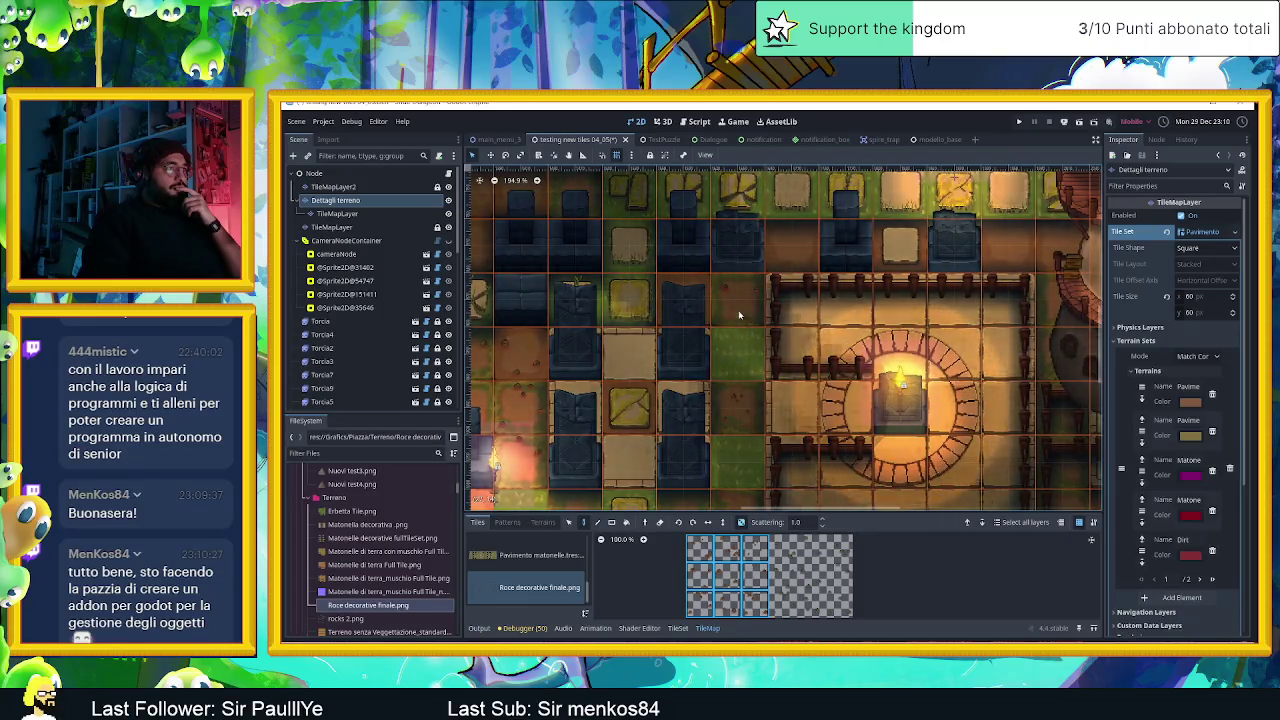
{"action": "scroll", "coordinate": [768, 376], "scroll_direction": "down", "scroll_amount": 2}
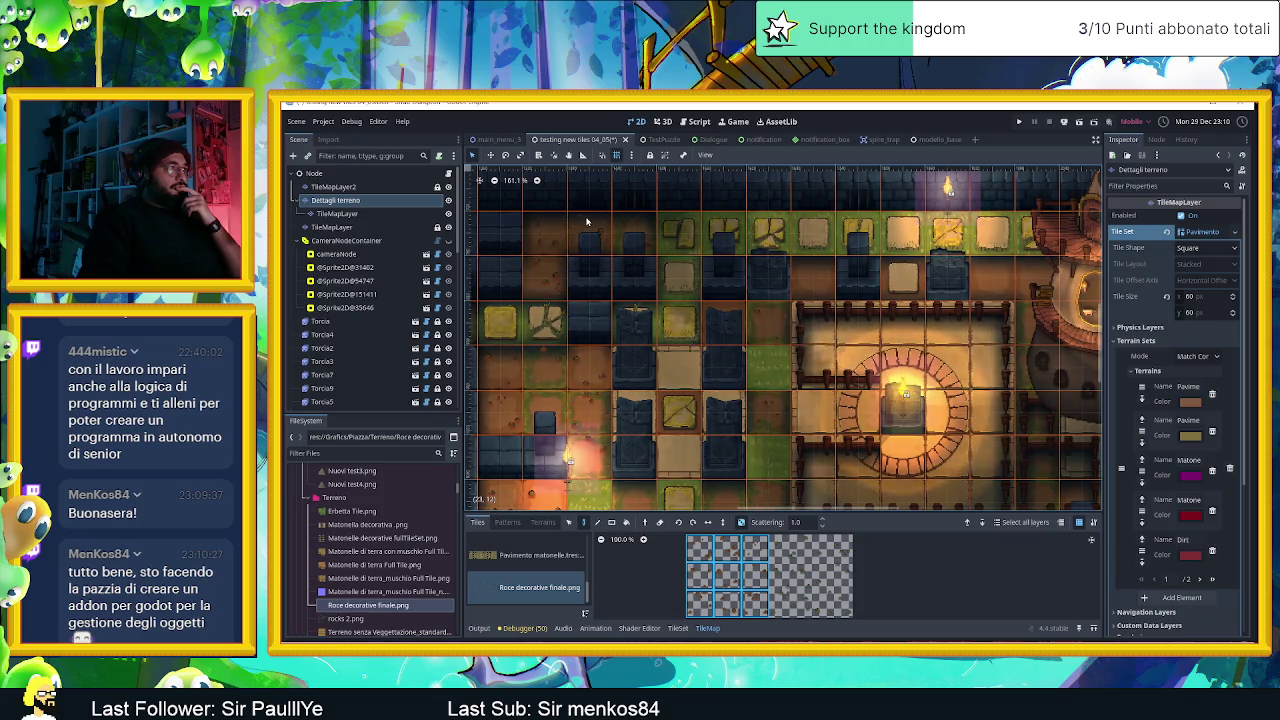
{"action": "mouse_move", "coordinate": [862, 367]}
{"action": "left_mouse_down"}
{"action": "mouse_move", "coordinate": [722, 359]}
{"action": "mouse_move", "coordinate": [647, 338]}
{"action": "left_mouse_up"}
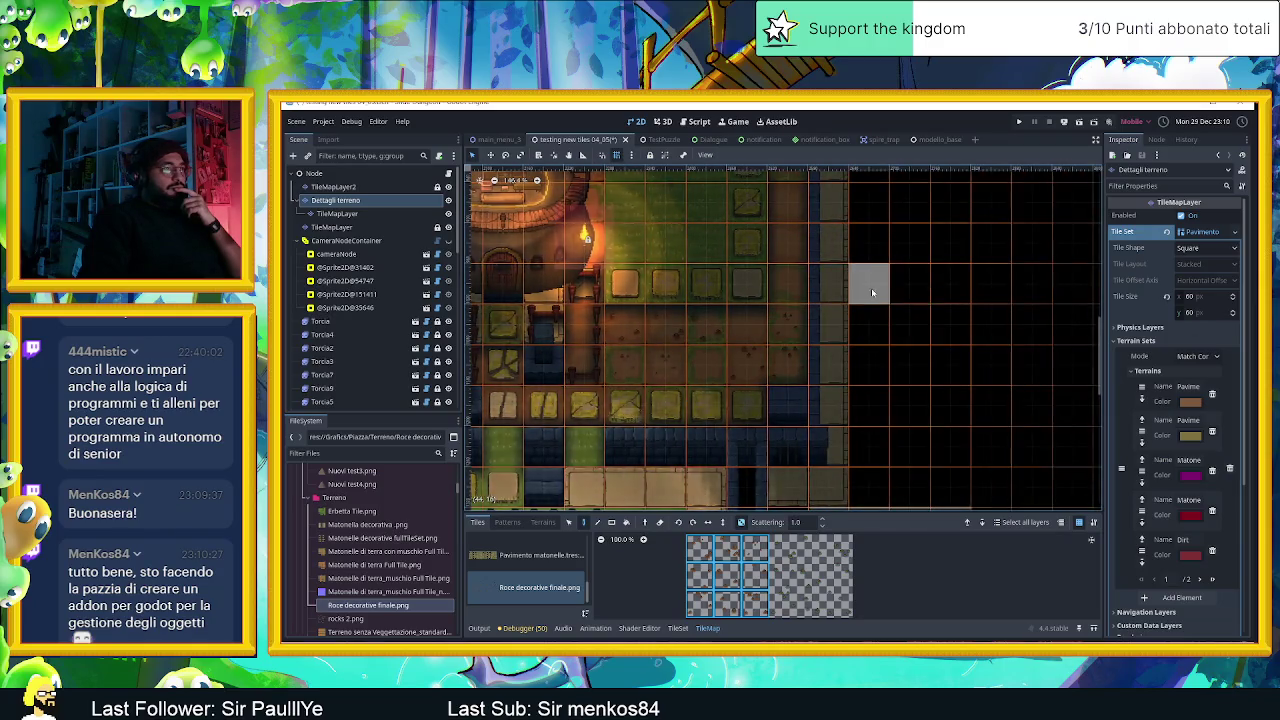
{"action": "scroll", "coordinate": [860, 422], "scroll_direction": "up", "scroll_amount": 3}
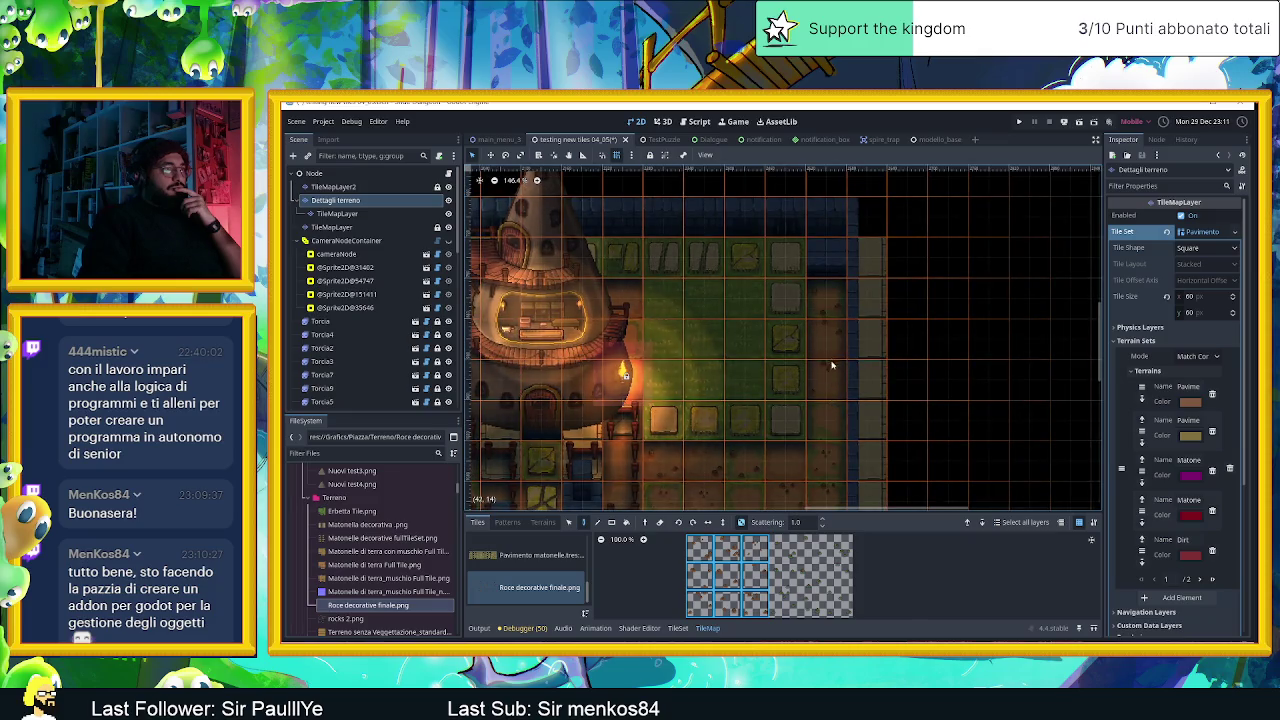
{"action": "scroll", "coordinate": [730, 353], "scroll_direction": "left", "scroll_amount": 1}
{"action": "scroll", "coordinate": [730, 353], "scroll_direction": "left", "scroll_amount": 5}
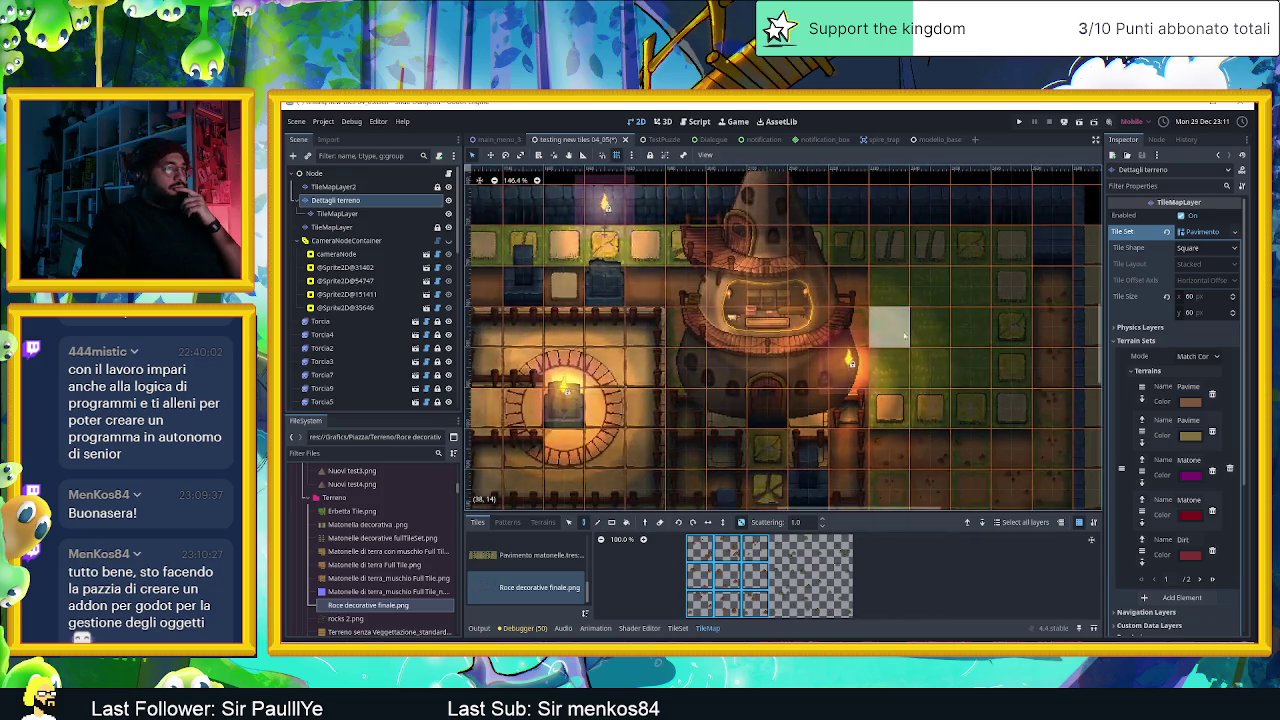
{"action": "left_click_drag", "start_coordinate": [774, 540], "coordinate": [838, 615]}
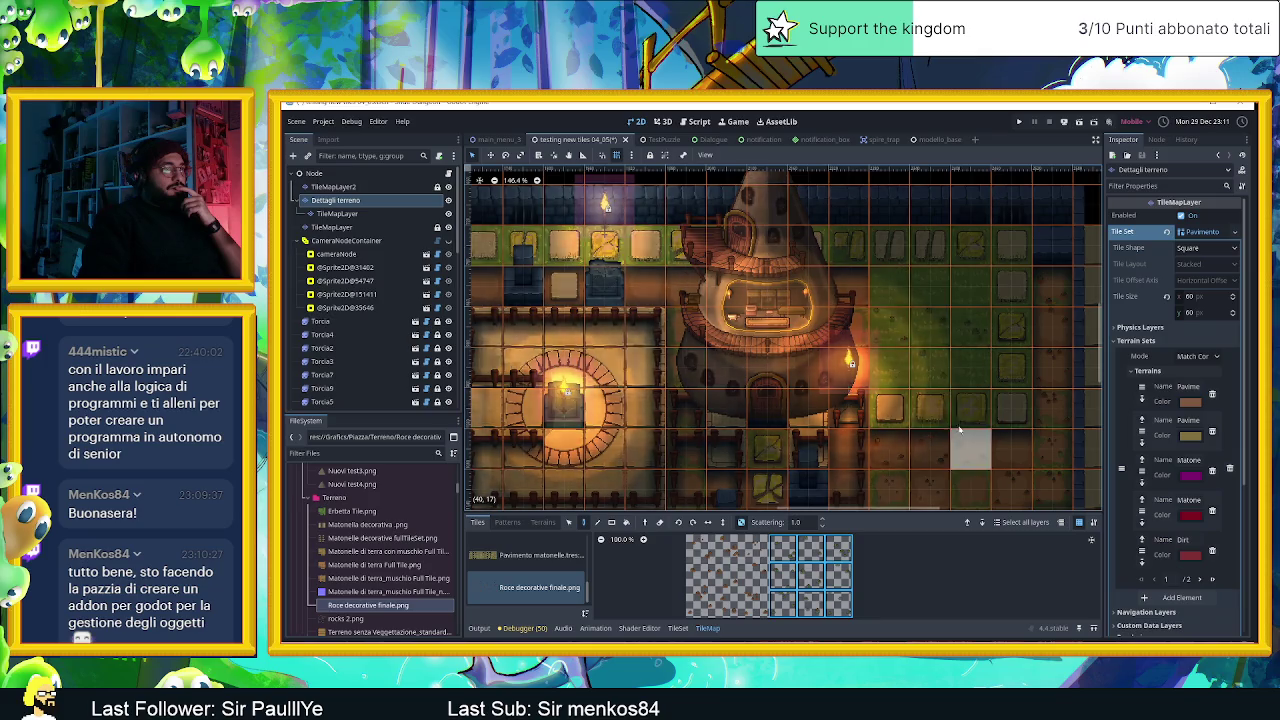
{"action": "scroll", "coordinate": [866, 480], "scroll_direction": "down", "scroll_amount": 1}
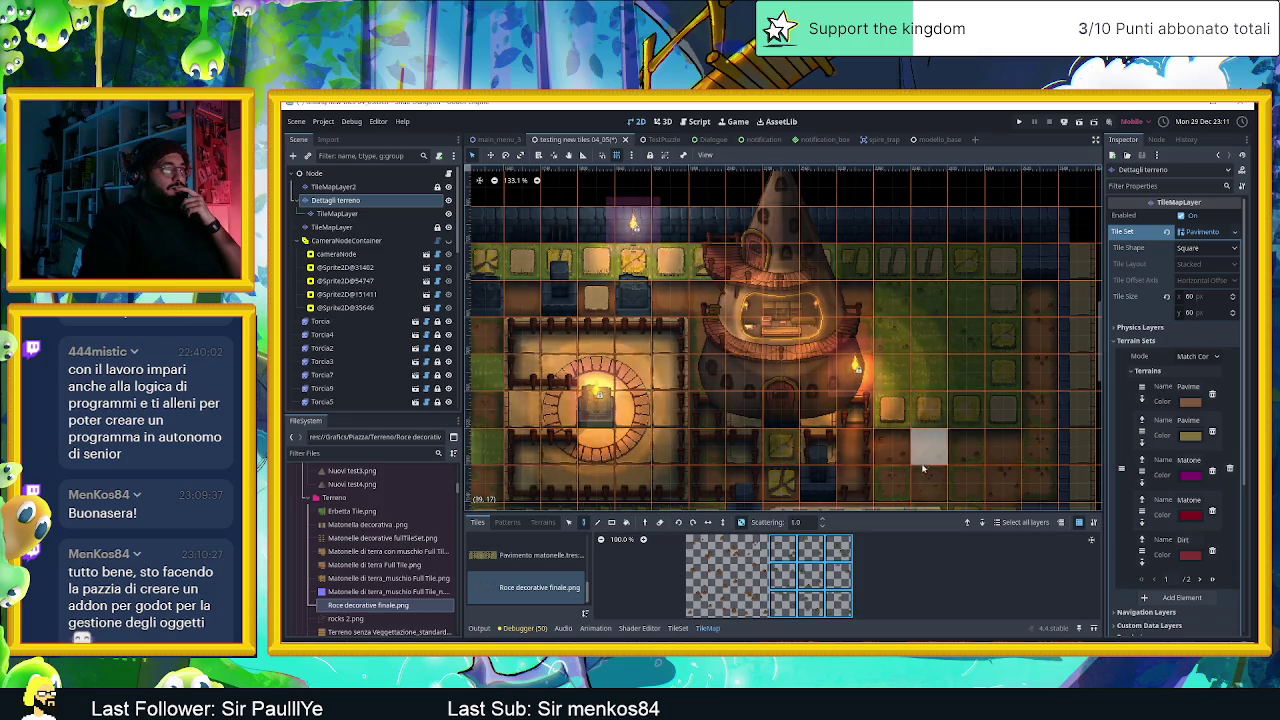
{"action": "scroll", "coordinate": [942, 304], "scroll_direction": "down", "scroll_amount": 3}
{"action": "scroll", "coordinate": [900, 310], "scroll_direction": "down", "scroll_amount": 2}
{"action": "scroll", "coordinate": [848, 320], "scroll_direction": "down", "scroll_amount": 3}
{"action": "scroll", "coordinate": [848, 320], "scroll_direction": "up", "scroll_amount": 1}
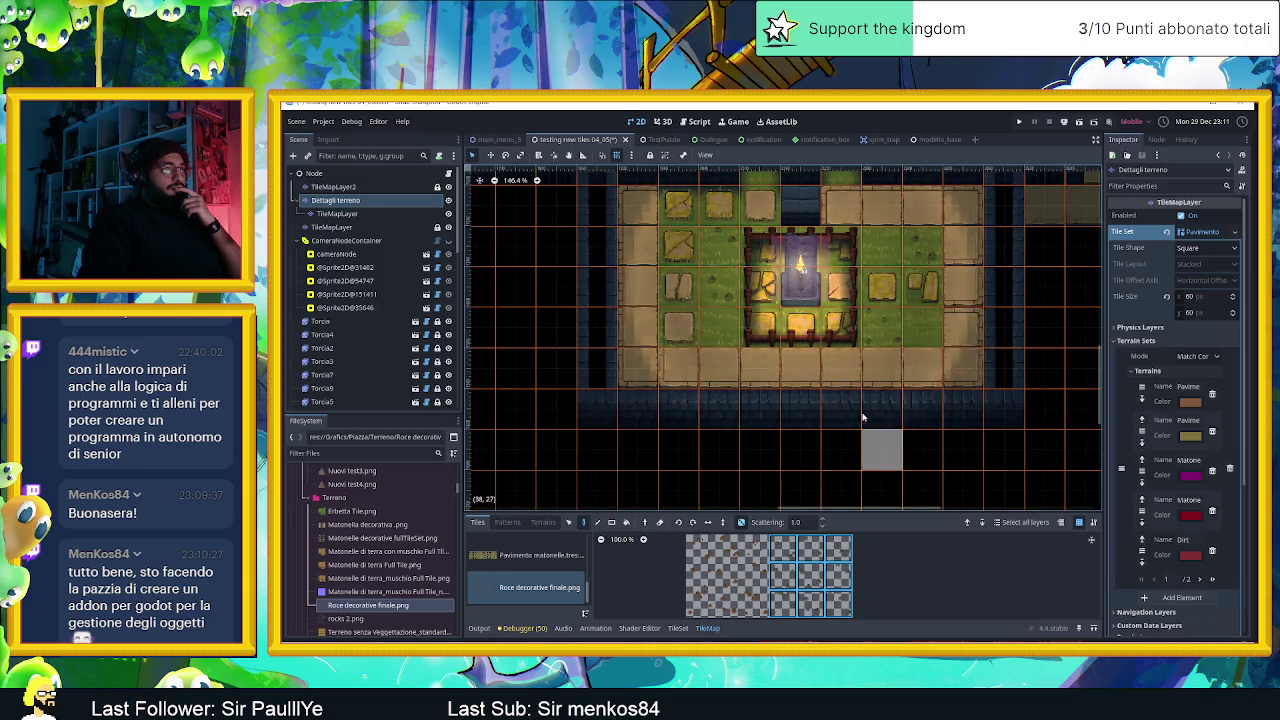
{"action": "scroll", "coordinate": [876, 427], "scroll_direction": "down", "scroll_amount": 2}
{"action": "scroll", "coordinate": [860, 410], "scroll_direction": "down", "scroll_amount": 2}
{"action": "scroll", "coordinate": [830, 385], "scroll_direction": "up", "scroll_amount": 3}
{"action": "scroll", "coordinate": [812, 370], "scroll_direction": "up", "scroll_amount": 1}
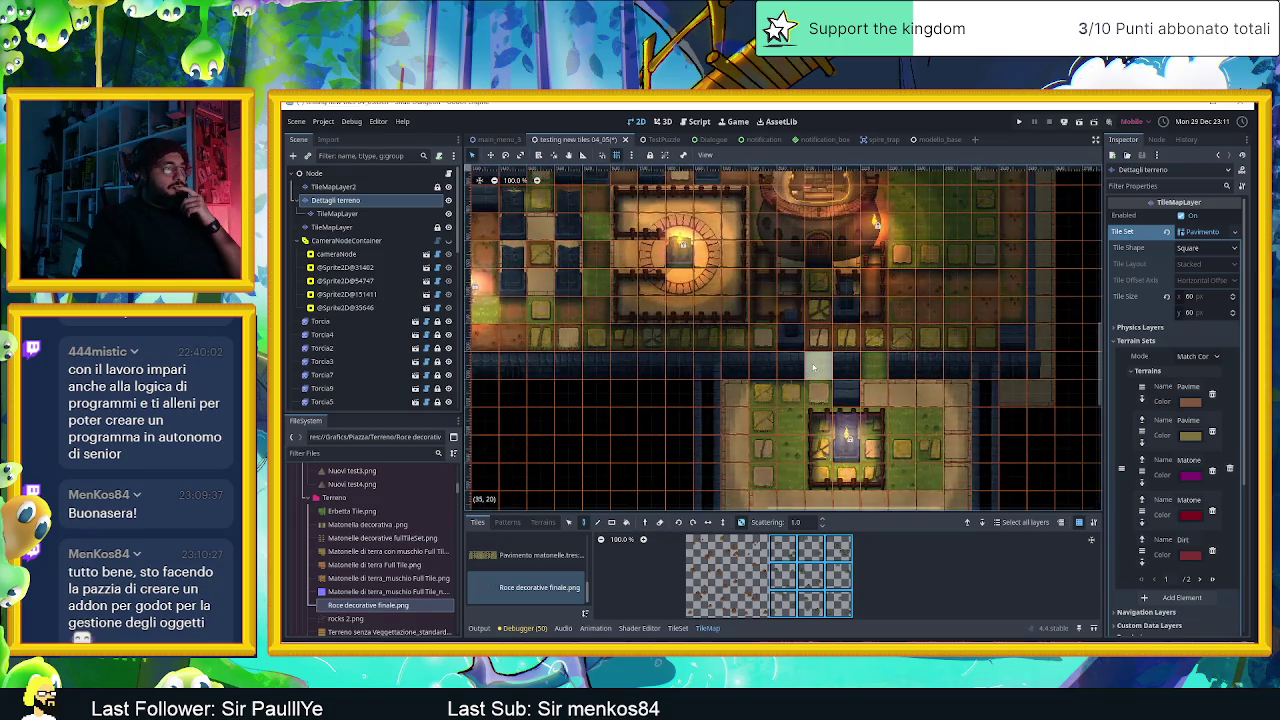
{"action": "left_click", "coordinate": [721, 561]}
{"action": "left_click_drag", "start_coordinate": [756, 609], "coordinate": [757, 610]}
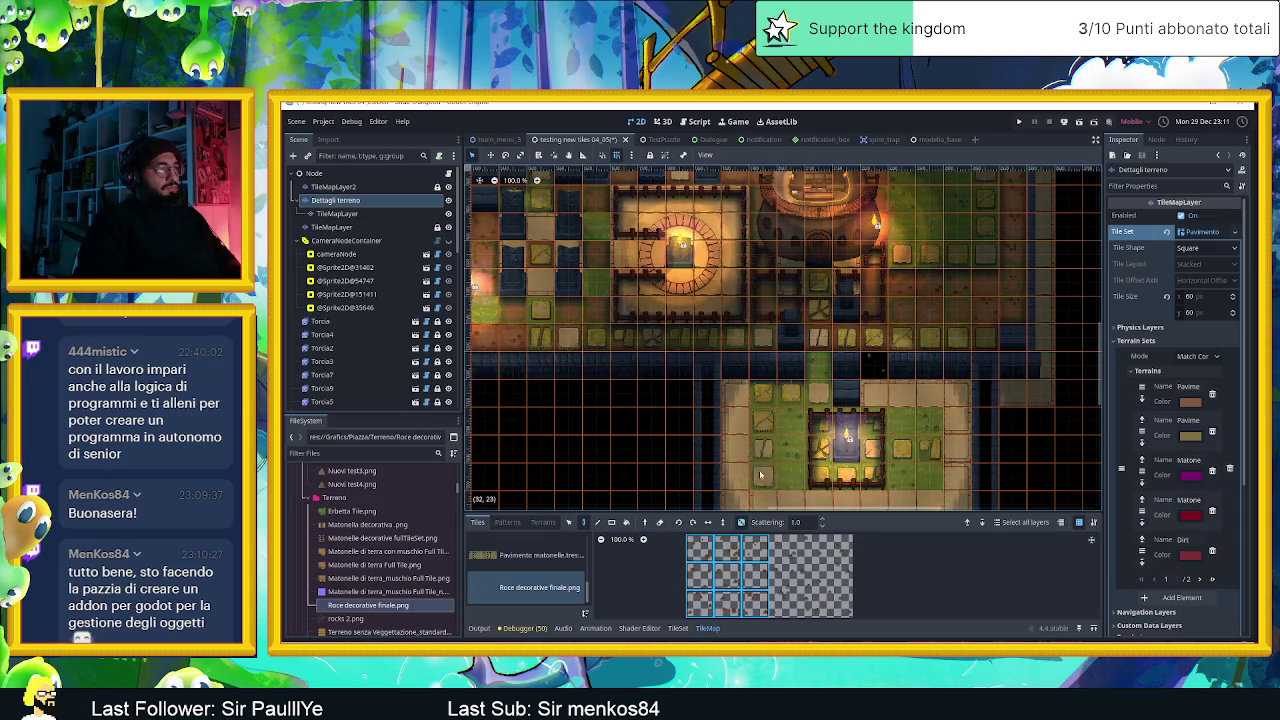
{"action": "scroll", "coordinate": [760, 440], "scroll_direction": "up", "scroll_amount": 5}
{"action": "scroll", "coordinate": [760, 430], "scroll_direction": "left", "scroll_amount": 5}
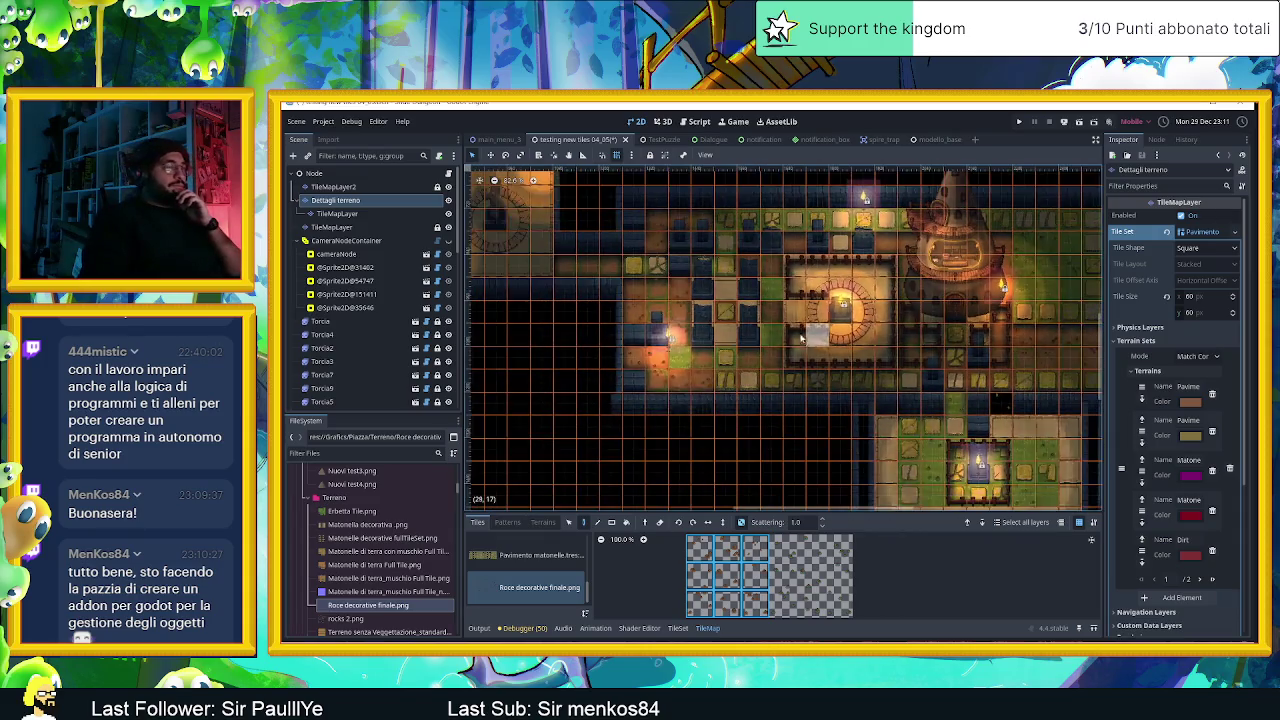
{"action": "scroll", "coordinate": [761, 420], "scroll_direction": "up", "scroll_amount": 1}
{"action": "scroll", "coordinate": [772, 412], "scroll_direction": "up", "scroll_amount": 1}
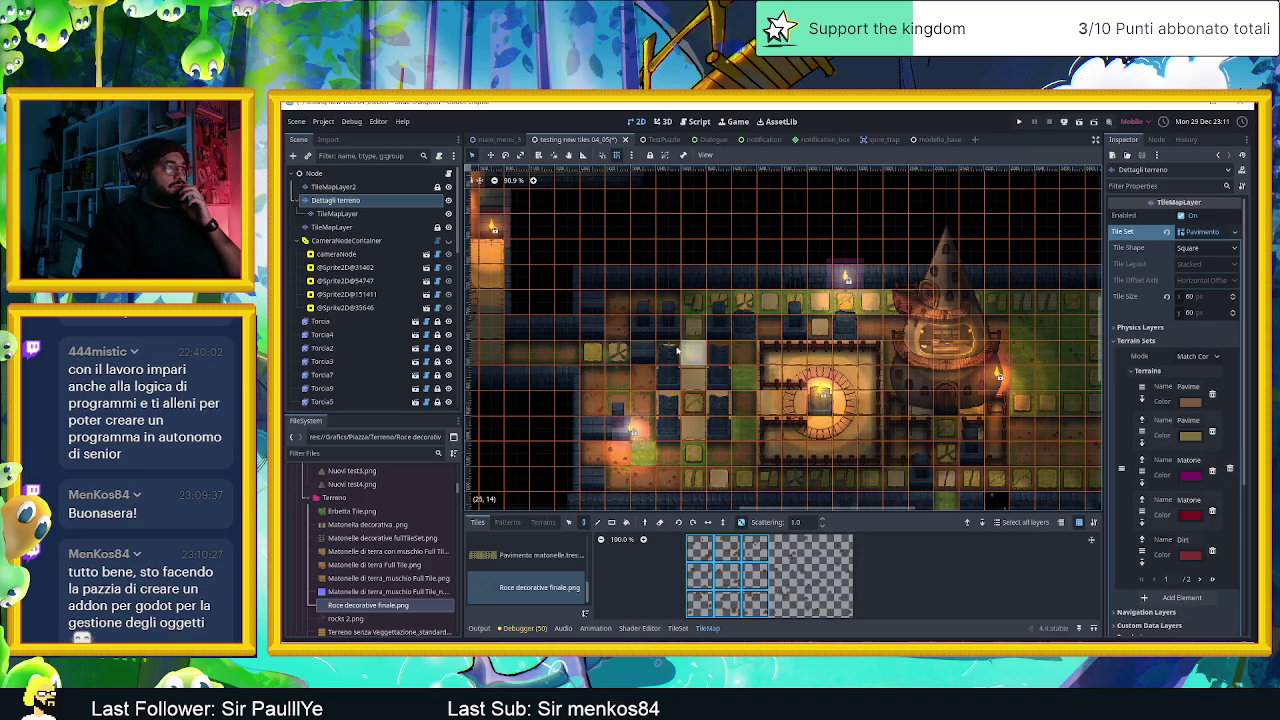
{"action": "scroll", "coordinate": [785, 405], "scroll_direction": "left", "scroll_amount": 7}
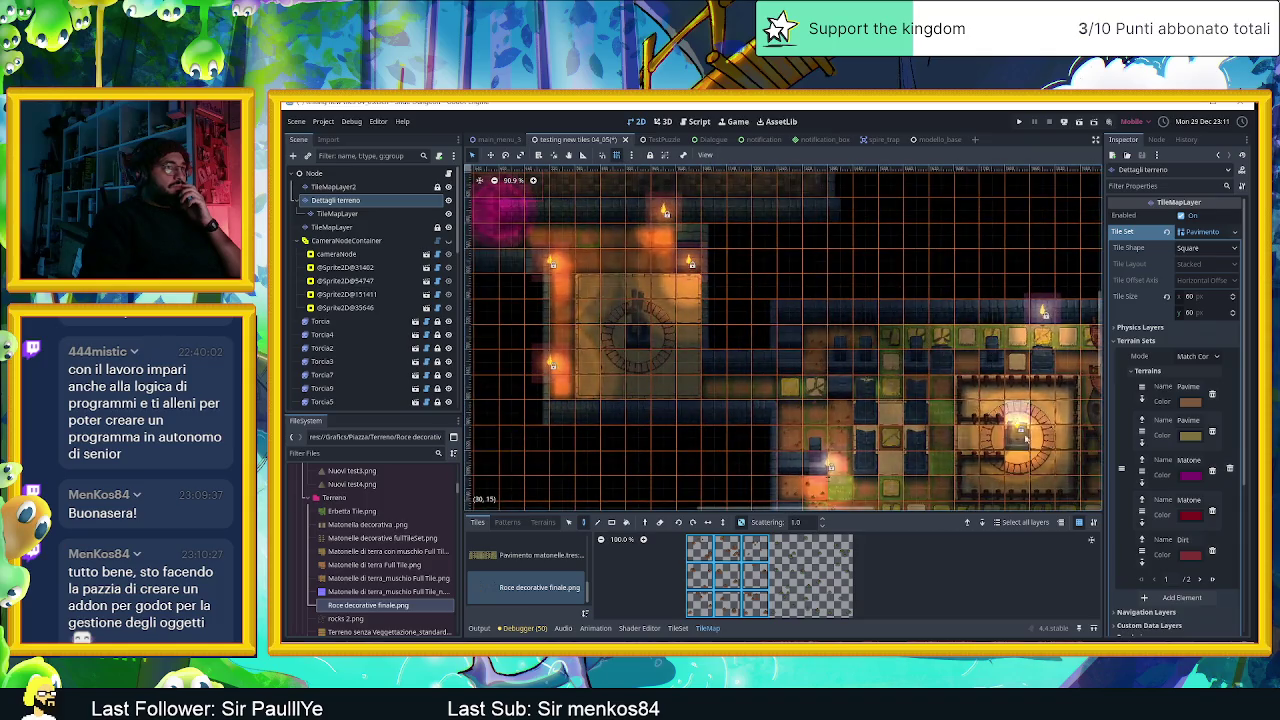
{"action": "scroll", "coordinate": [660, 320], "scroll_direction": "right", "scroll_amount": 11}
{"action": "scroll", "coordinate": [658, 320], "scroll_direction": "down", "scroll_amount": 2}
{"action": "scroll", "coordinate": [658, 320], "scroll_direction": "right", "scroll_amount": 1}
{"action": "scroll", "coordinate": [658, 320], "scroll_direction": "down", "scroll_amount": 1}
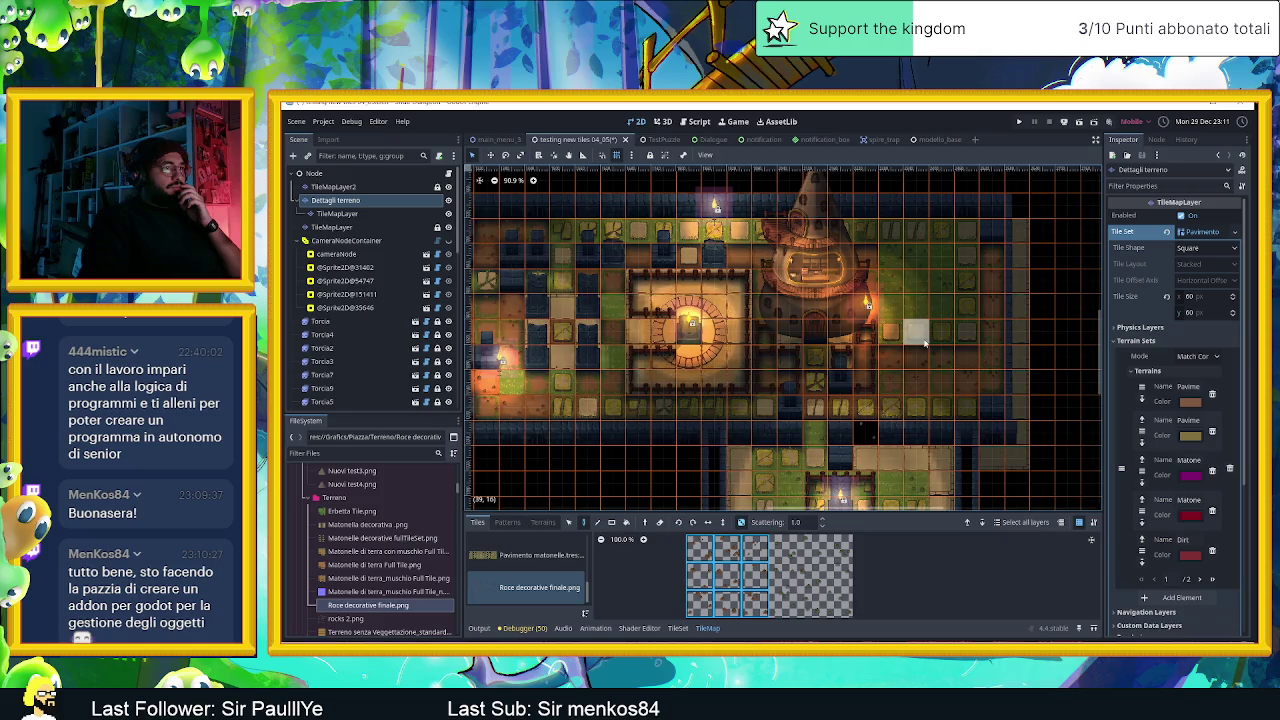
{"action": "scroll", "coordinate": [870, 450], "scroll_direction": "up", "scroll_amount": 3}
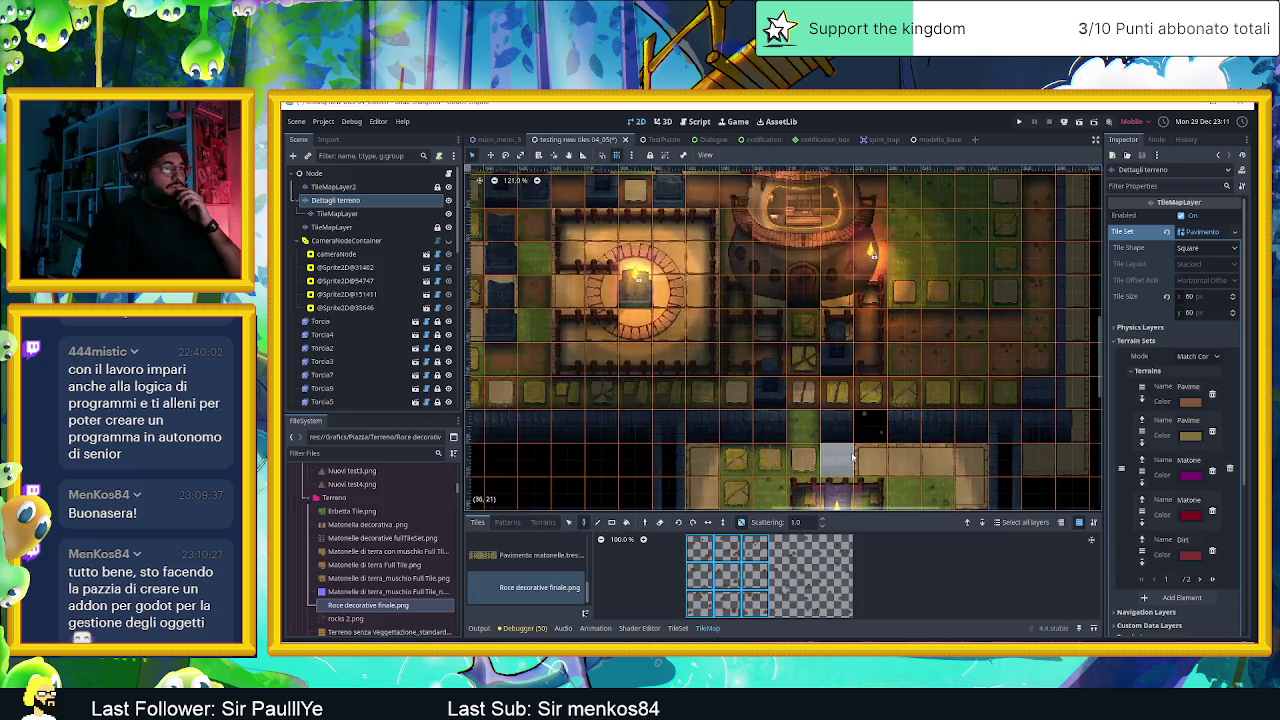
{"action": "scroll", "coordinate": [928, 478], "scroll_direction": "down", "scroll_amount": 3}
{"action": "scroll", "coordinate": [928, 478], "scroll_direction": "left", "scroll_amount": 2}
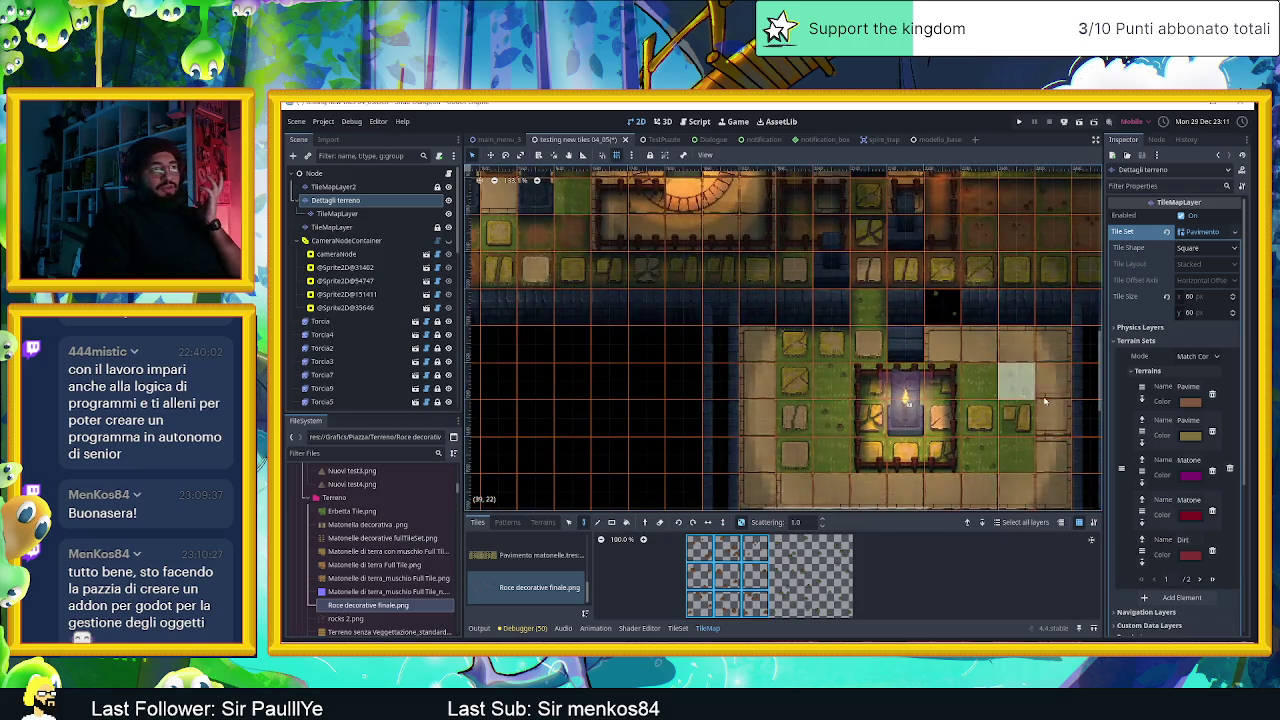
{"action": "scroll", "coordinate": [1057, 445], "scroll_direction": "left", "scroll_amount": 1}
{"action": "scroll", "coordinate": [1000, 440], "scroll_direction": "right", "scroll_amount": 2}
{"action": "scroll", "coordinate": [960, 437], "scroll_direction": "right", "scroll_amount": 1}
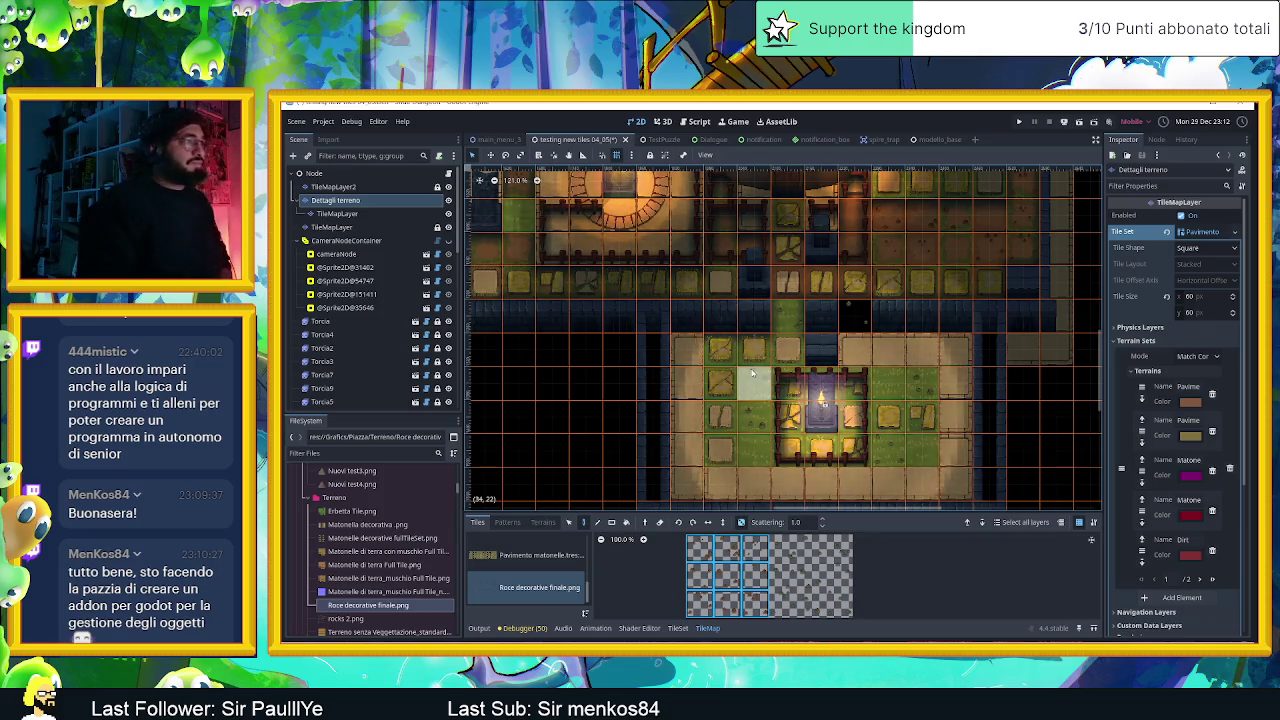
{"action": "scroll", "coordinate": [760, 375], "scroll_direction": "down", "scroll_amount": 2}
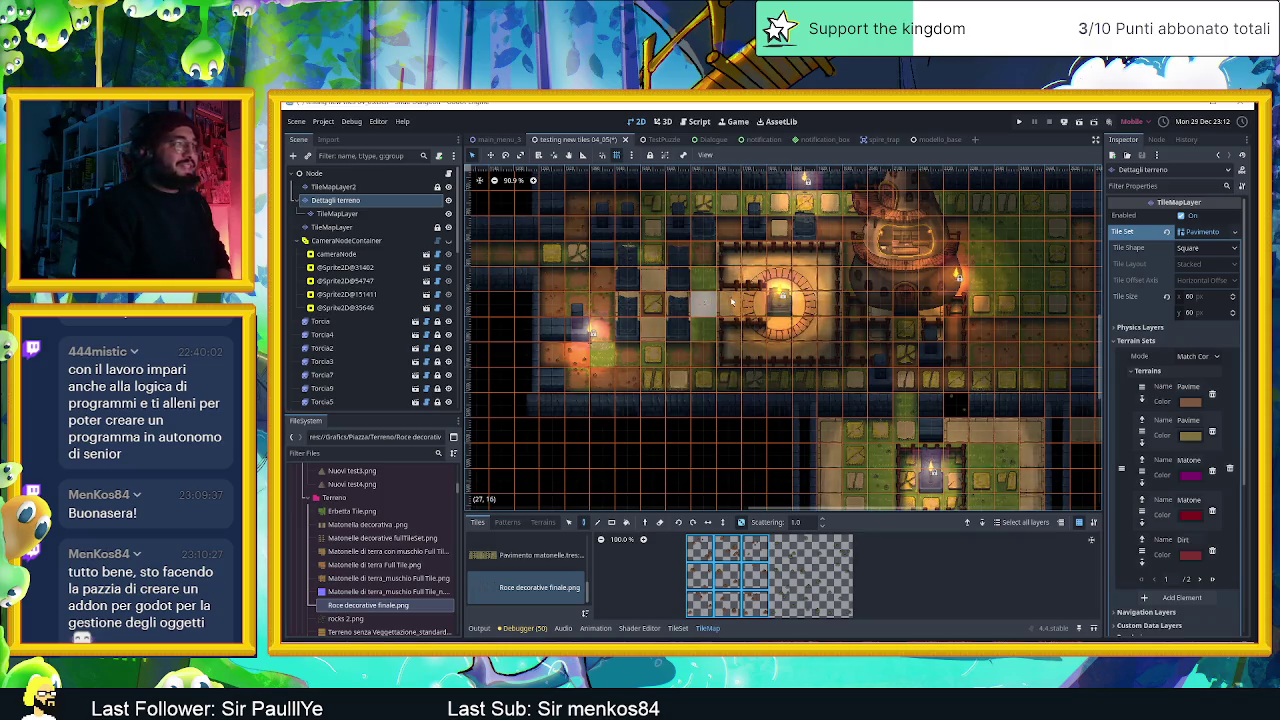
{"action": "scroll", "coordinate": [728, 300], "scroll_direction": "down", "scroll_amount": 2}
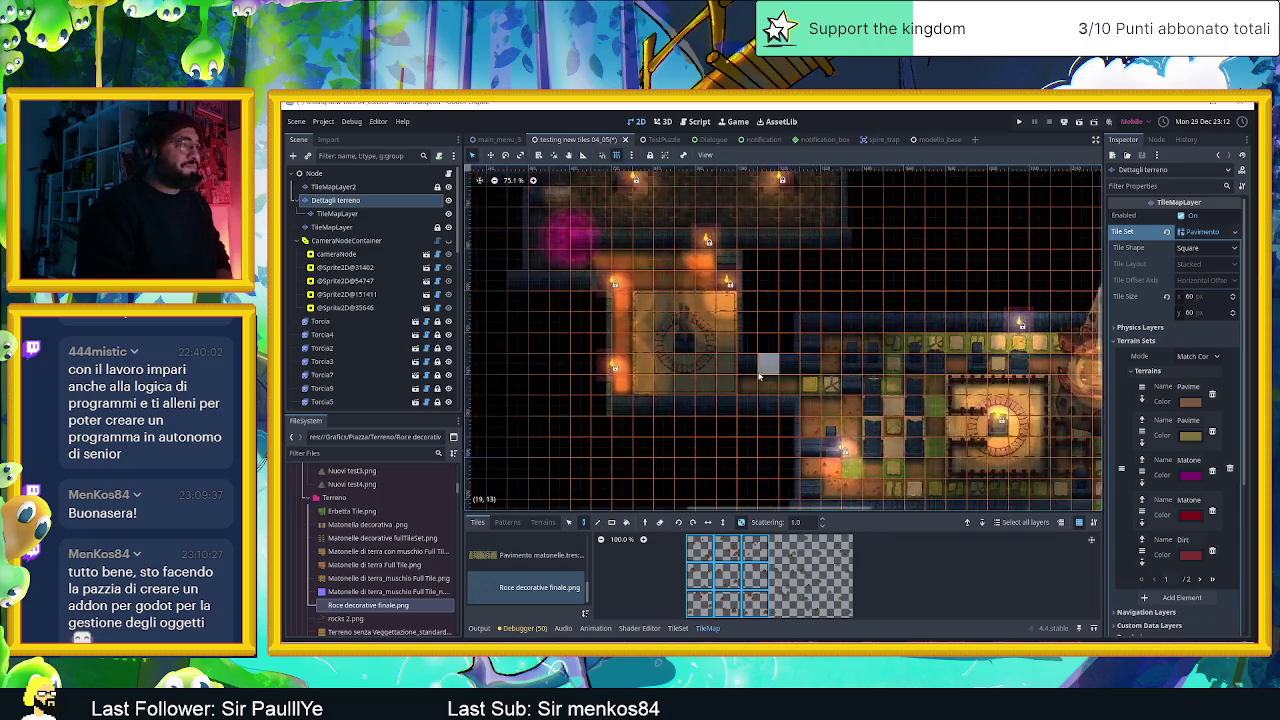
{"action": "scroll", "coordinate": [762, 370], "scroll_direction": "up", "scroll_amount": 3}
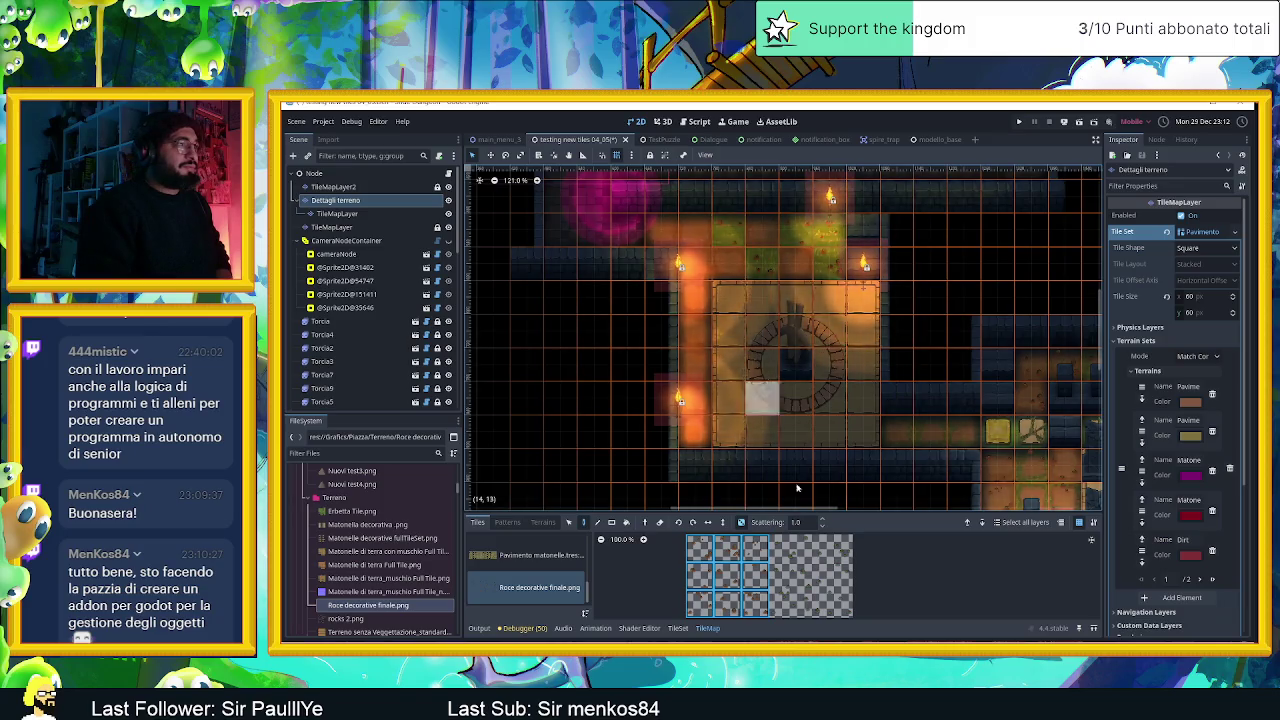
{"action": "scroll", "coordinate": [800, 577], "scroll_direction": "down", "scroll_amount": 1}
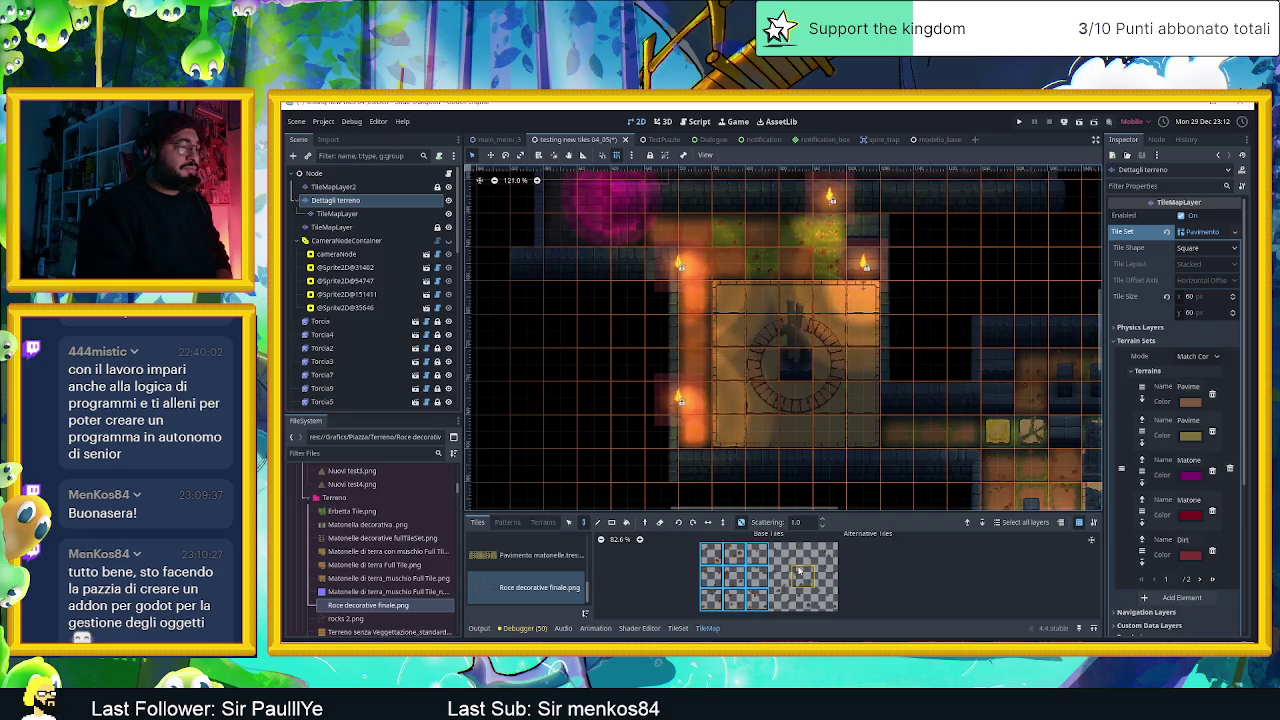
{"action": "mouse_move", "coordinate": [800, 572]}
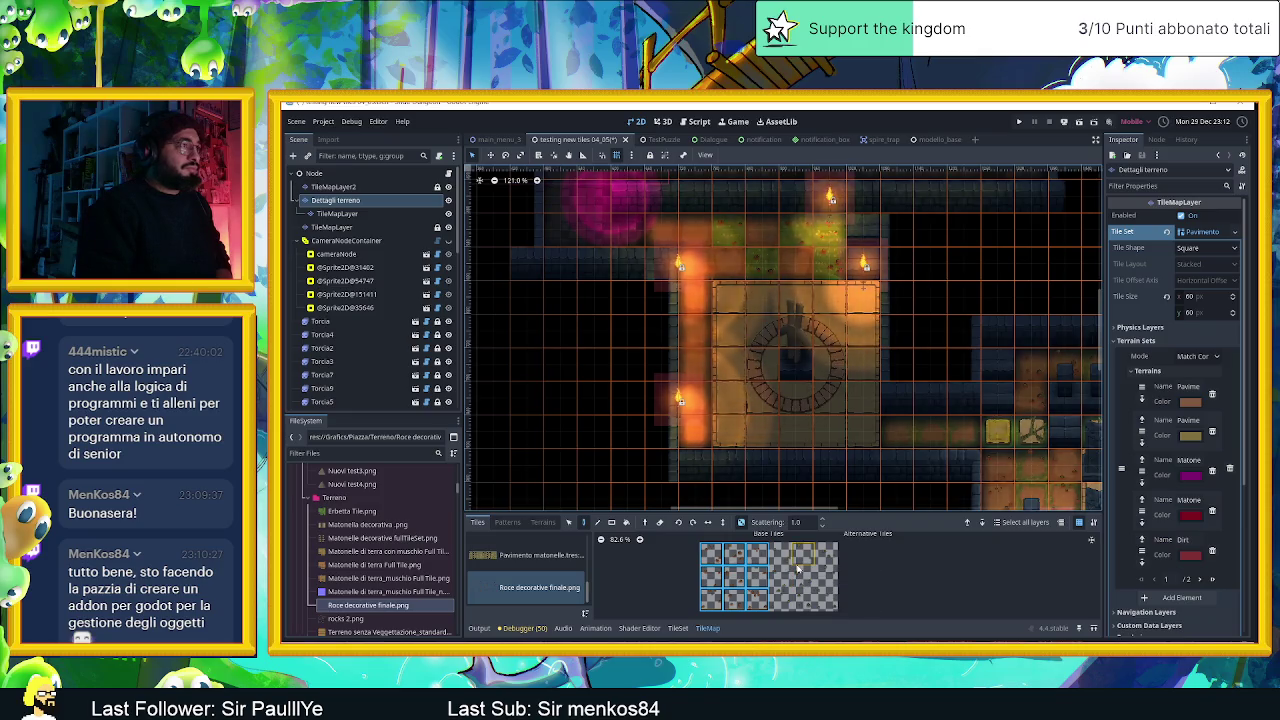
Zoom the atlas out, select a larger decorative rock block, and check the map; then select TileMapLayer2.
{"action": "scroll", "coordinate": [800, 575], "scroll_direction": "down", "scroll_amount": 1}
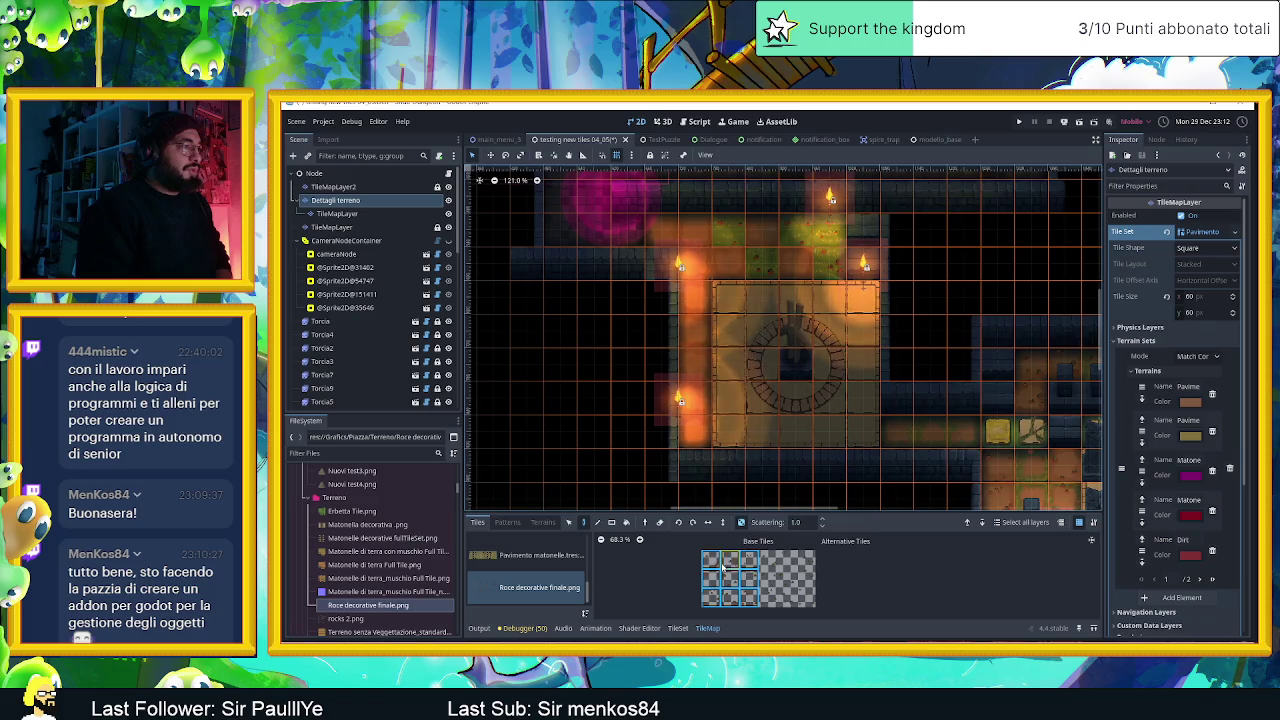
{"action": "left_click_drag", "start_coordinate": [718, 578], "coordinate": [755, 600]}
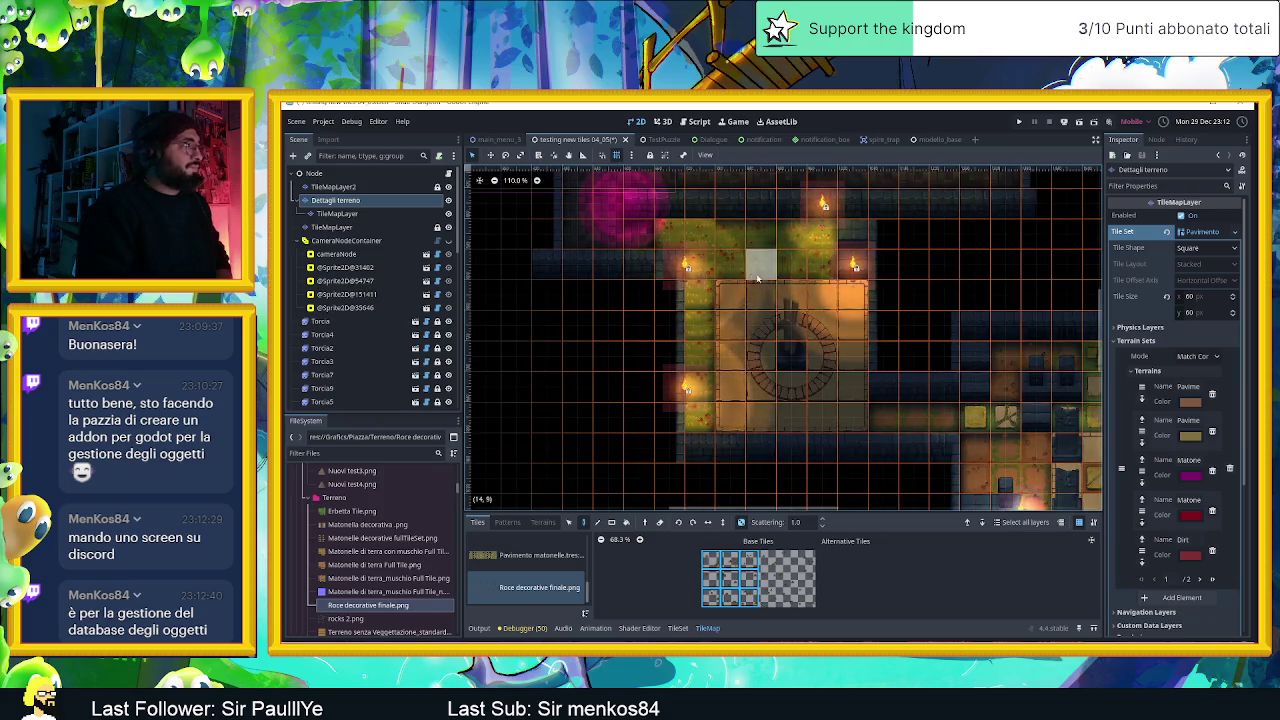
{"action": "scroll", "coordinate": [900, 300], "scroll_direction": "down", "scroll_amount": 3}
{"action": "scroll", "coordinate": [700, 338], "scroll_direction": "down", "scroll_amount": 2}
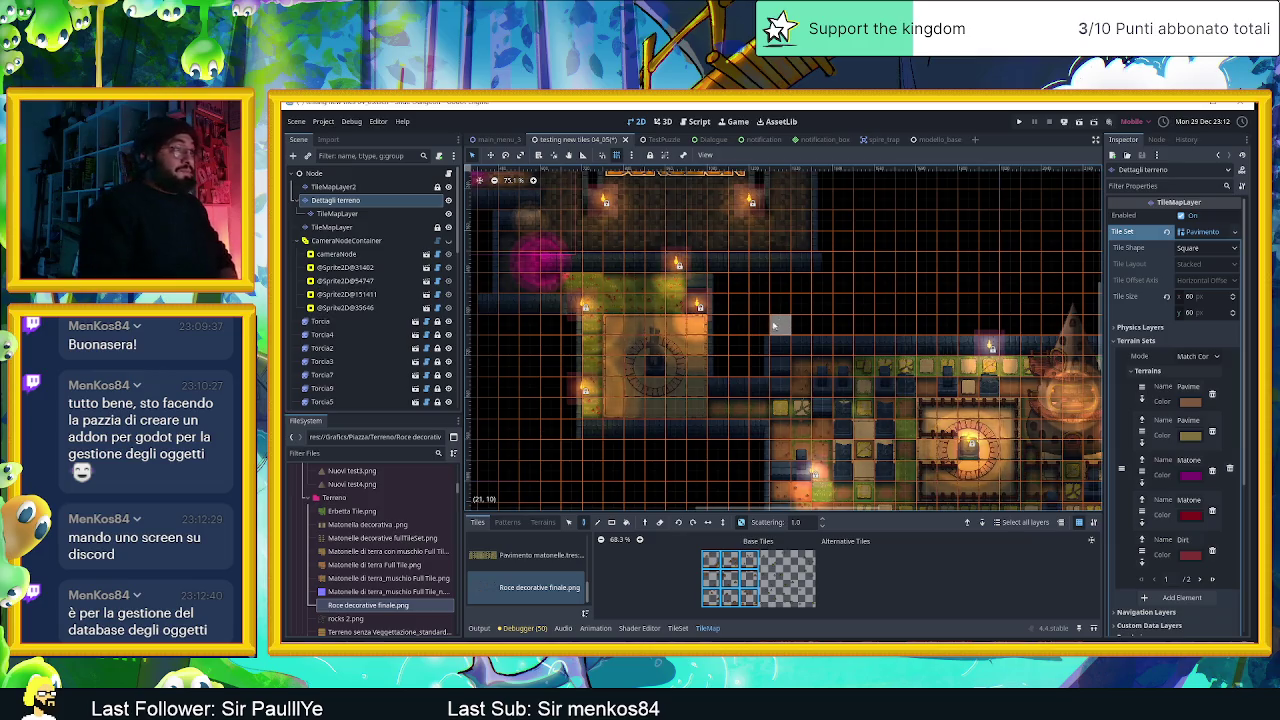
{"action": "scroll", "coordinate": [800, 397], "scroll_direction": "up", "scroll_amount": 1}
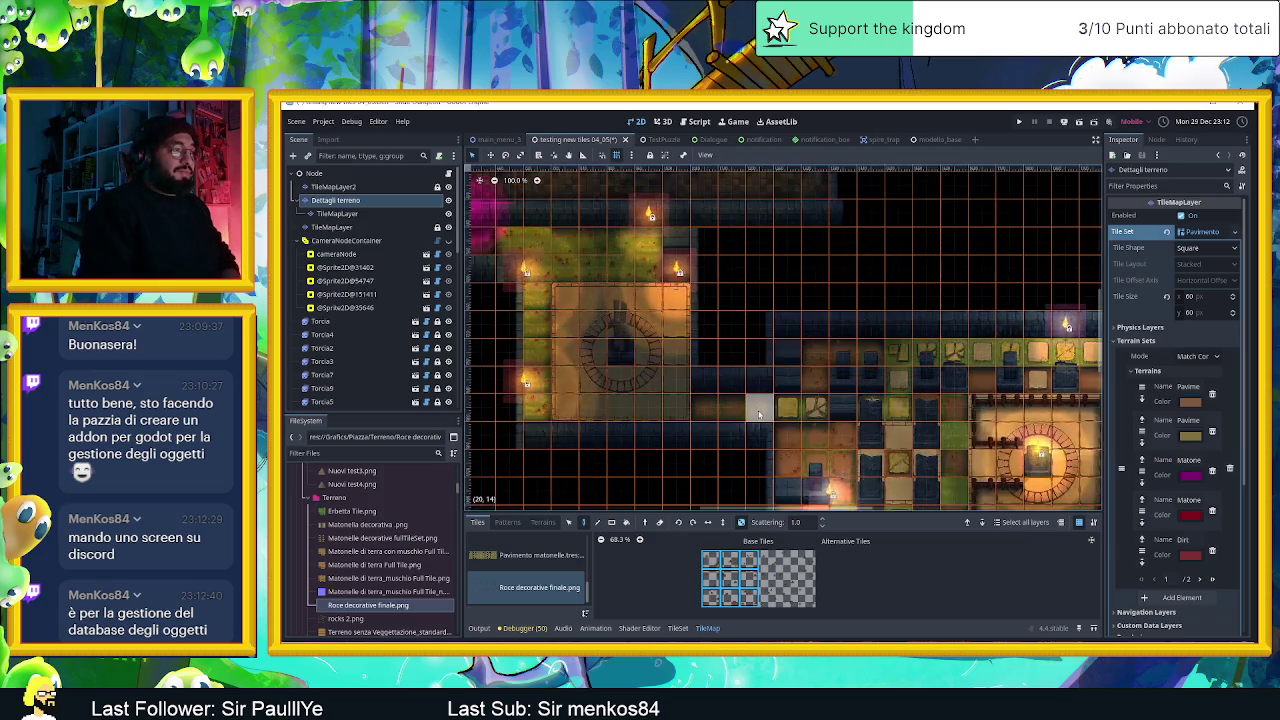
{"action": "scroll", "coordinate": [760, 405], "scroll_direction": "up", "scroll_amount": 1}
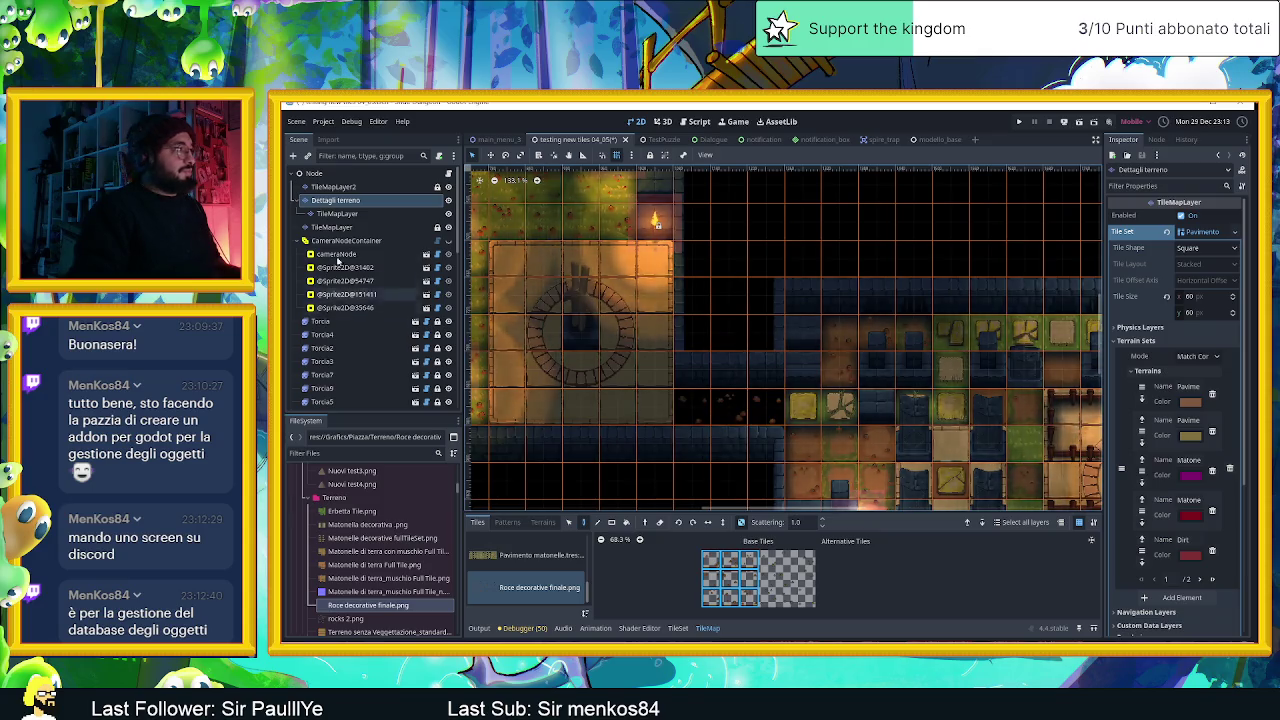
{"action": "left_click", "coordinate": [334, 187]}
Pick three adjacent Pavimento matonelle paving tiles as the brush.
{"action": "scroll", "coordinate": [540, 575], "scroll_direction": "up", "scroll_amount": 3}
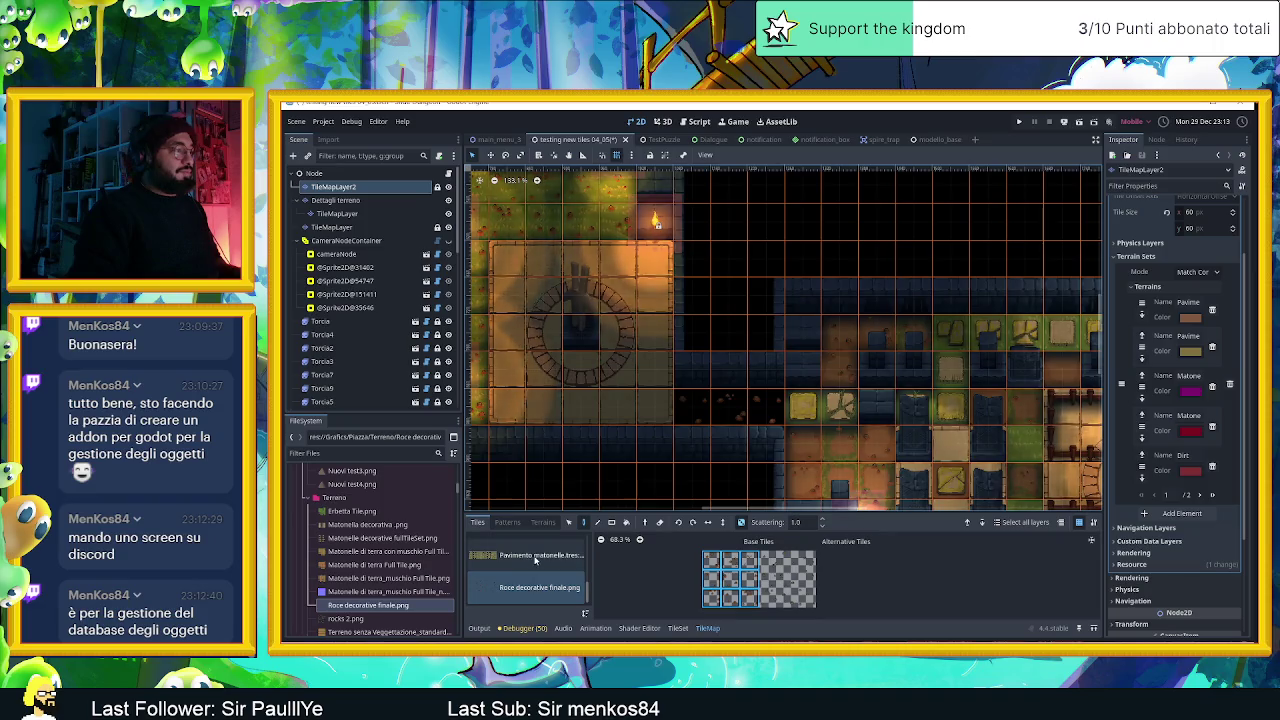
{"action": "left_click", "coordinate": [545, 567]}
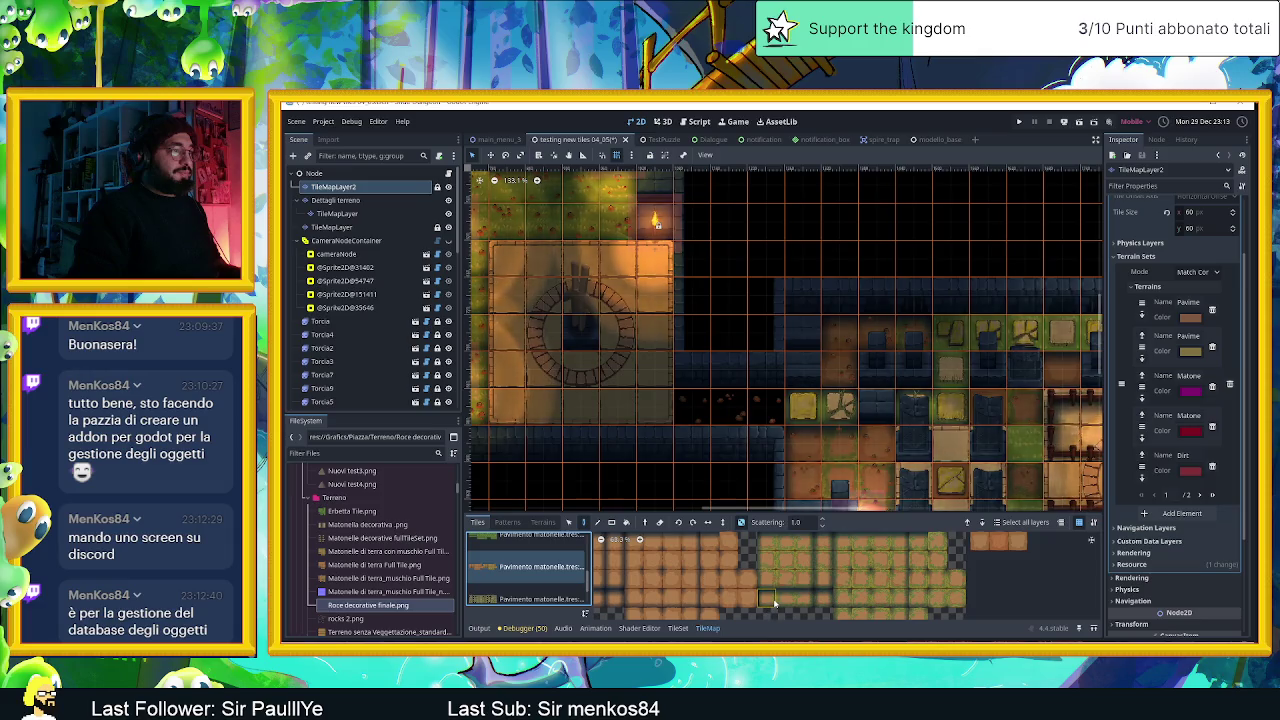
{"action": "left_click_drag", "start_coordinate": [774, 603], "coordinate": [805, 600]}
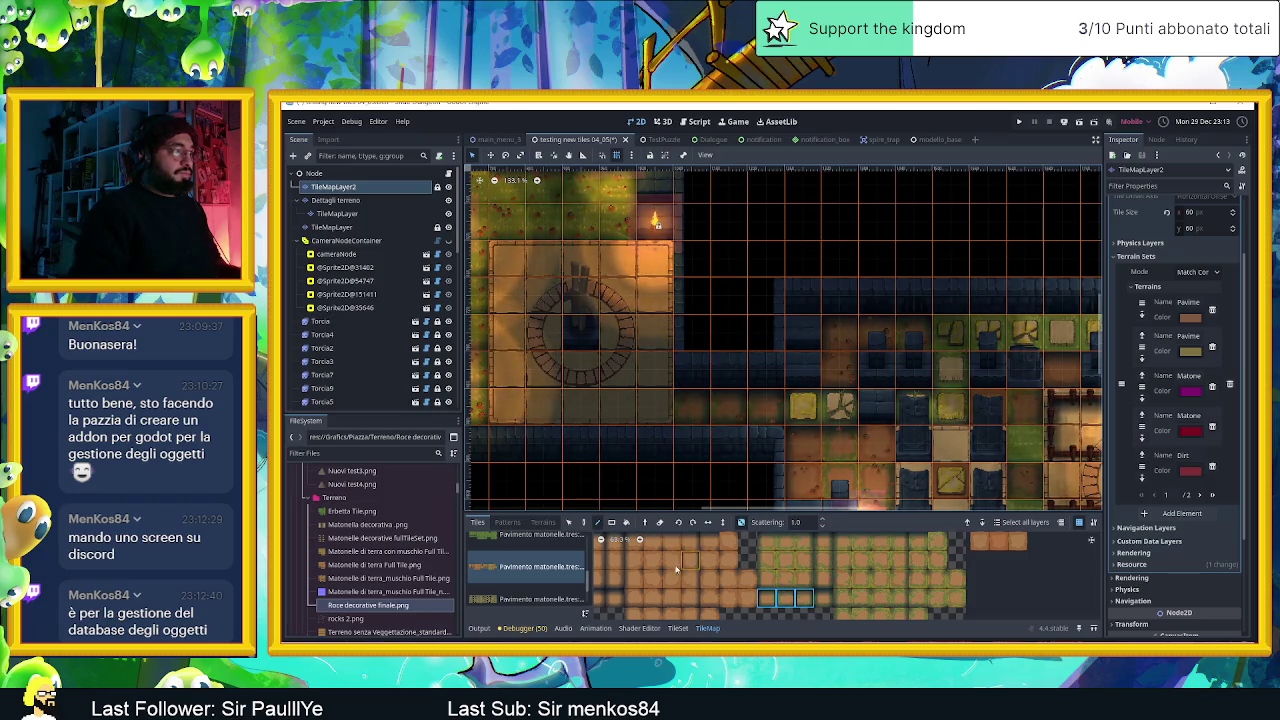
Switch to terrain painting and choose the Dirt terrain over Matonella decorativa.
{"action": "left_click", "coordinate": [543, 522]}
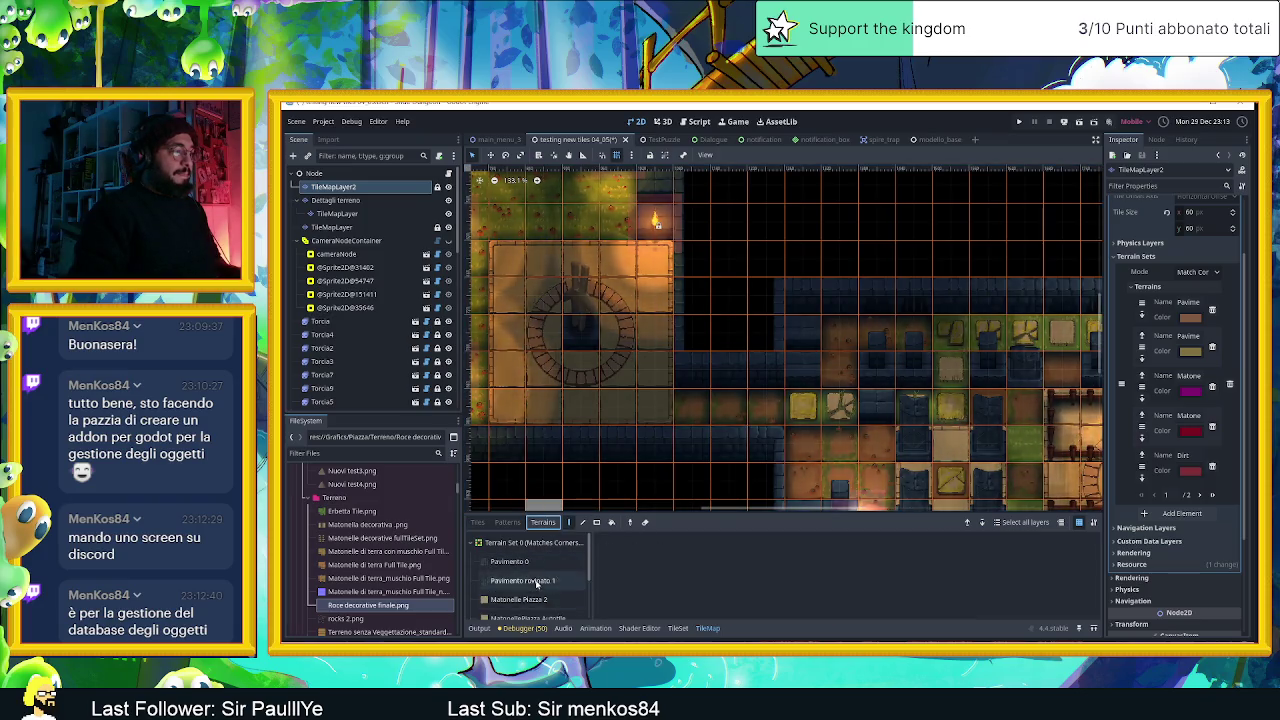
{"action": "scroll", "coordinate": [548, 603], "scroll_direction": "up", "scroll_amount": 2}
{"action": "scroll", "coordinate": [518, 565], "scroll_direction": "up", "scroll_amount": 2}
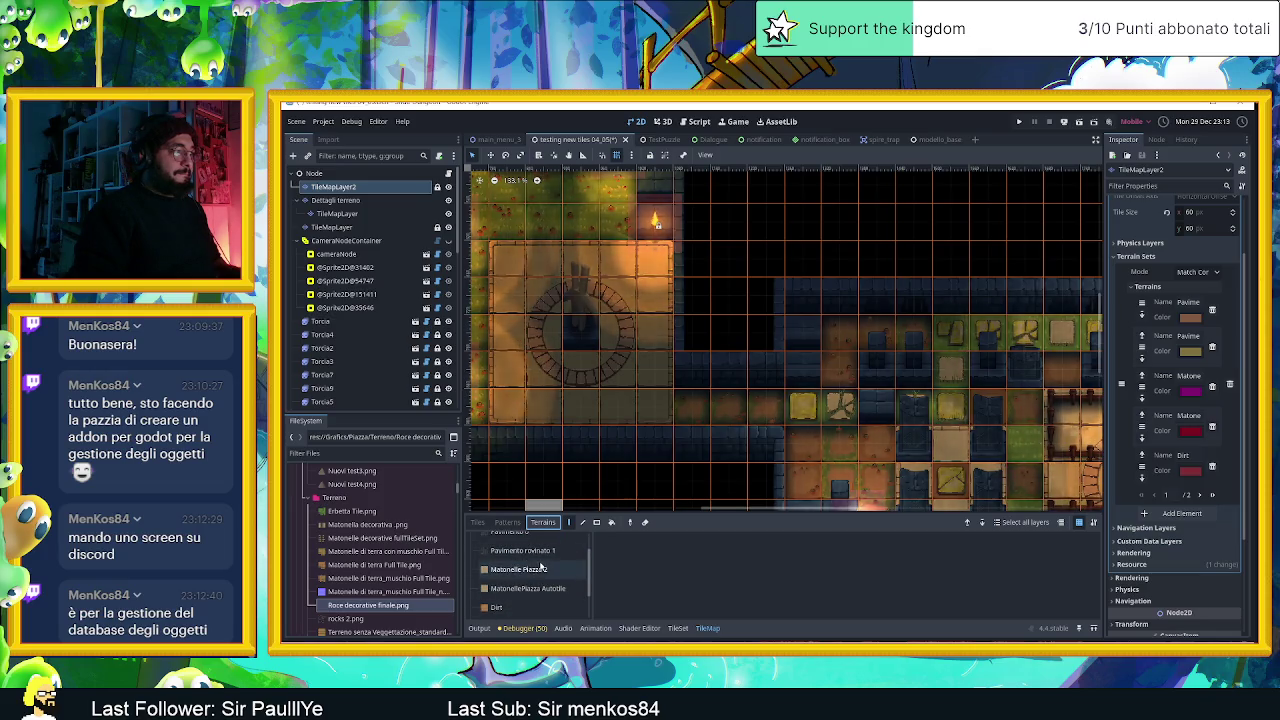
{"action": "scroll", "coordinate": [540, 570], "scroll_direction": "down", "scroll_amount": 1}
{"action": "scroll", "coordinate": [536, 584], "scroll_direction": "down", "scroll_amount": 1}
{"action": "scroll", "coordinate": [536, 586], "scroll_direction": "down", "scroll_amount": 1}
{"action": "scroll", "coordinate": [531, 590], "scroll_direction": "up", "scroll_amount": 2}
{"action": "scroll", "coordinate": [533, 570], "scroll_direction": "up", "scroll_amount": 1}
{"action": "scroll", "coordinate": [535, 547], "scroll_direction": "up", "scroll_amount": 1}
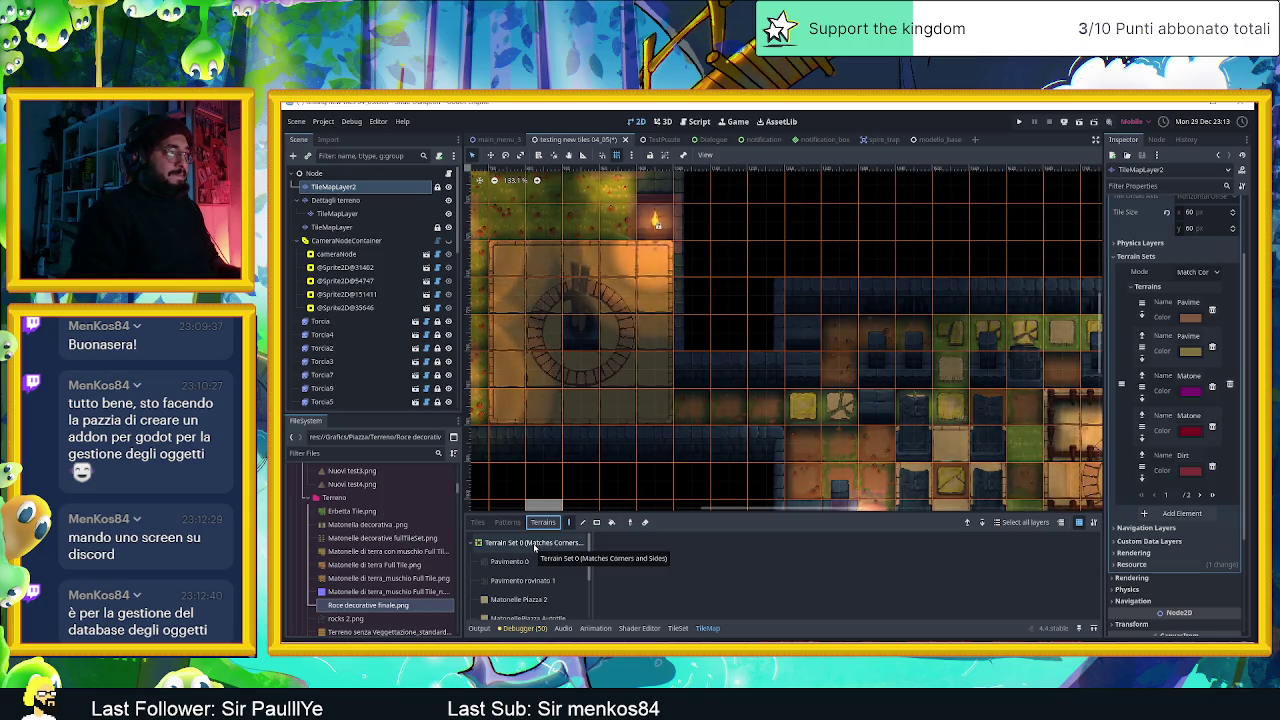
{"action": "scroll", "coordinate": [530, 570], "scroll_direction": "down", "scroll_amount": 2}
{"action": "scroll", "coordinate": [515, 591], "scroll_direction": "down", "scroll_amount": 2}
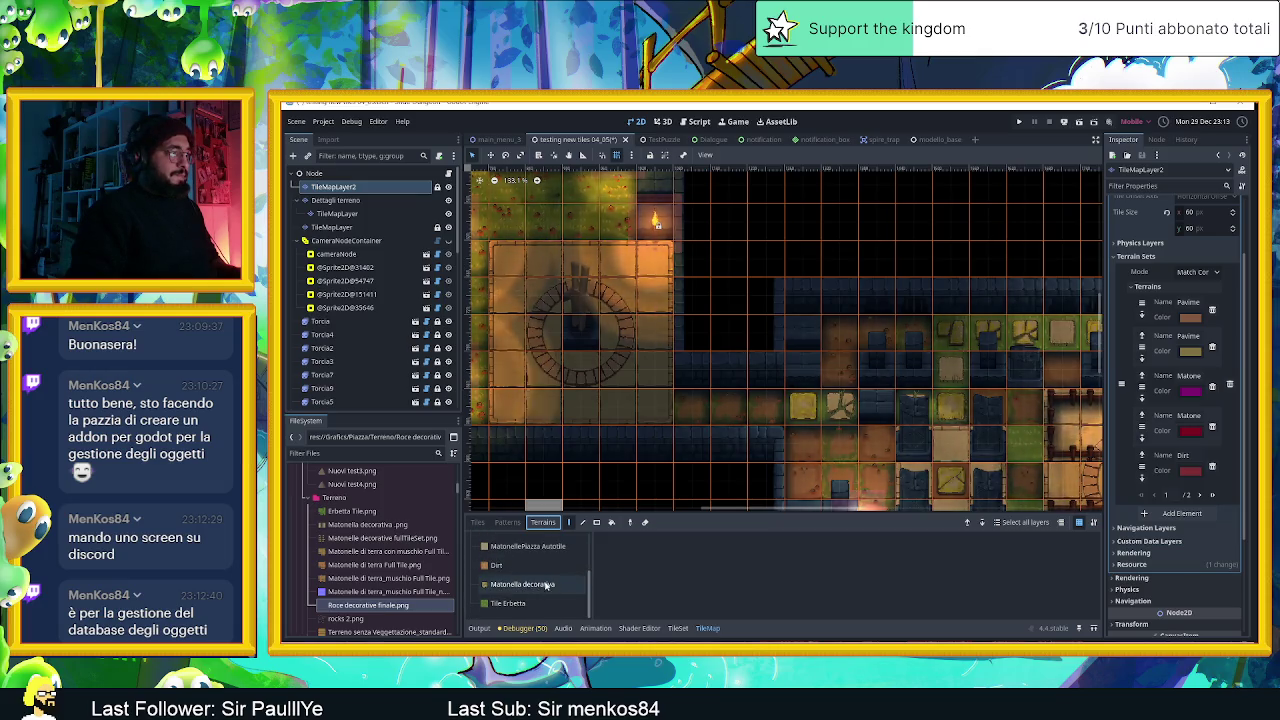
{"action": "left_click", "coordinate": [546, 586]}
{"action": "left_click", "coordinate": [542, 566]}
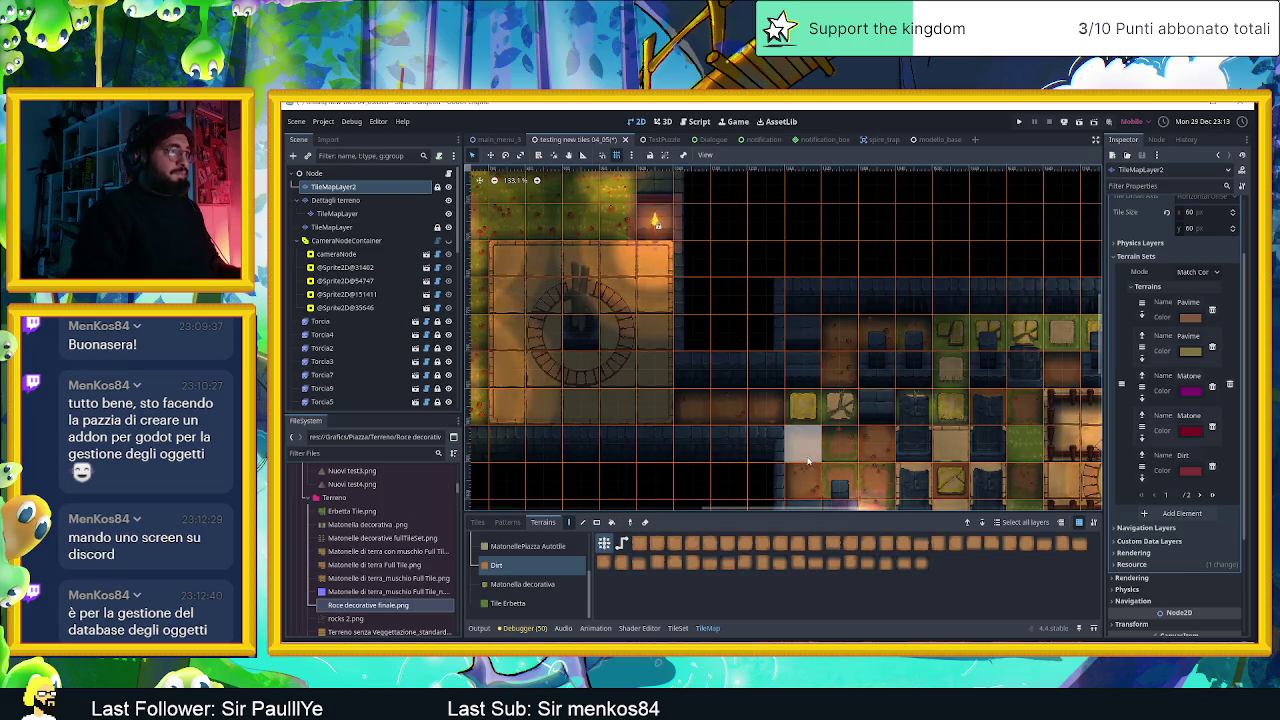
{"action": "scroll", "coordinate": [778, 468], "scroll_direction": "down", "scroll_amount": 2}
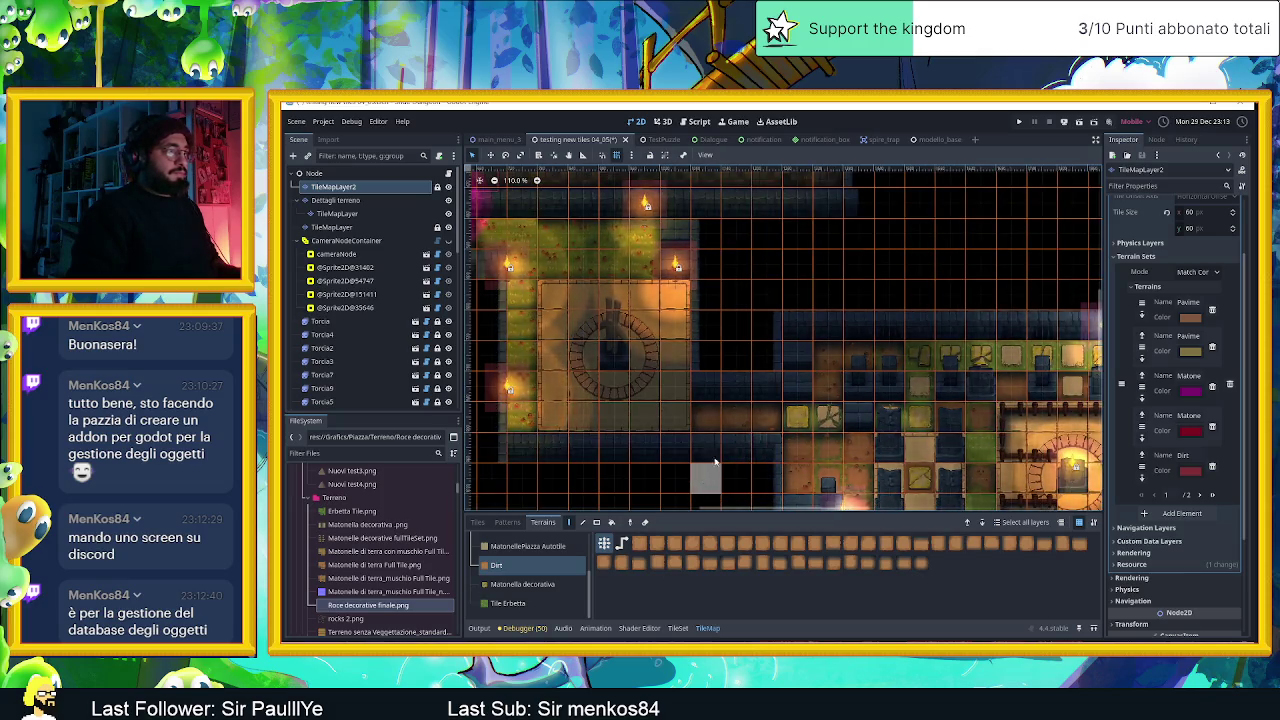
Show the Output log and zoom the viewport out to 51.3%.
{"action": "left_click", "coordinate": [477, 628]}
{"action": "scroll", "coordinate": [666, 432], "scroll_direction": "down", "scroll_amount": 3}
{"action": "scroll", "coordinate": [666, 432], "scroll_direction": "down", "scroll_amount": 5}
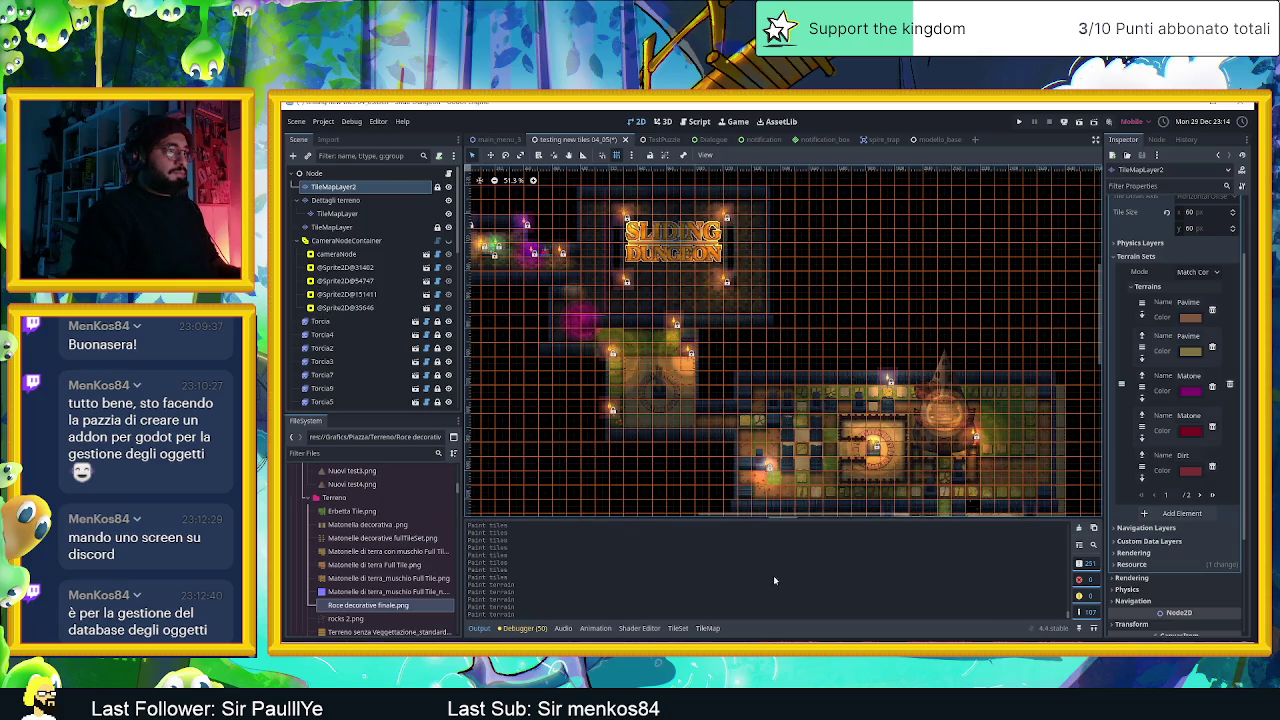
Save and launch Slide Dungeon, sliding the red jelly left, into the fenced area, then bottom-right.
{"action": "scroll", "coordinate": [1071, 237], "scroll_direction": "down", "scroll_amount": 2}
{"action": "key", "text": "ctrl+s"}
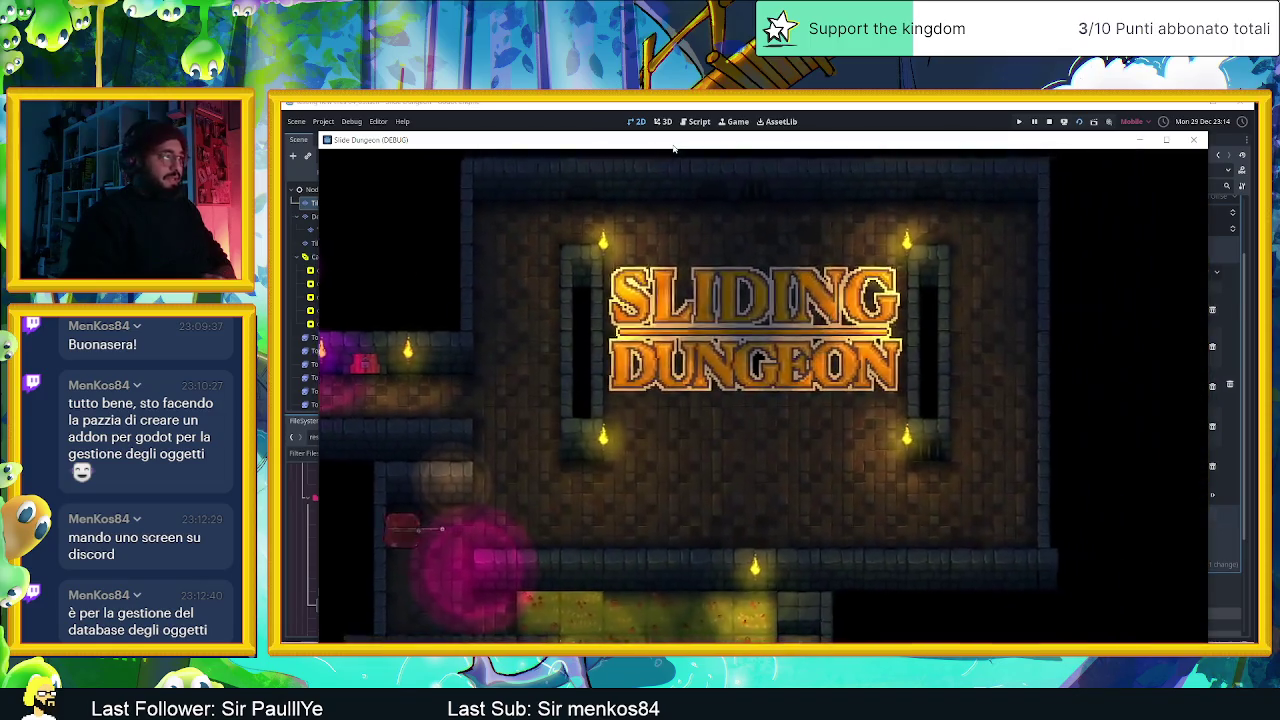
{"action": "key", "text": "Left"}
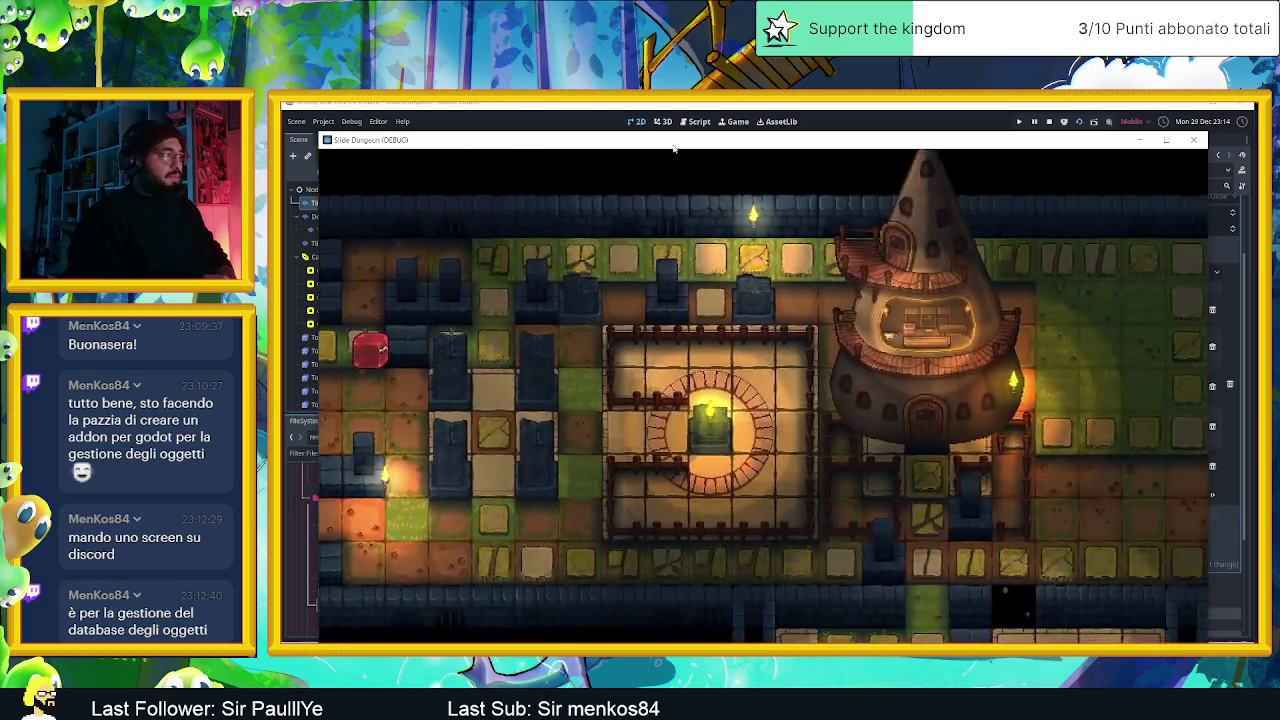
{"action": "key", "text": "Down"}
{"action": "key", "text": "Right"}
{"action": "key", "text": "Up"}
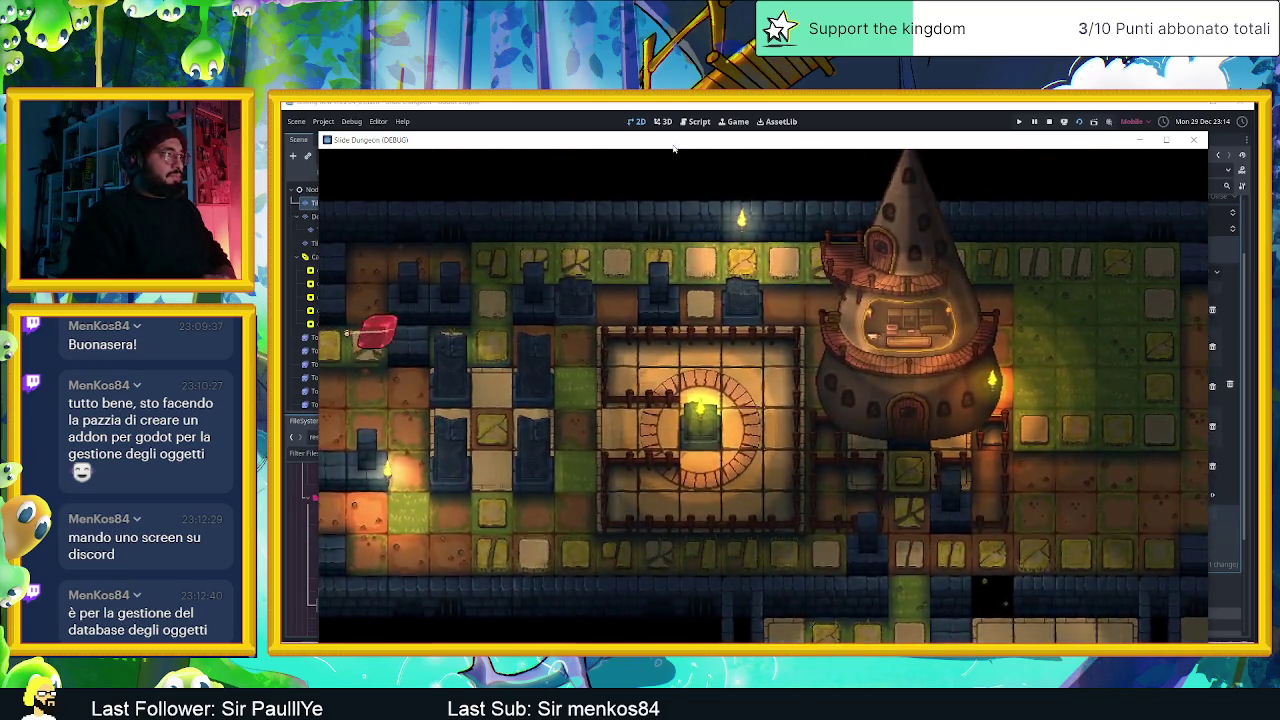
{"action": "key", "text": "Right"}
{"action": "key", "text": "Down"}
Slide the jelly through the rooms below and above, back to the tower room, then close the game.
{"action": "key", "text": "Left"}
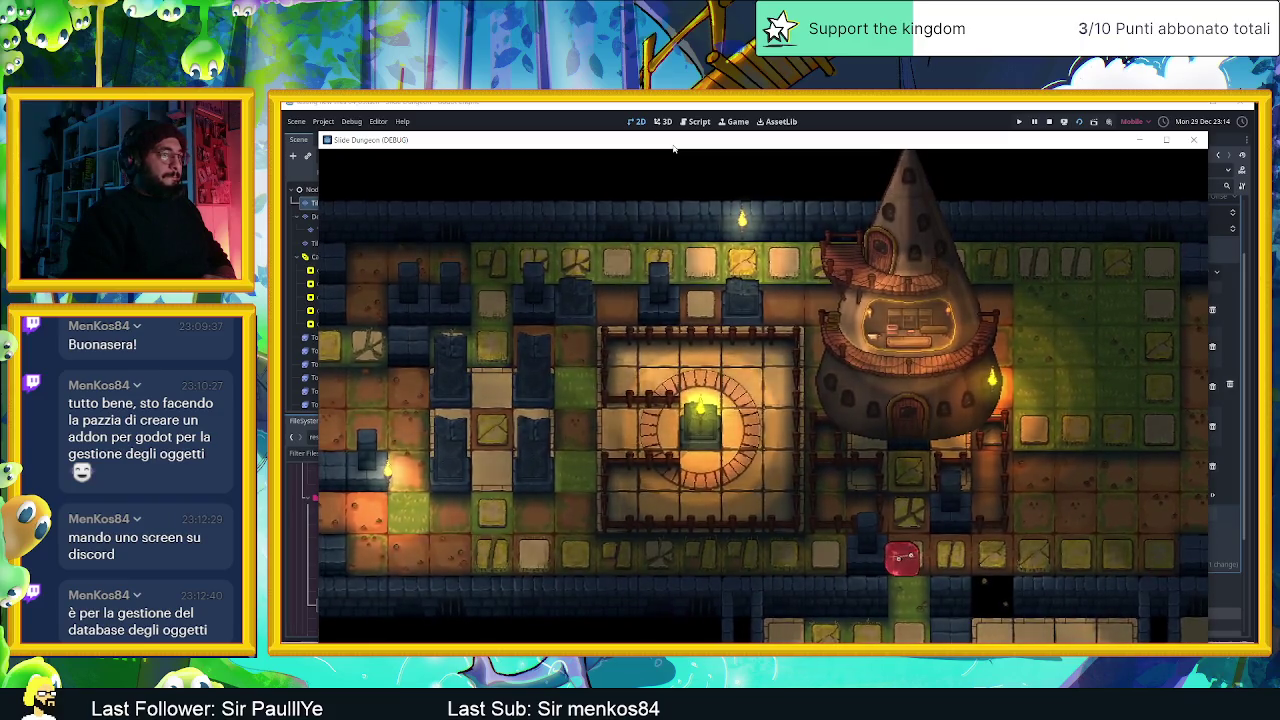
{"action": "key", "text": "Down"}
{"action": "key", "text": "Left"}
{"action": "key", "text": "Down"}
{"action": "key", "text": "Right"}
{"action": "key", "text": "Up"}
{"action": "key", "text": "Left"}
{"action": "key", "text": "Up"}
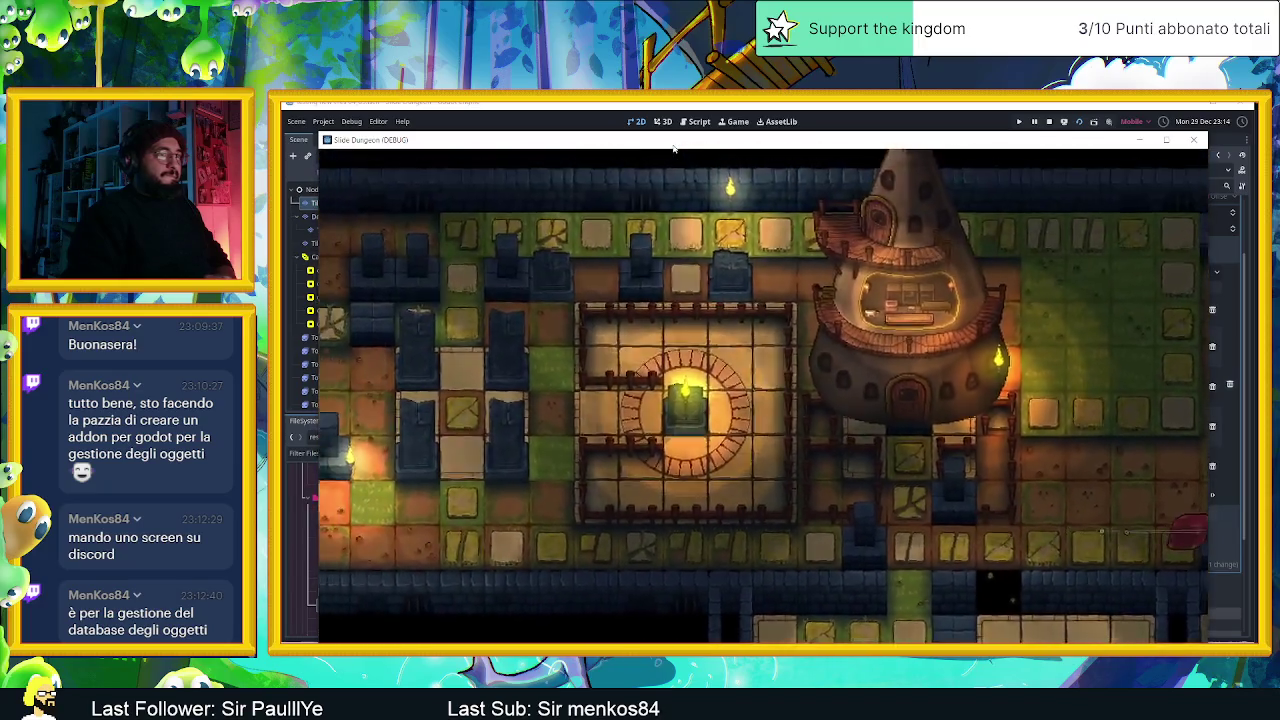
{"action": "key", "text": "Left"}
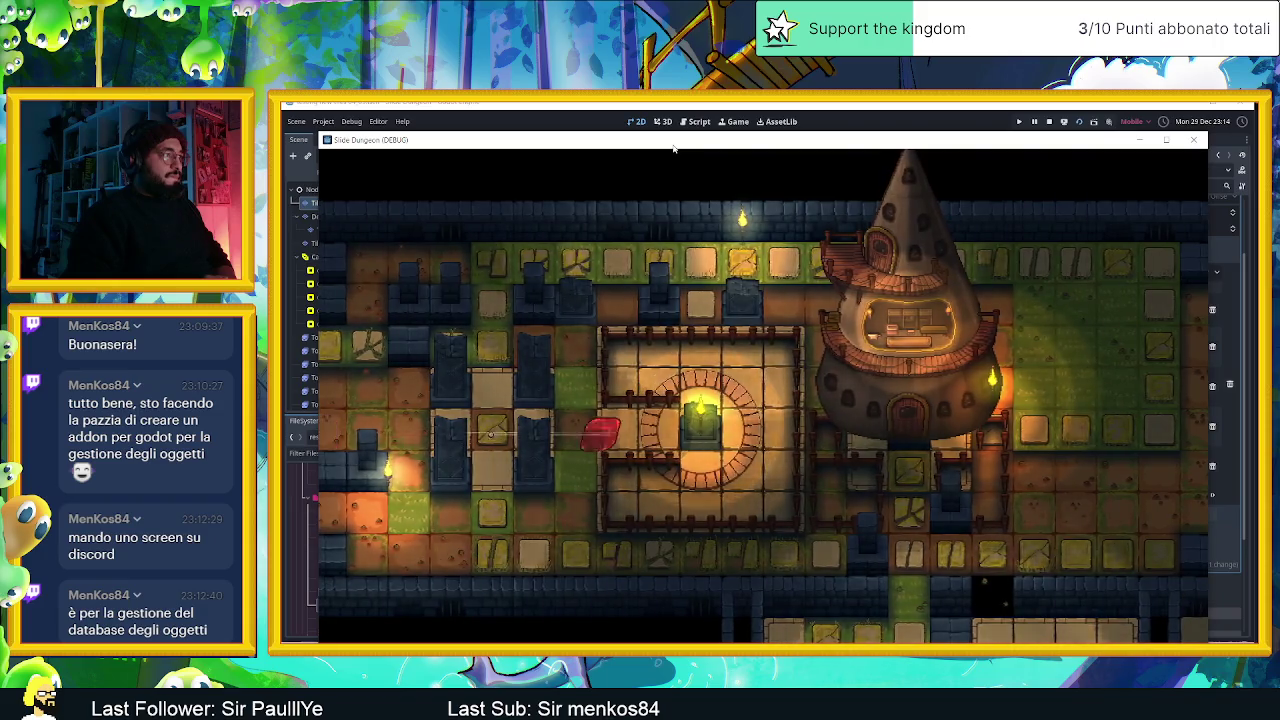
{"action": "key", "text": "Left"}
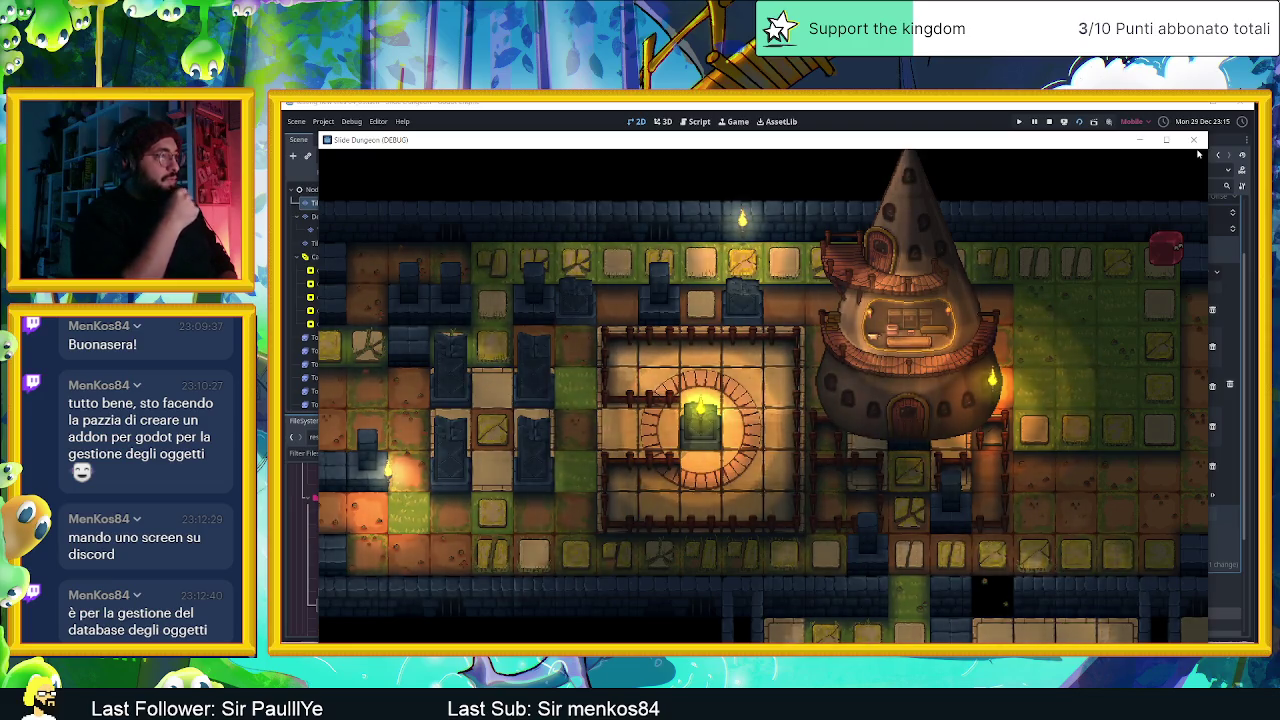
{"action": "left_click", "coordinate": [1204, 144]}
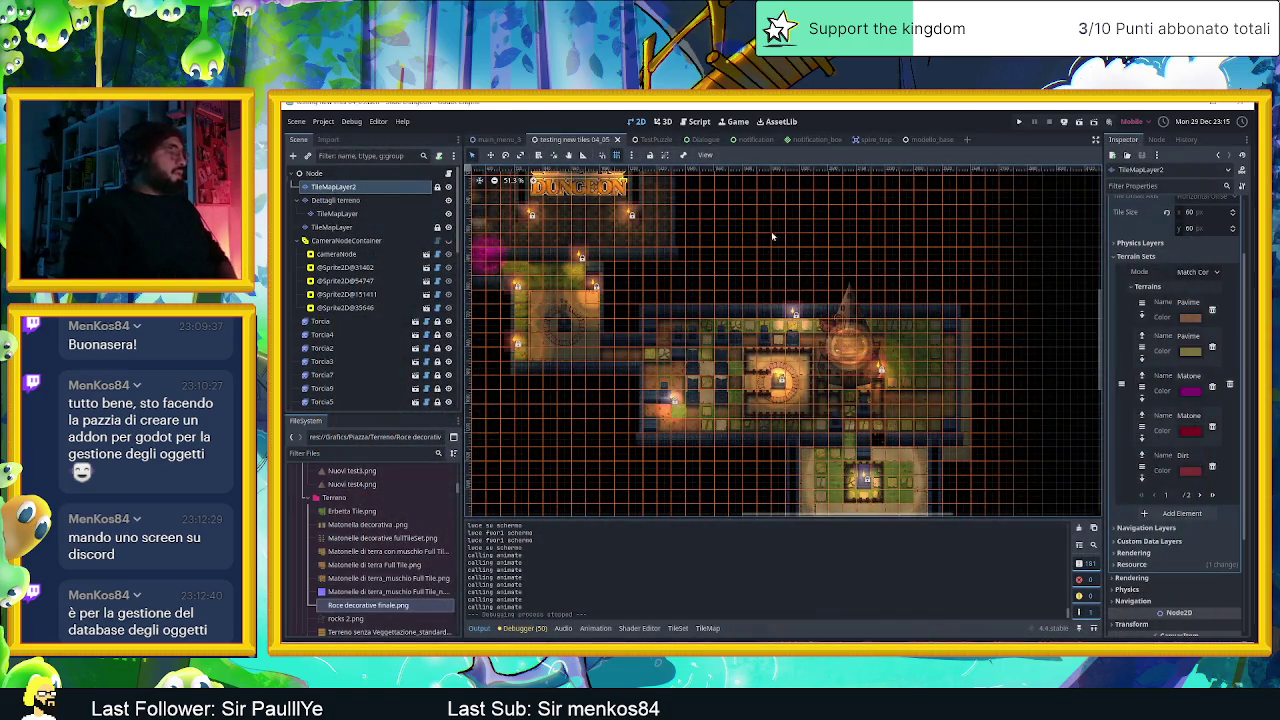
Minimize the Godot editor and switch back to Aseprite.
{"action": "left_click", "coordinate": [1205, 105]}
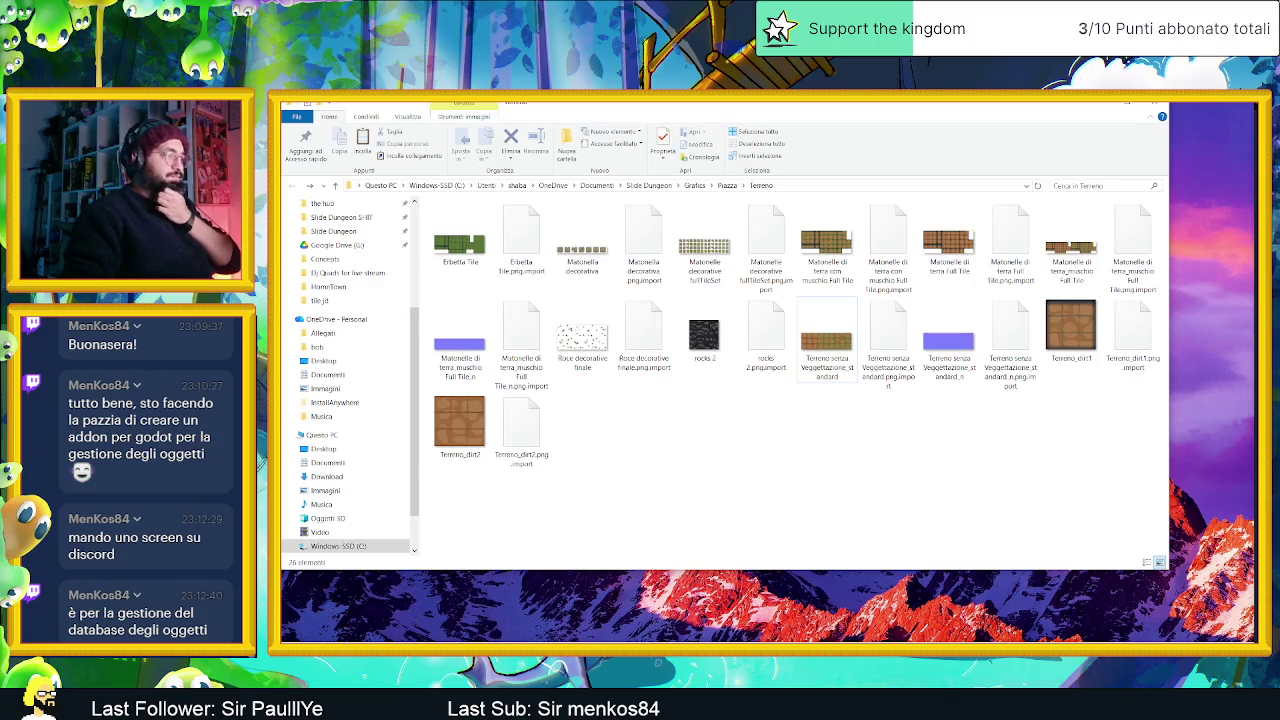
{"action": "key", "text": "alt+Tab"}
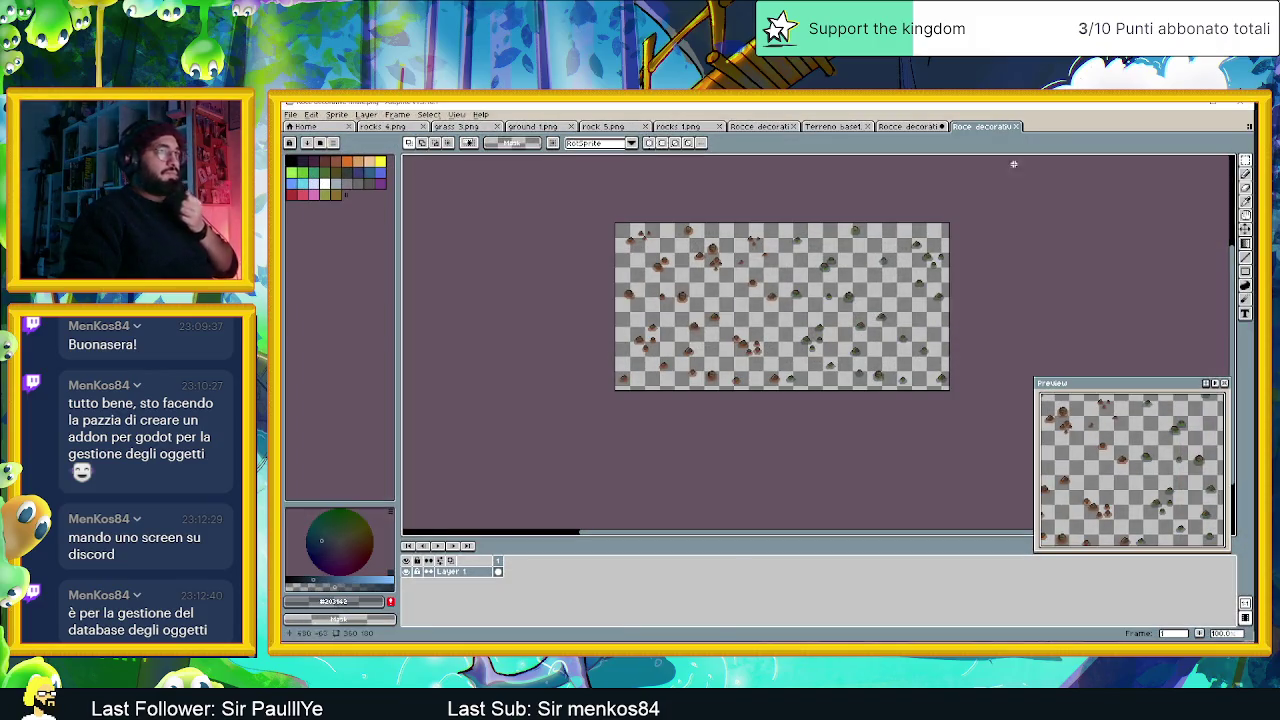
Close the decorative rocks sprites and Terreno base1, answering the save-changes prompt.
{"action": "left_click", "coordinate": [1016, 126]}
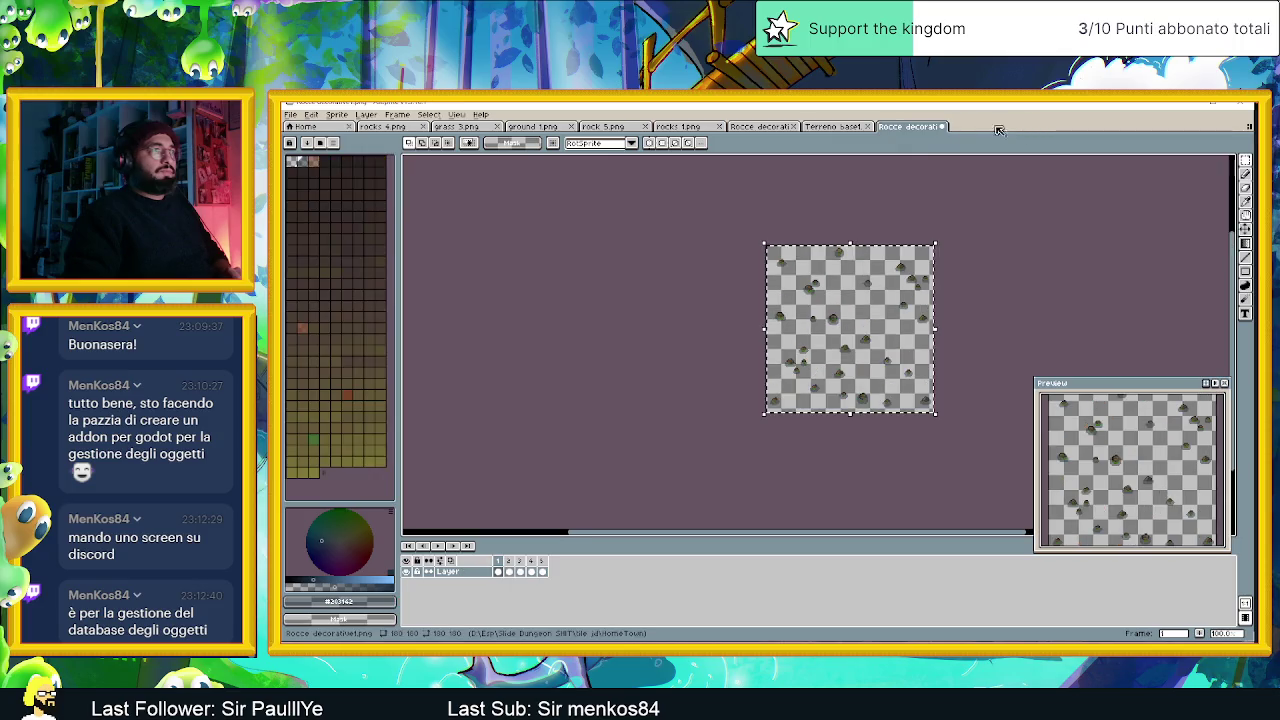
{"action": "left_click", "coordinate": [943, 126]}
{"action": "left_click", "coordinate": [771, 400]}
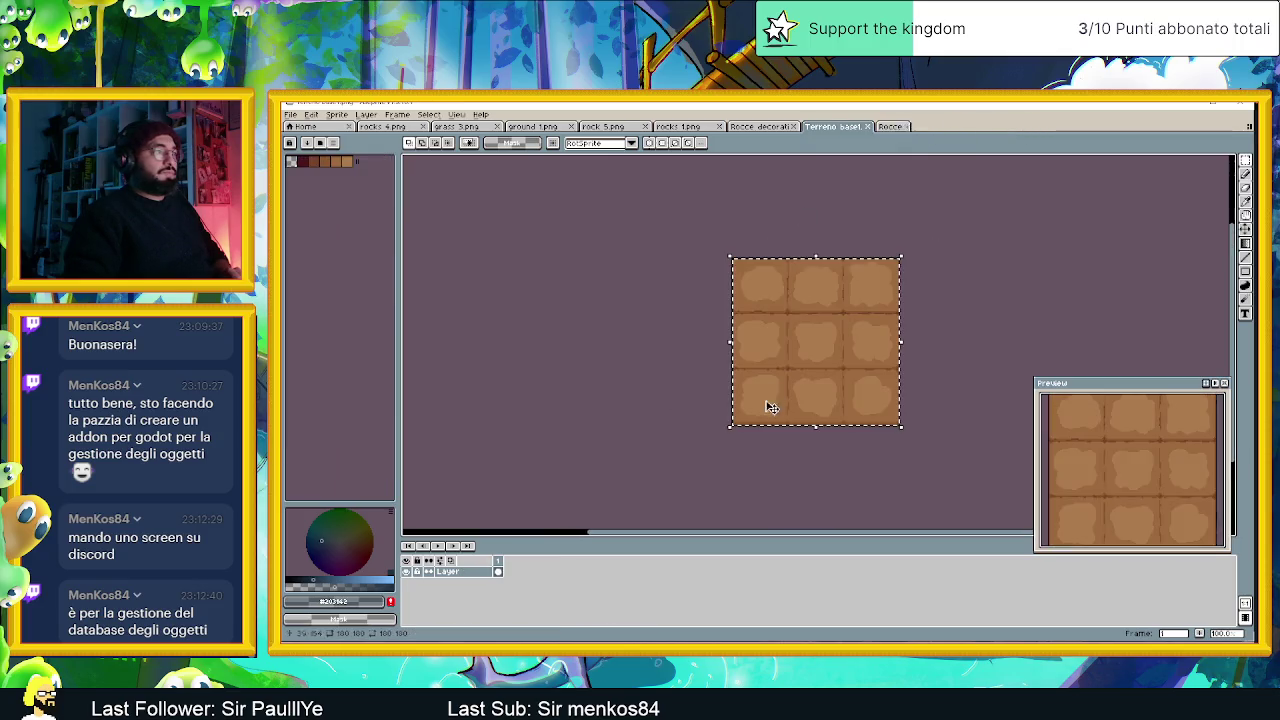
{"action": "left_click", "coordinate": [865, 128]}
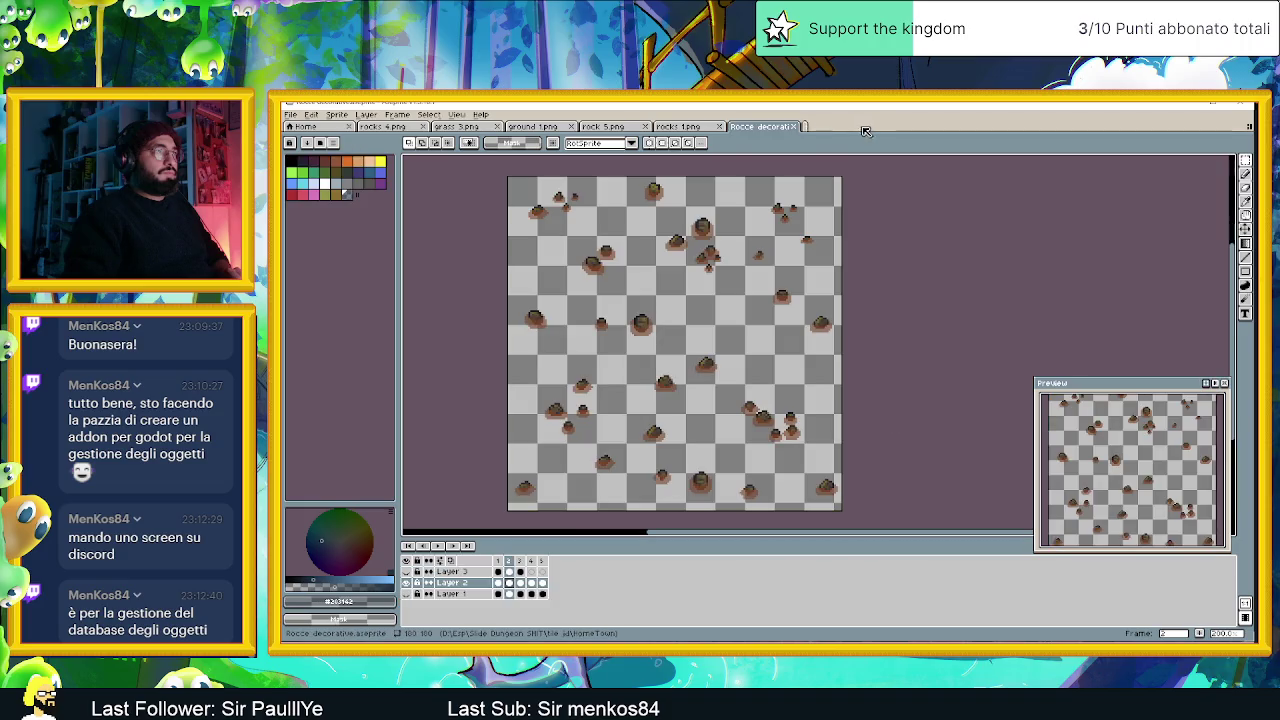
{"action": "left_click", "coordinate": [793, 128]}
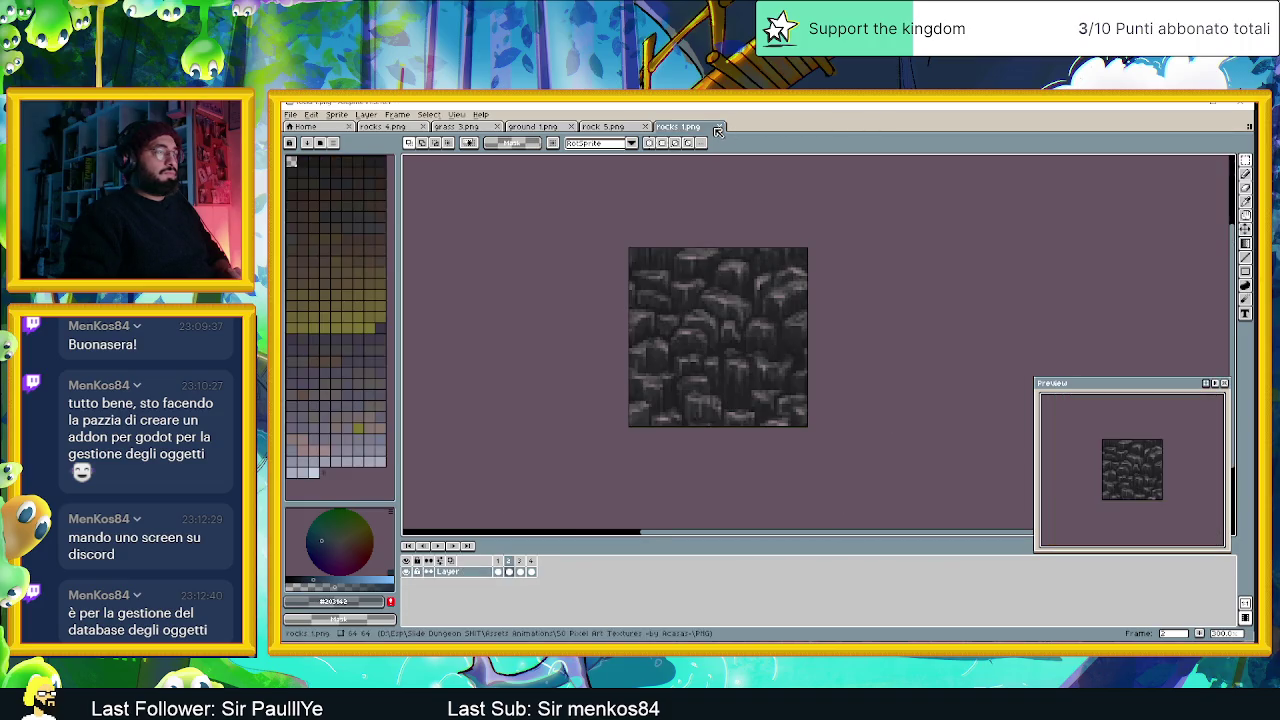
Close rocks 1.png, then zoom in and out on the Ground up.png dirt tile.
{"action": "left_click", "coordinate": [721, 129]}
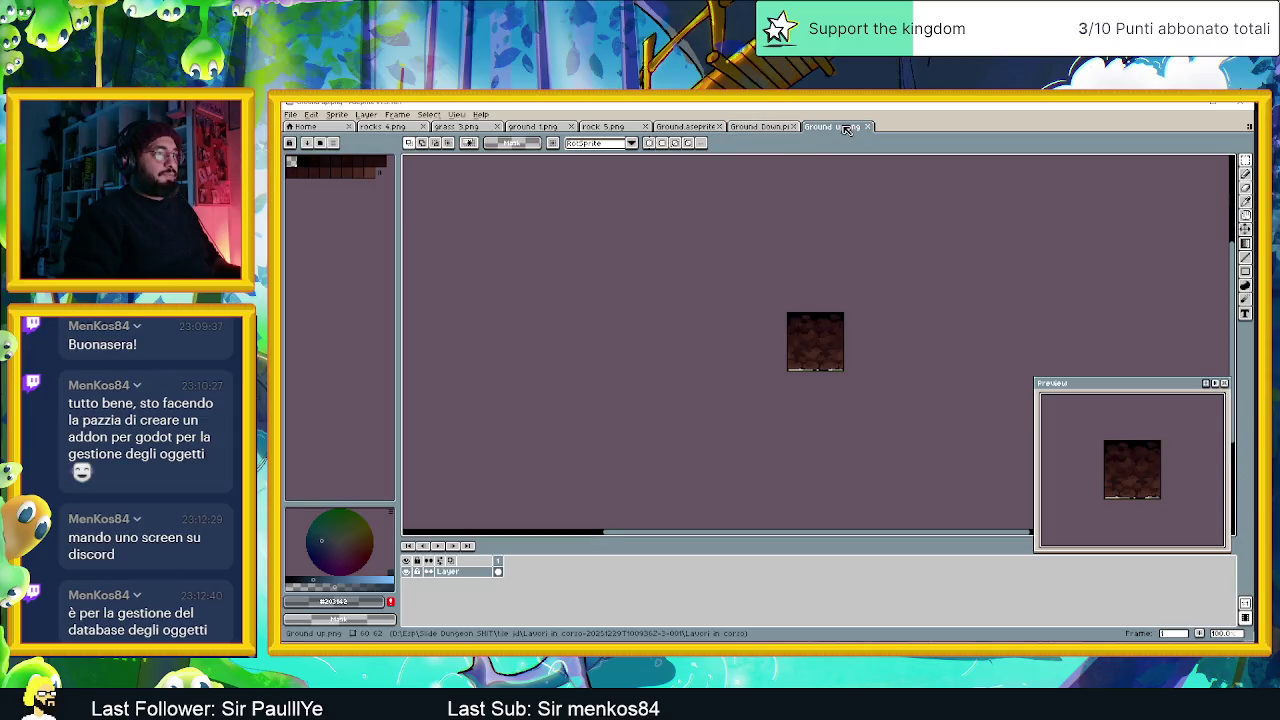
{"action": "scroll", "coordinate": [846, 344], "scroll_direction": "up", "scroll_amount": 2}
{"action": "scroll", "coordinate": [846, 346], "scroll_direction": "up", "scroll_amount": 2}
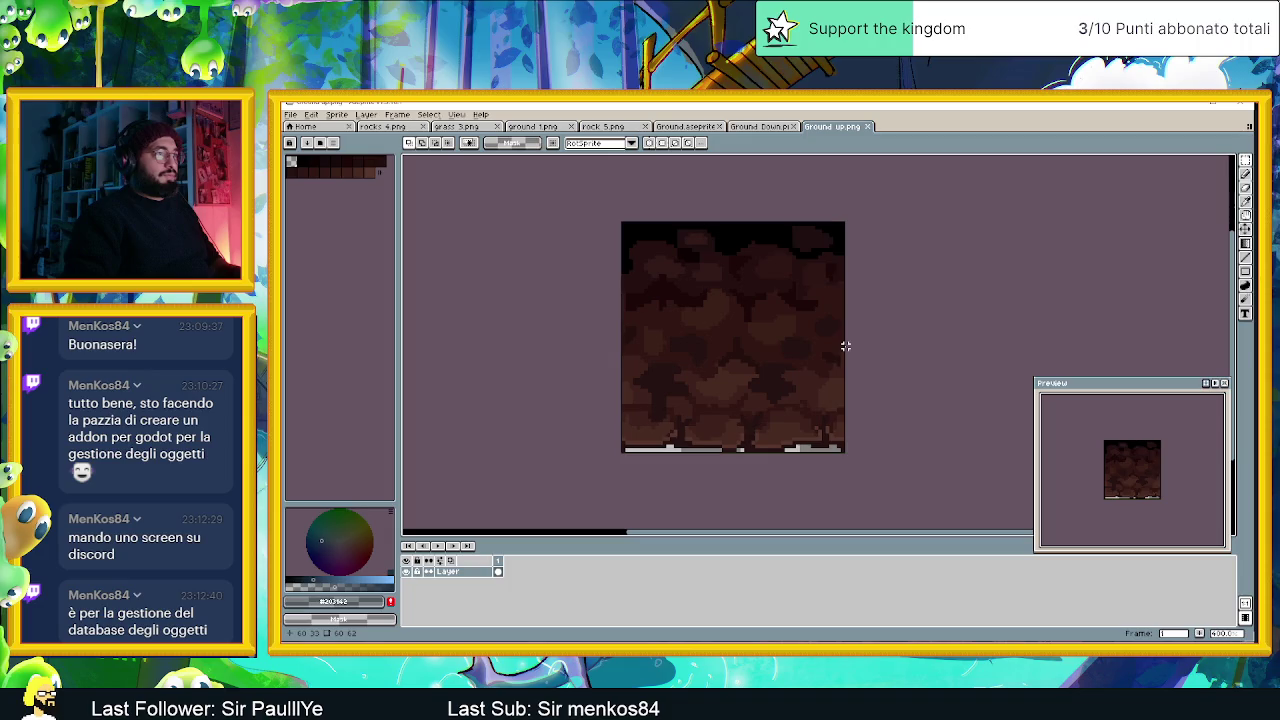
{"action": "scroll", "coordinate": [846, 346], "scroll_direction": "up", "scroll_amount": 1}
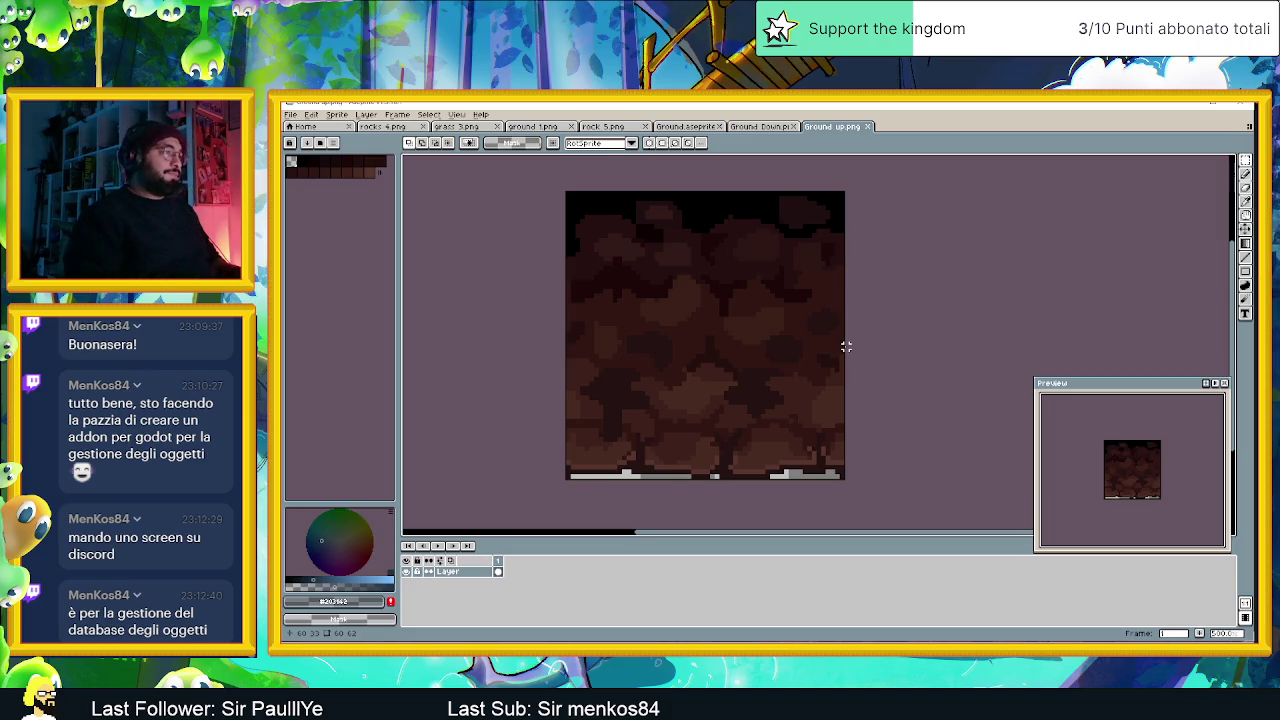
{"action": "scroll", "coordinate": [846, 346], "scroll_direction": "down", "scroll_amount": 1}
{"action": "scroll", "coordinate": [831, 354], "scroll_direction": "down", "scroll_amount": 2}
{"action": "scroll", "coordinate": [868, 350], "scroll_direction": "down", "scroll_amount": 2}
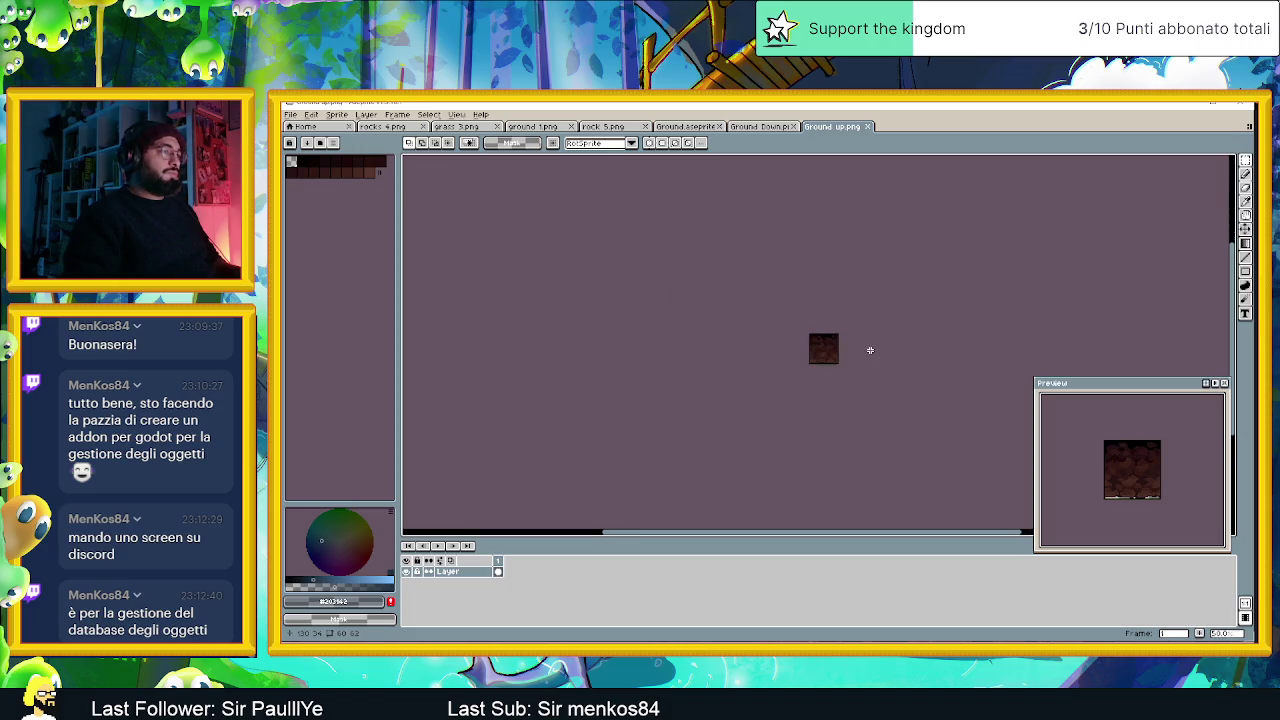
{"action": "scroll", "coordinate": [870, 350], "scroll_direction": "up", "scroll_amount": 2}
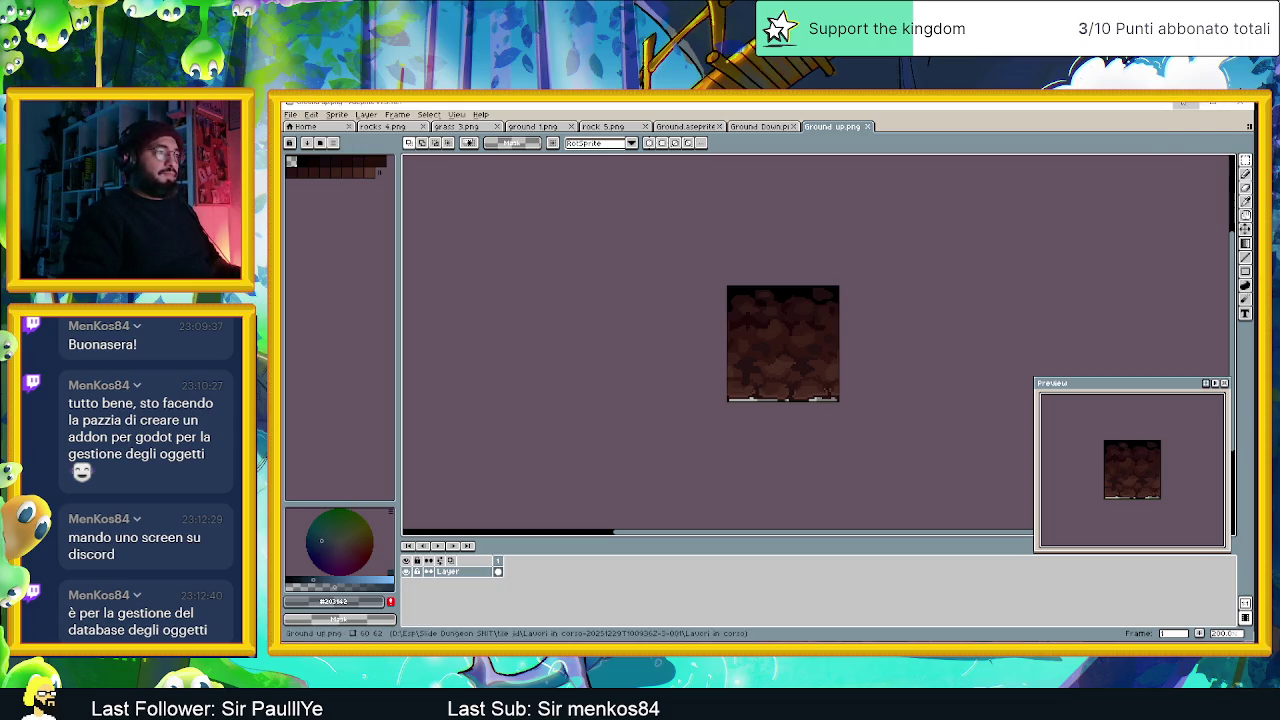
Minimize the Aseprite window.
{"action": "left_click", "coordinate": [1183, 103]}
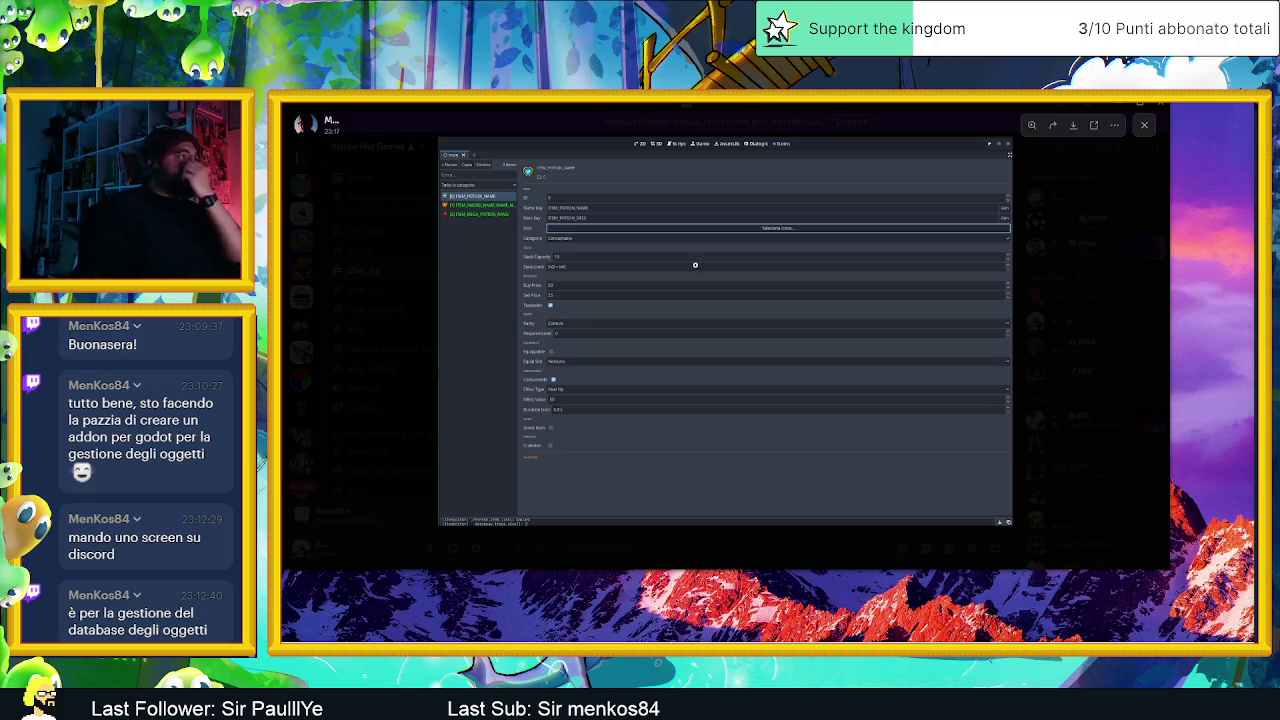
Zoom in and out on the addon screenshot, then close the preview.
{"action": "left_click", "coordinate": [695, 265]}
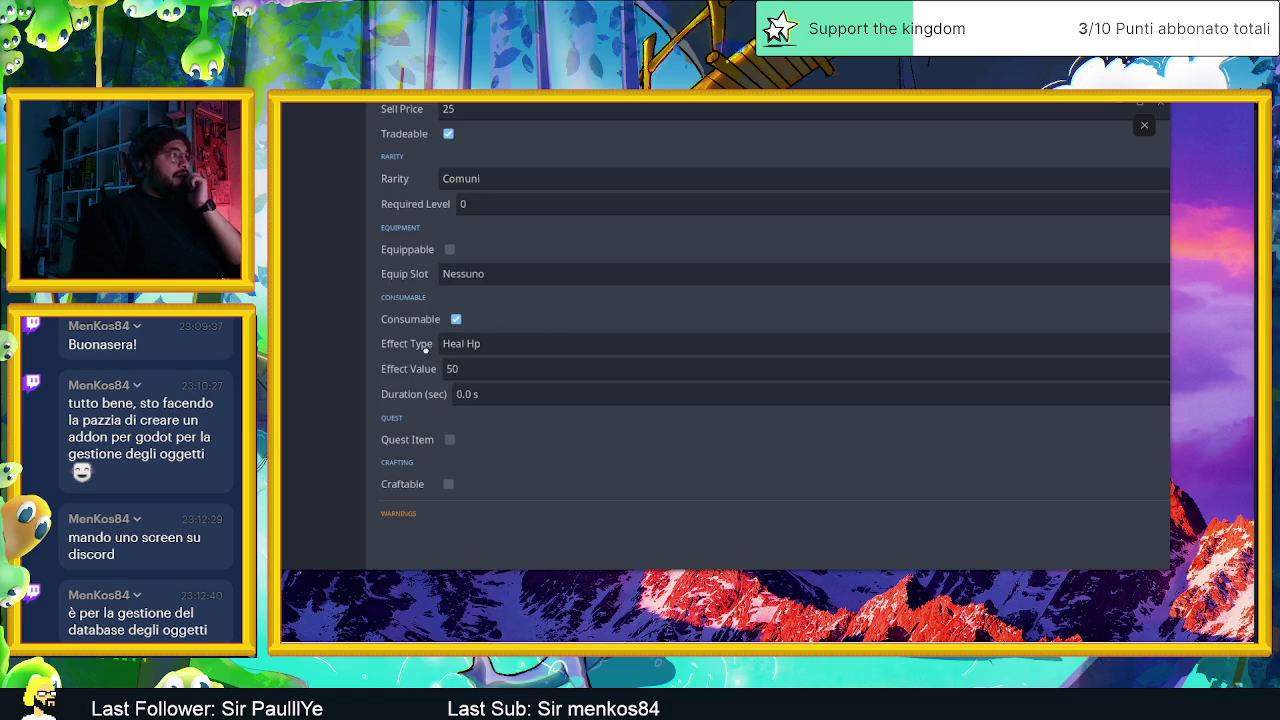
{"action": "left_click", "coordinate": [534, 346]}
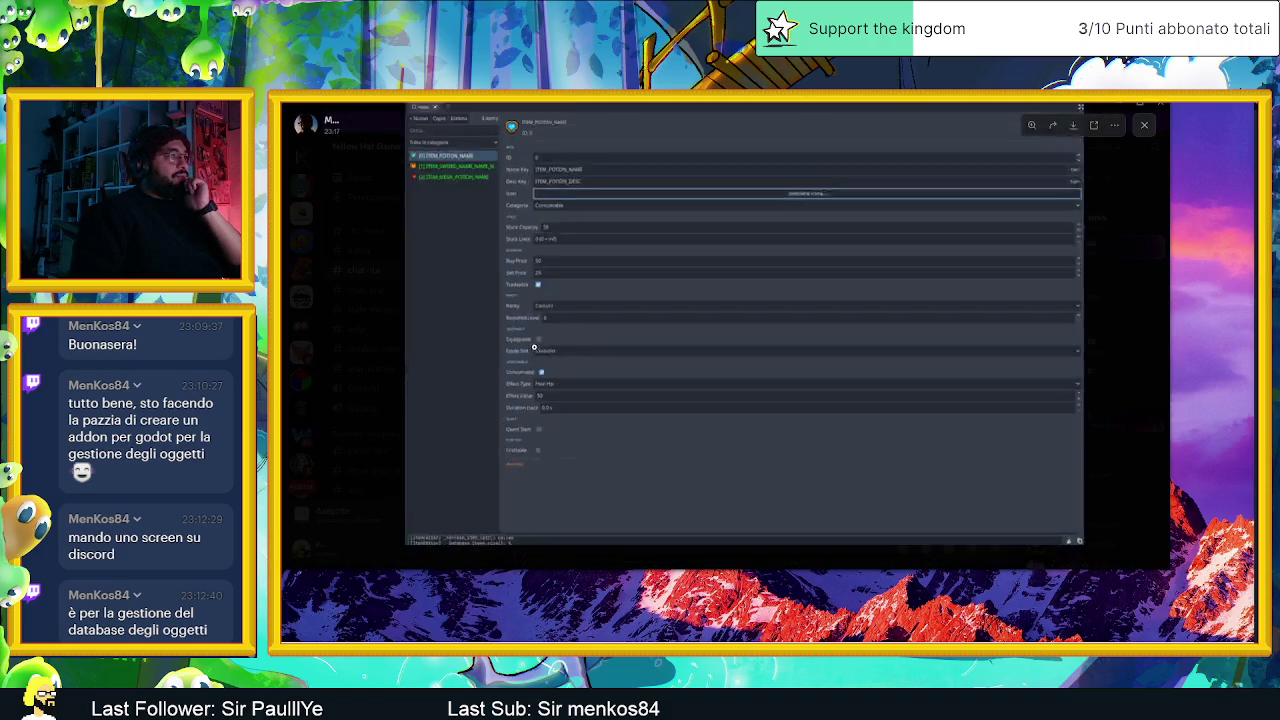
{"action": "left_click", "coordinate": [860, 390]}
{"action": "left_click", "coordinate": [1094, 397]}
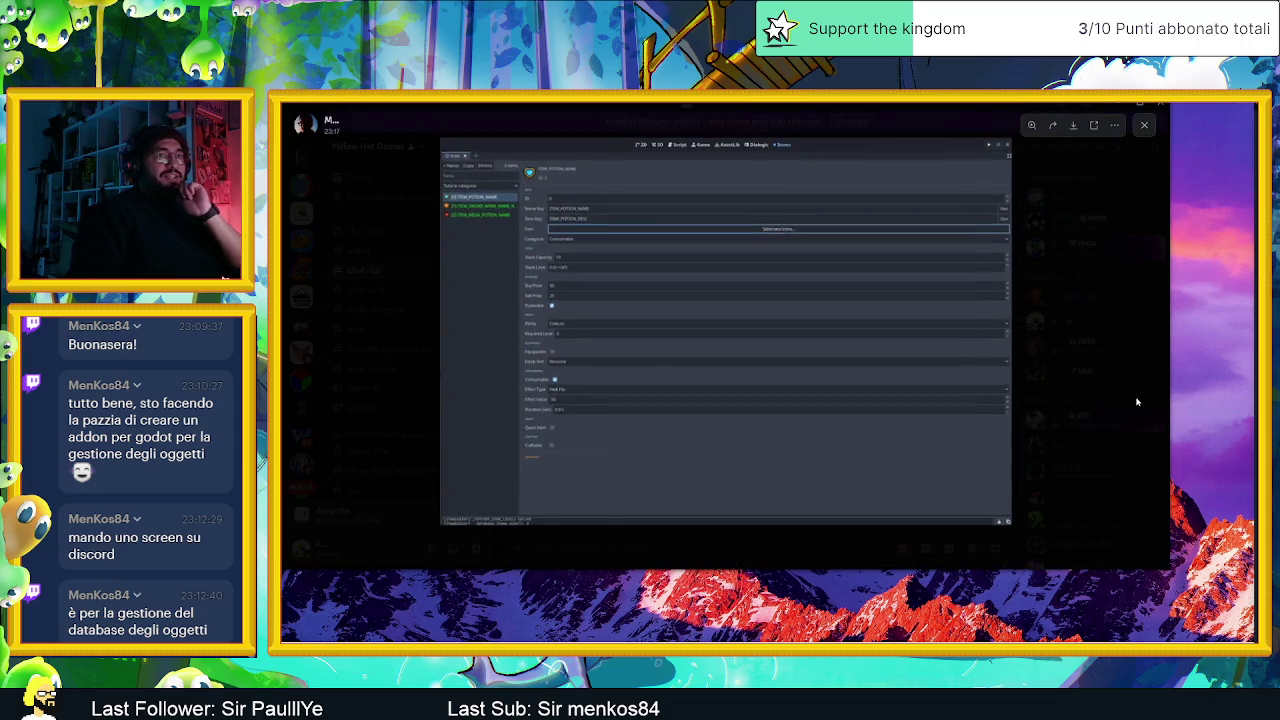
{"action": "left_click", "coordinate": [1031, 397]}
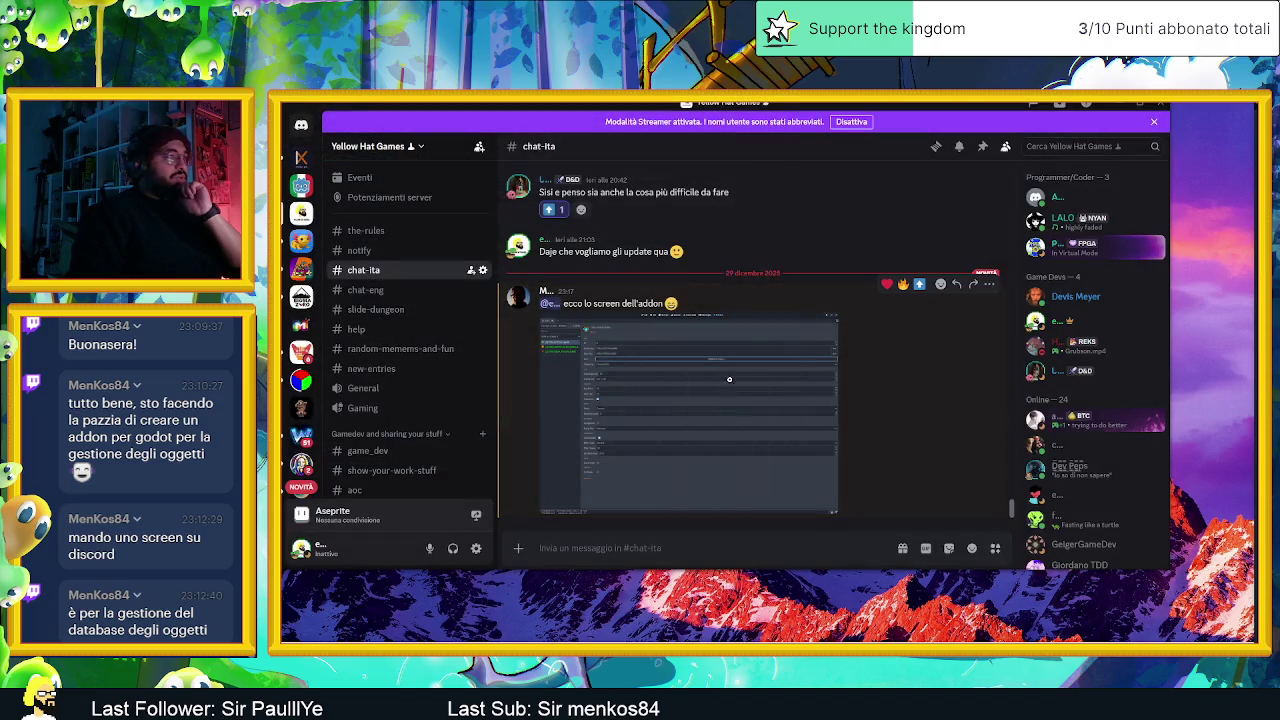
Reopen the screenshot full-screen and magnify the item fields, Seleziona icona and Tradeable rows.
{"action": "left_click", "coordinate": [730, 385]}
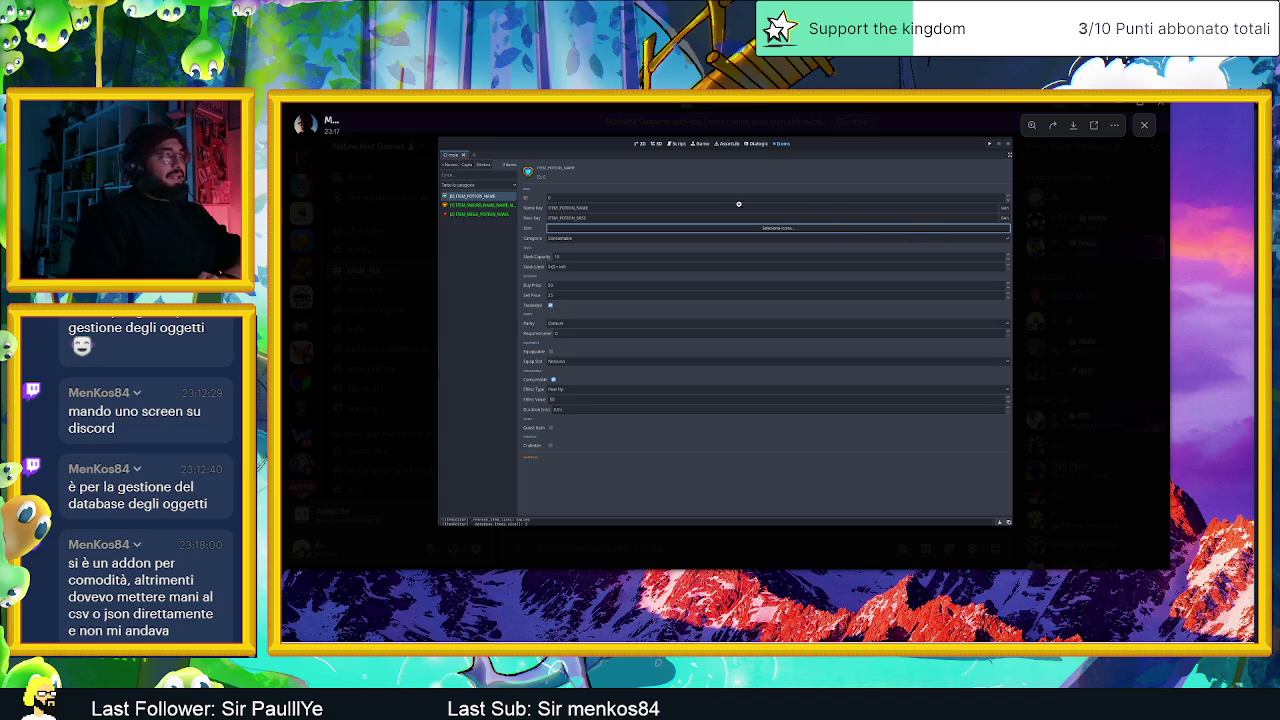
{"action": "left_click", "coordinate": [674, 221]}
{"action": "left_click", "coordinate": [879, 270]}
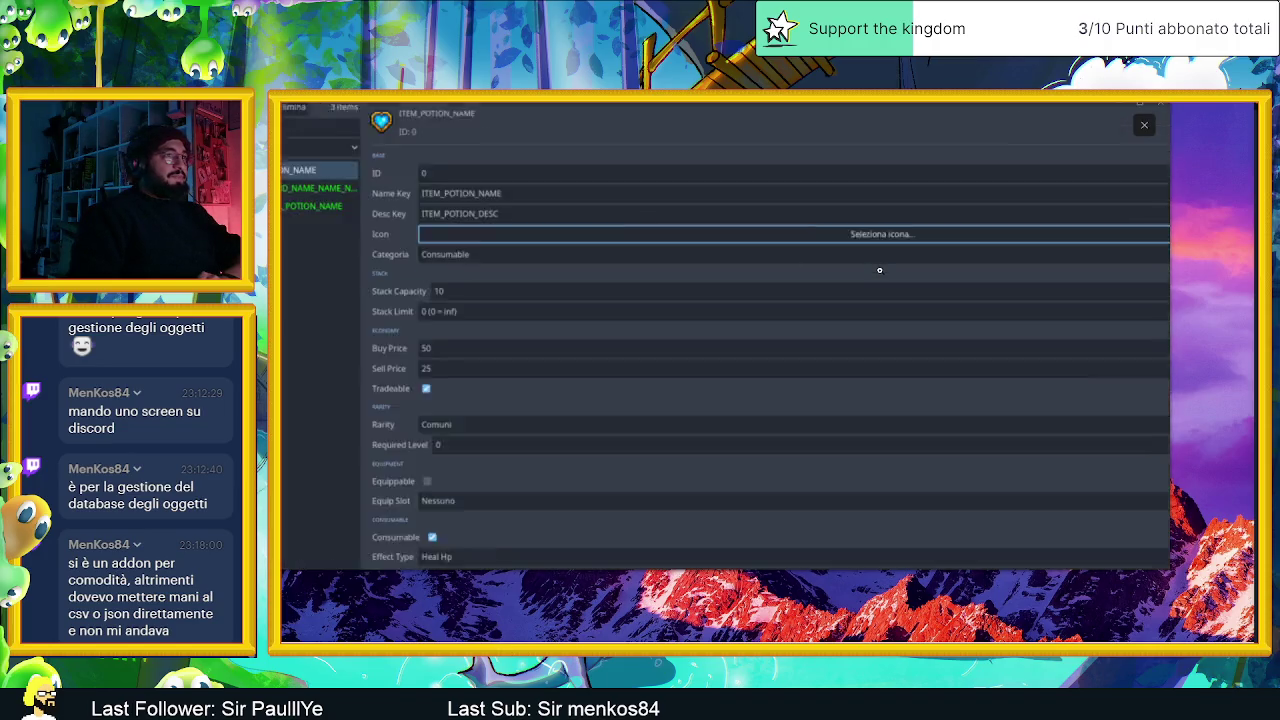
{"action": "left_click", "coordinate": [878, 280]}
{"action": "left_click", "coordinate": [690, 283]}
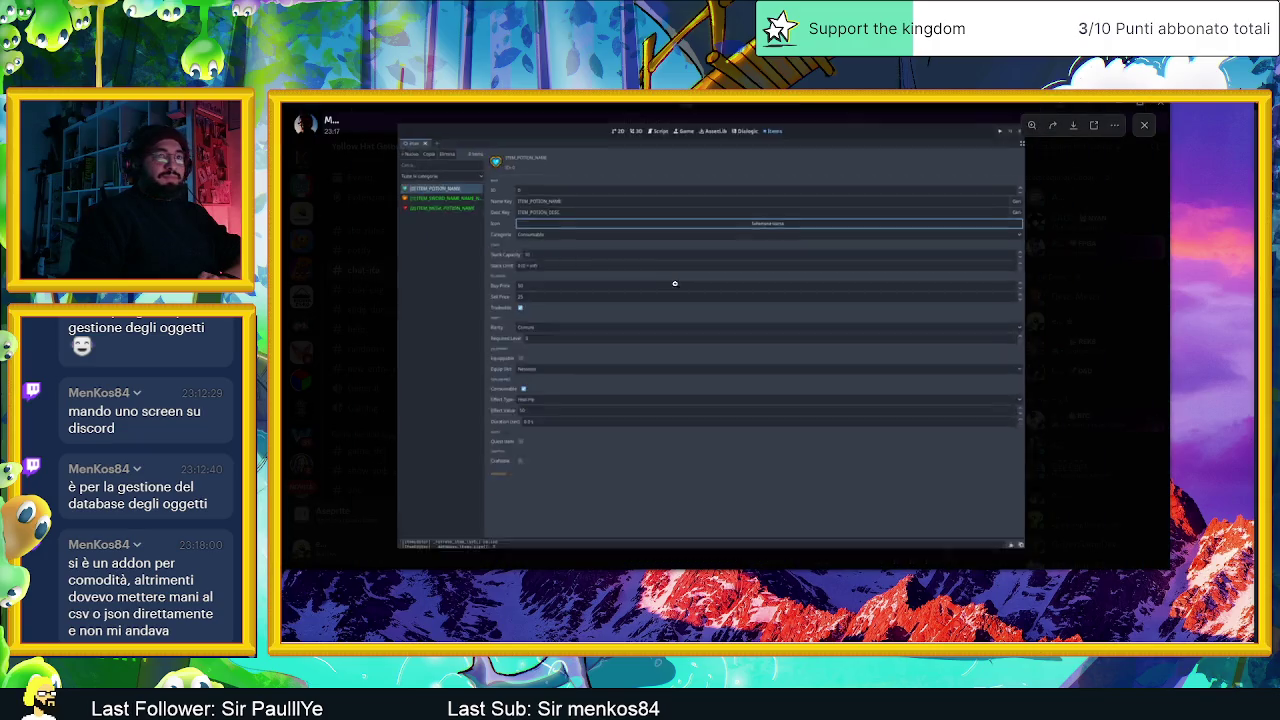
{"action": "left_click", "coordinate": [560, 308]}
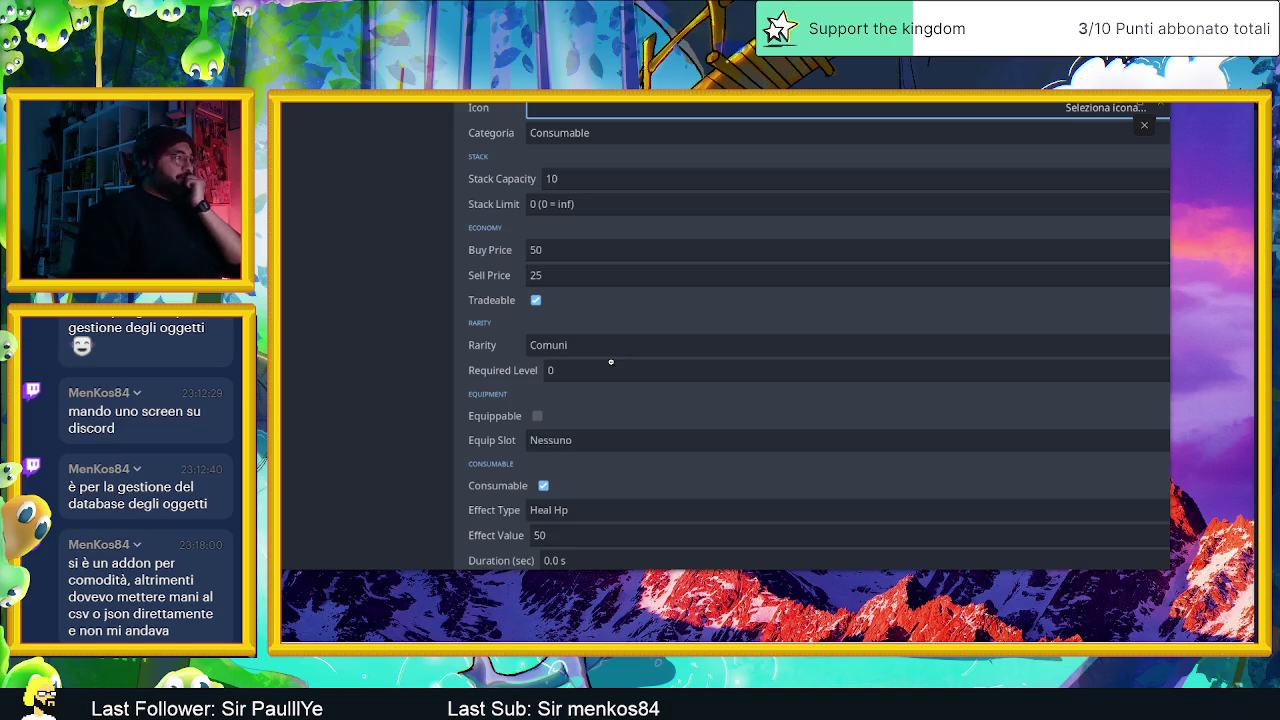
{"action": "left_click", "coordinate": [505, 243]}
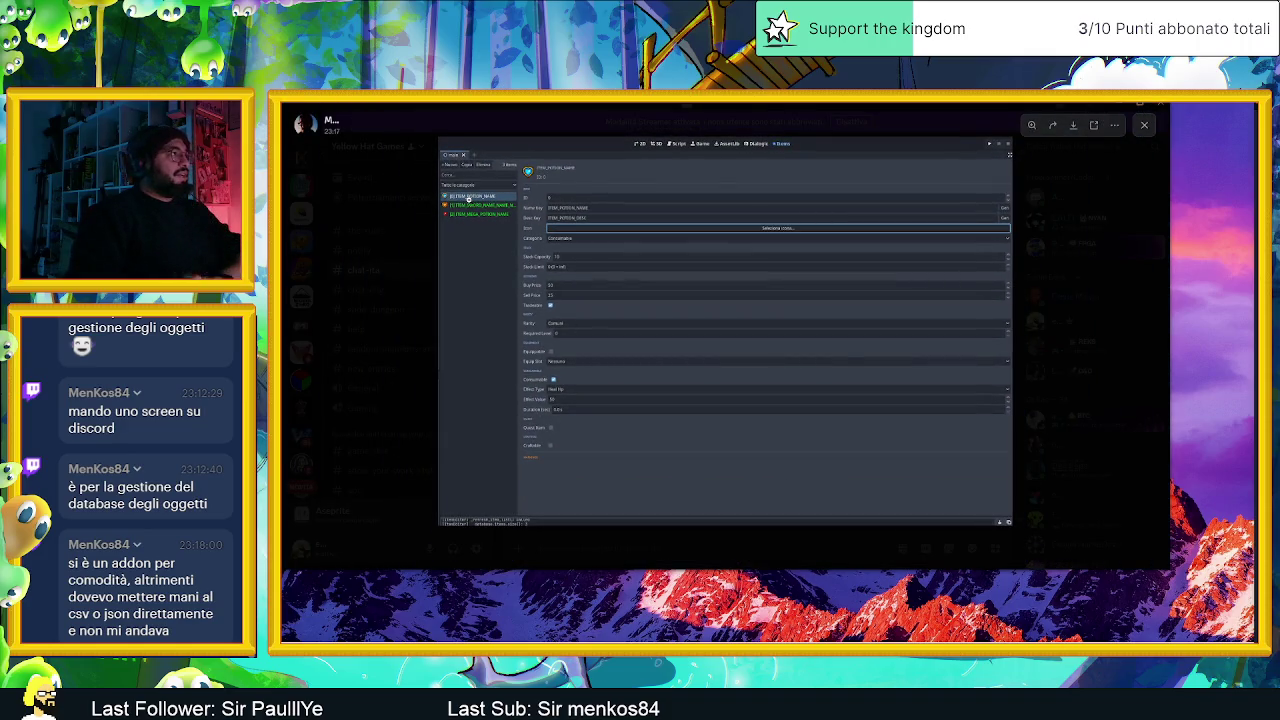
Magnify the screenshot's item list and form fields, then close the viewer back to chat-ita.
{"action": "left_click", "coordinate": [460, 195]}
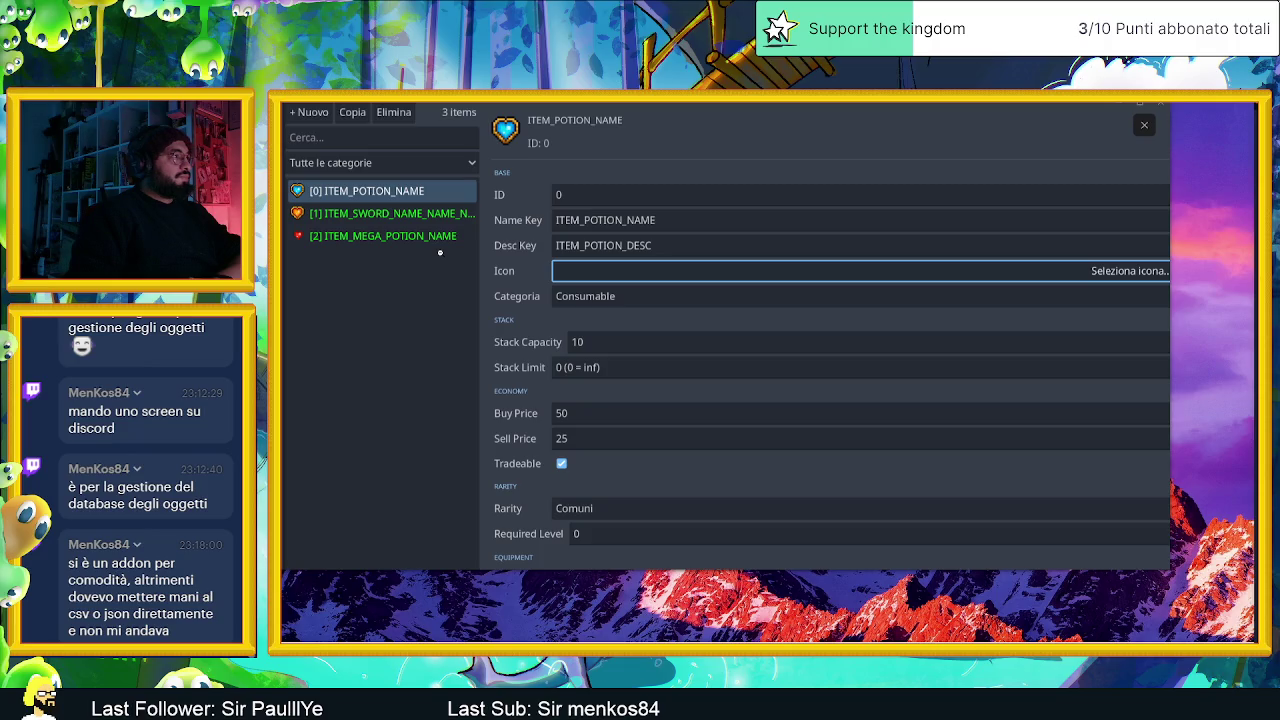
{"action": "left_click", "coordinate": [440, 252]}
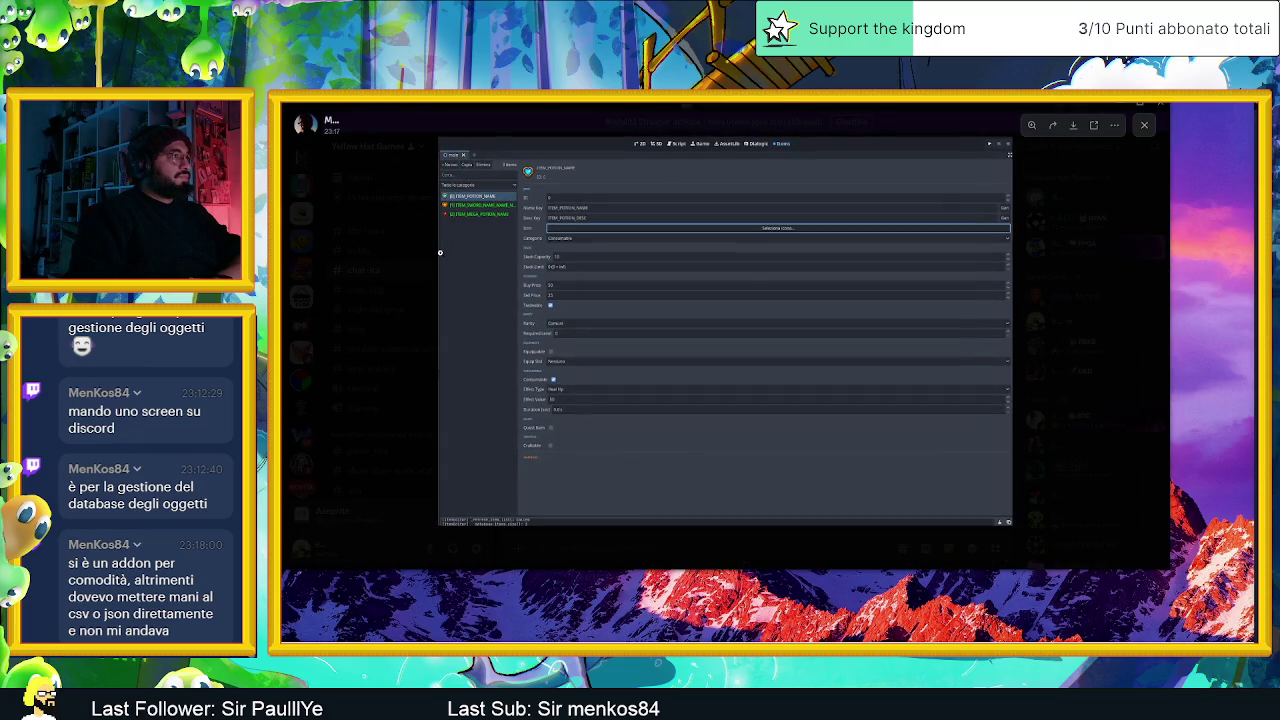
{"action": "left_click", "coordinate": [757, 238]}
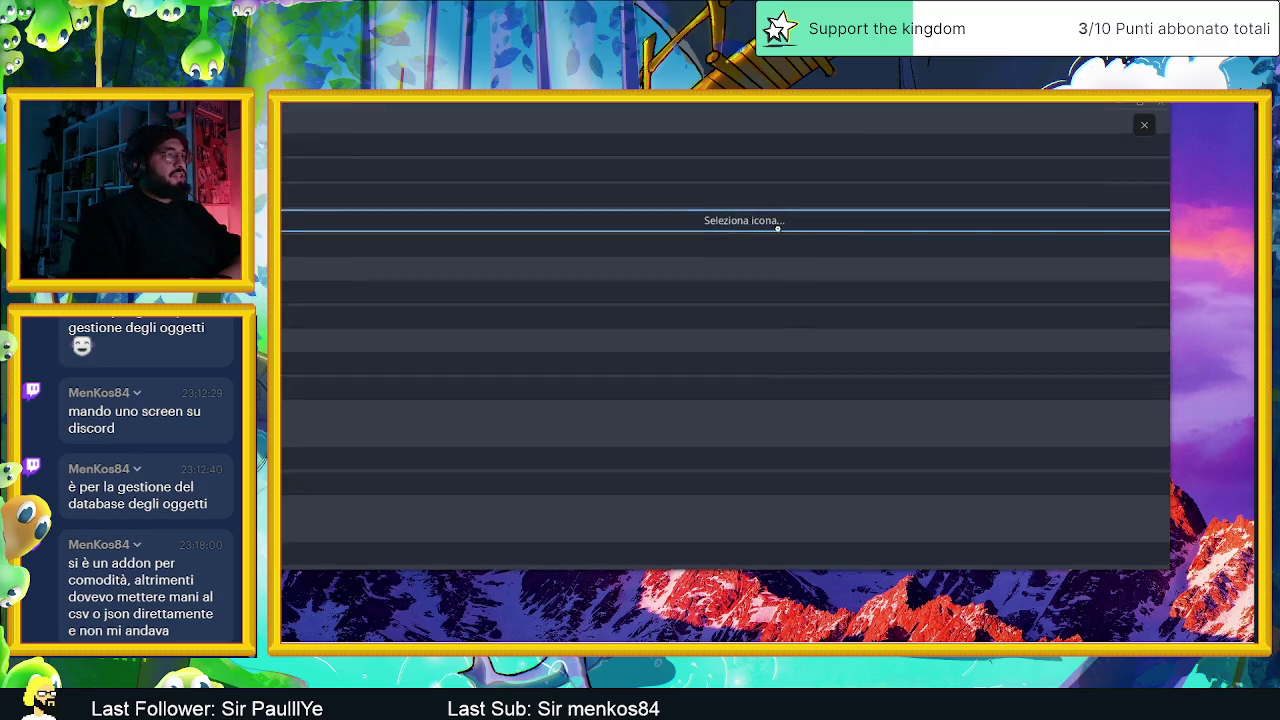
{"action": "left_click", "coordinate": [775, 228]}
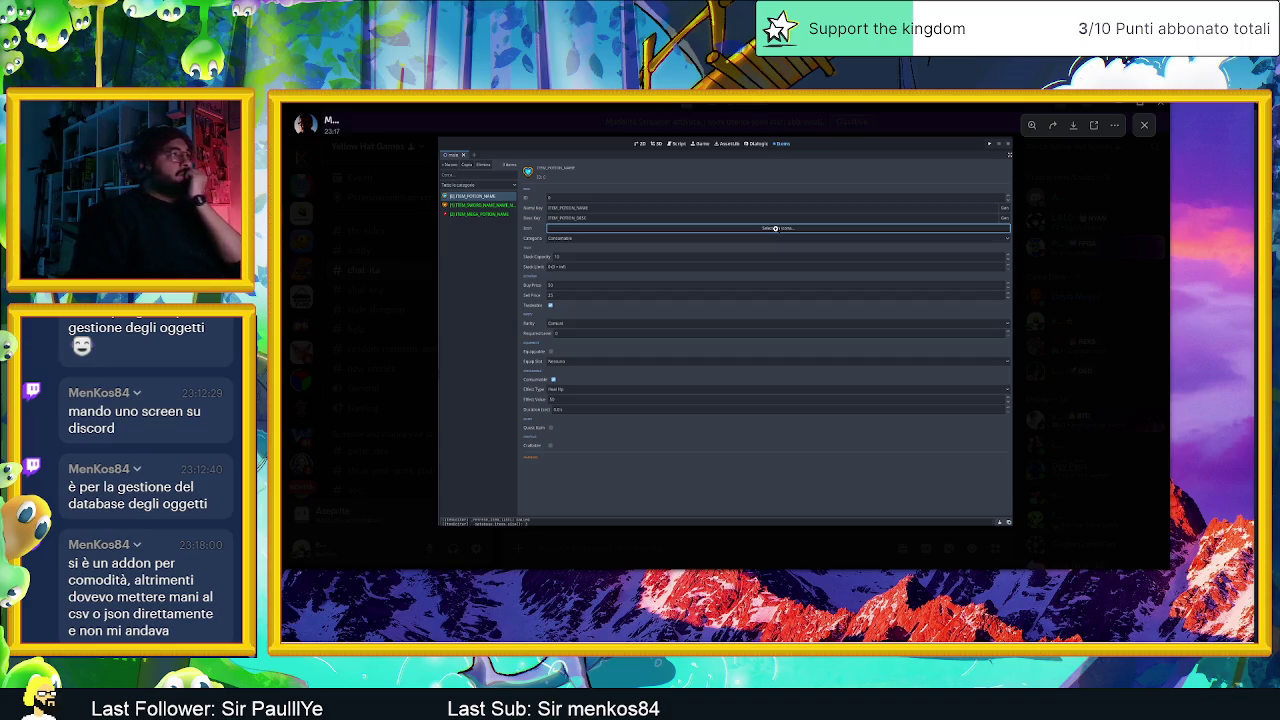
{"action": "left_click", "coordinate": [981, 210]}
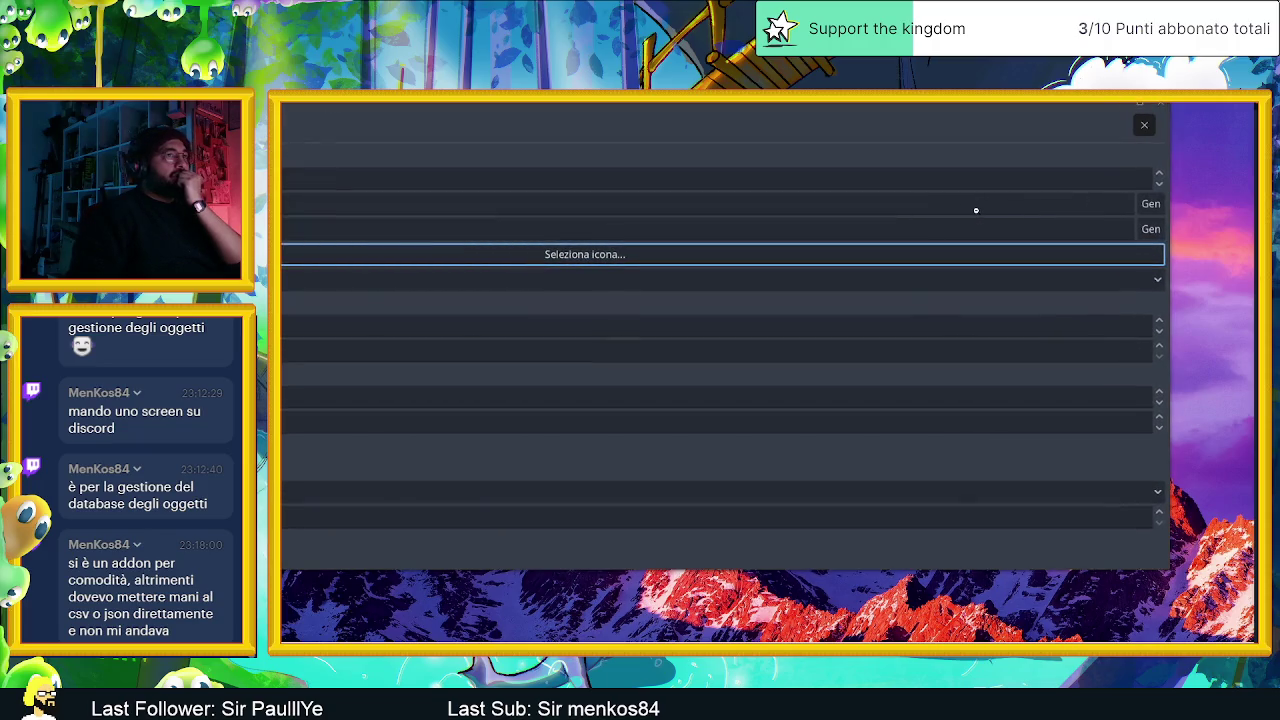
{"action": "left_click", "coordinate": [829, 217]}
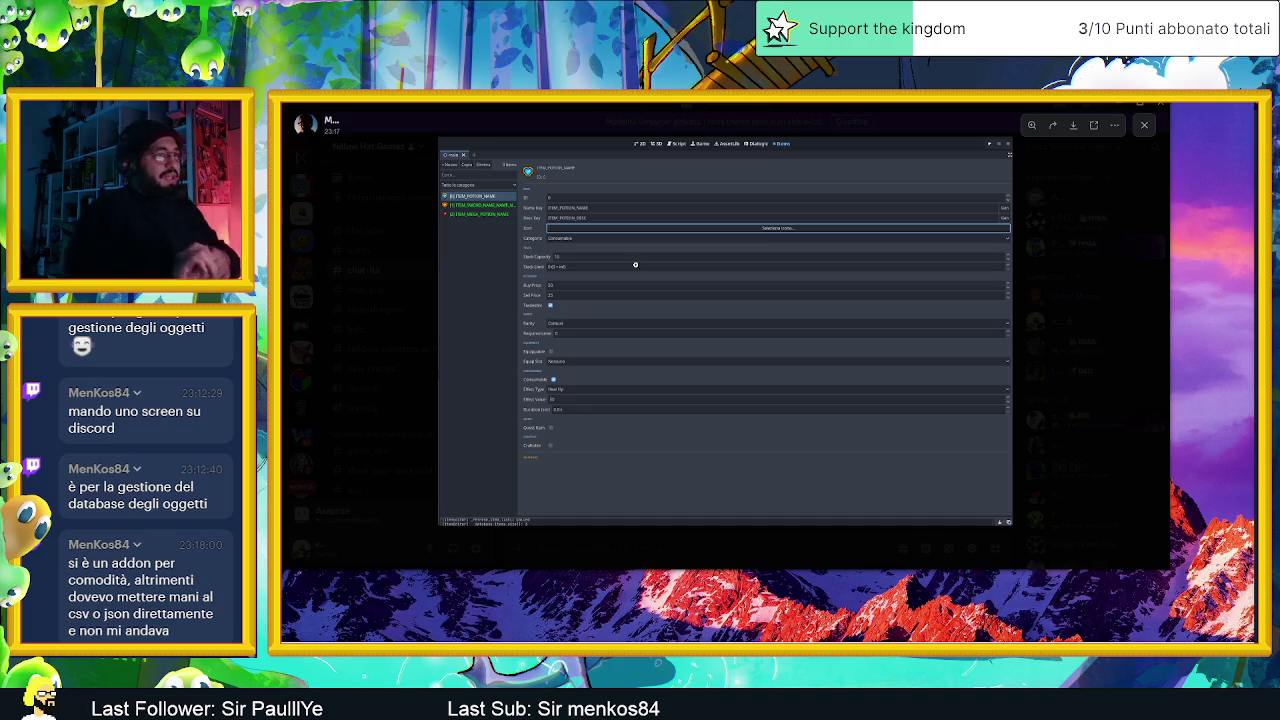
{"action": "left_click", "coordinate": [1045, 238]}
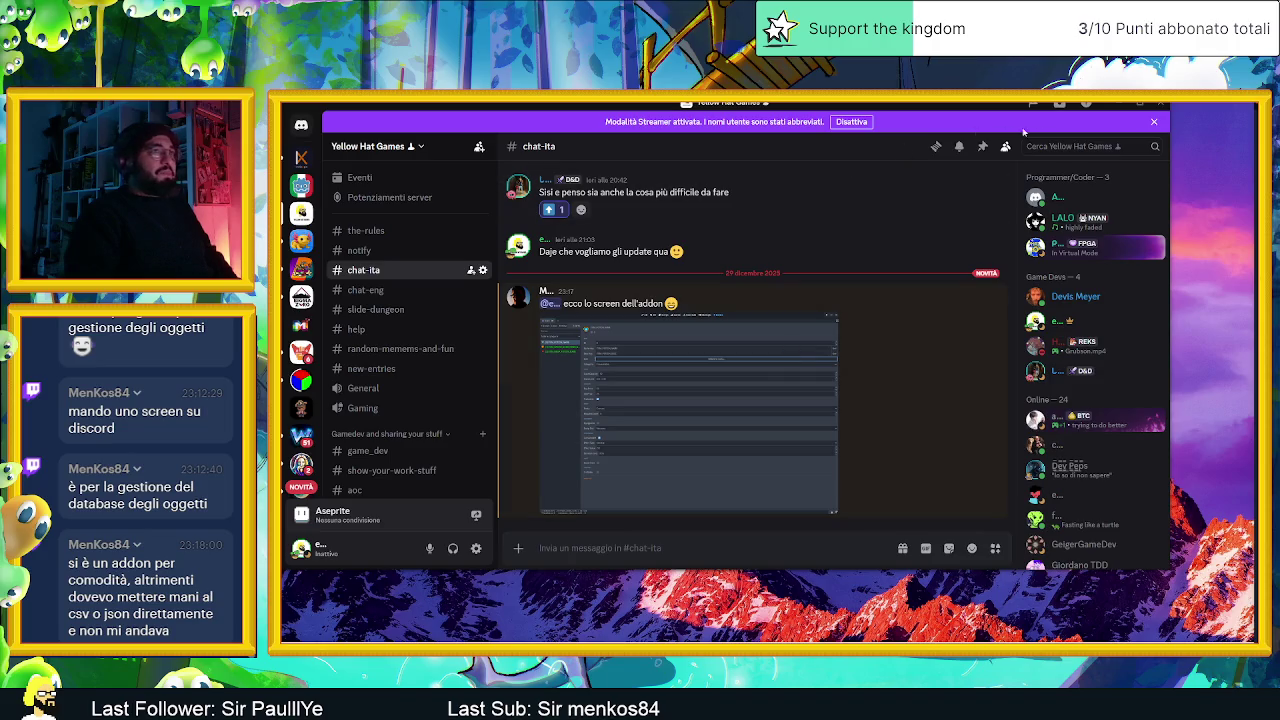
Minimize Discord and drag the AirServer iPad mirror window toward the screen centre.
{"action": "left_click", "coordinate": [1115, 105]}
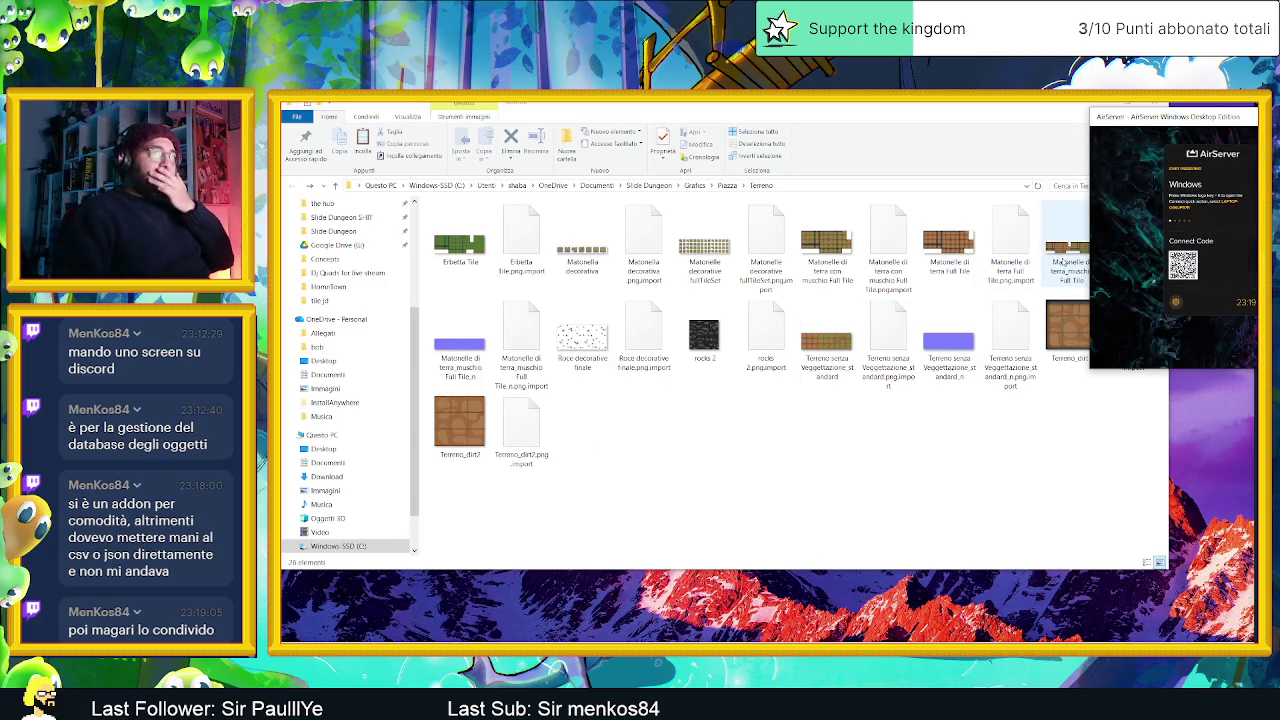
{"action": "left_click_drag", "start_coordinate": [1153, 137], "coordinate": [538, 176]}
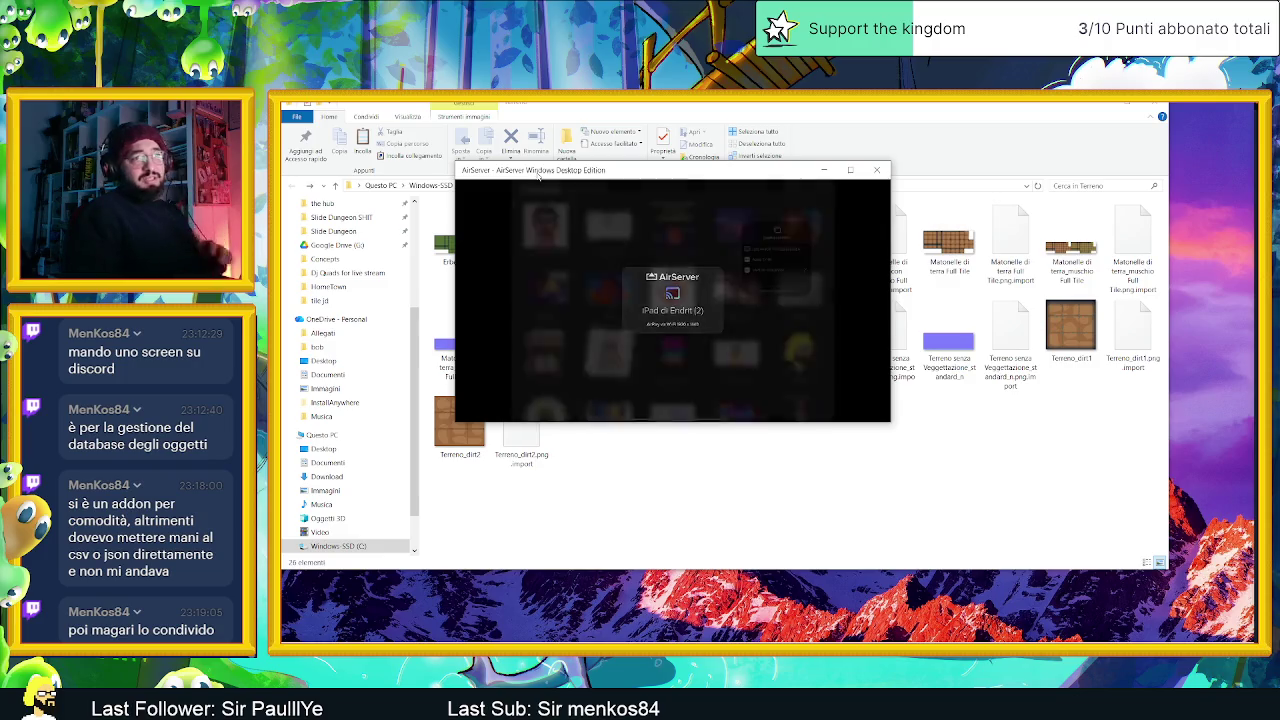
{"action": "mouse_move", "coordinate": [672, 290]}
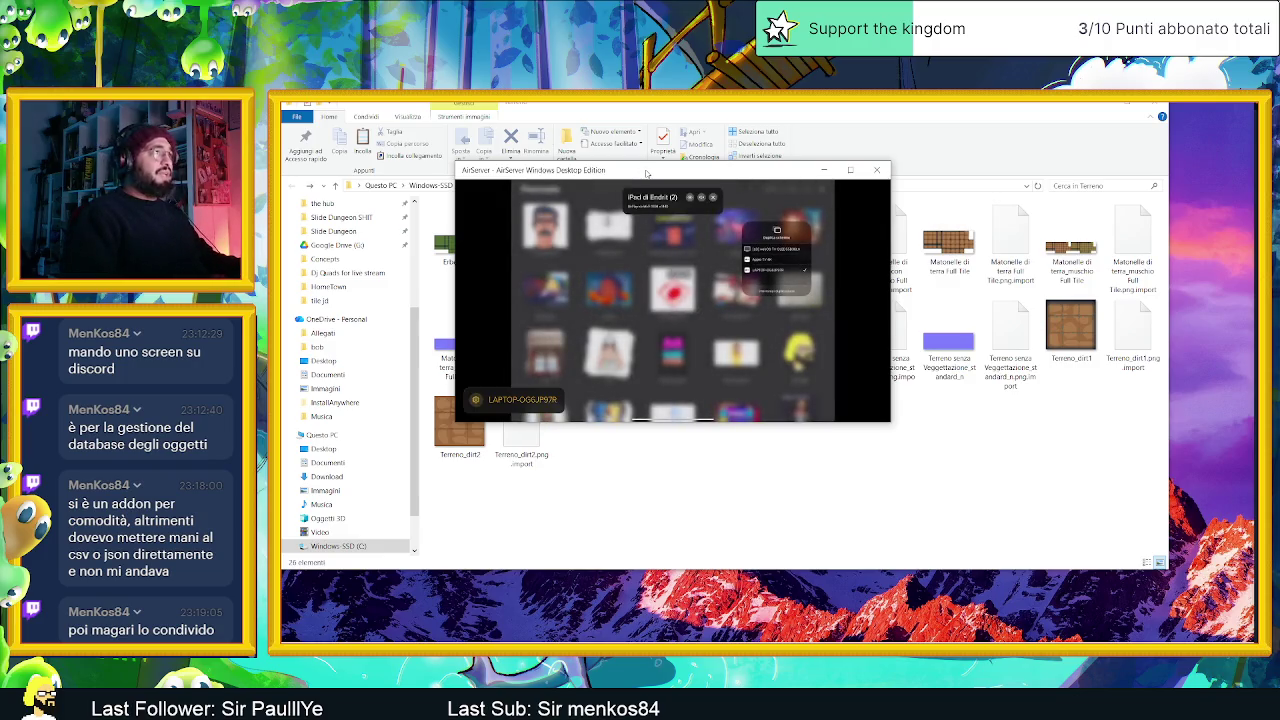
Move the AirServer mirror window lower and to the left.
{"action": "left_click_drag", "start_coordinate": [646, 173], "coordinate": [614, 245]}
Maximise the AirServer window so the mirrored Procreate canvas fills the screen.
{"action": "double_click", "coordinate": [614, 240]}
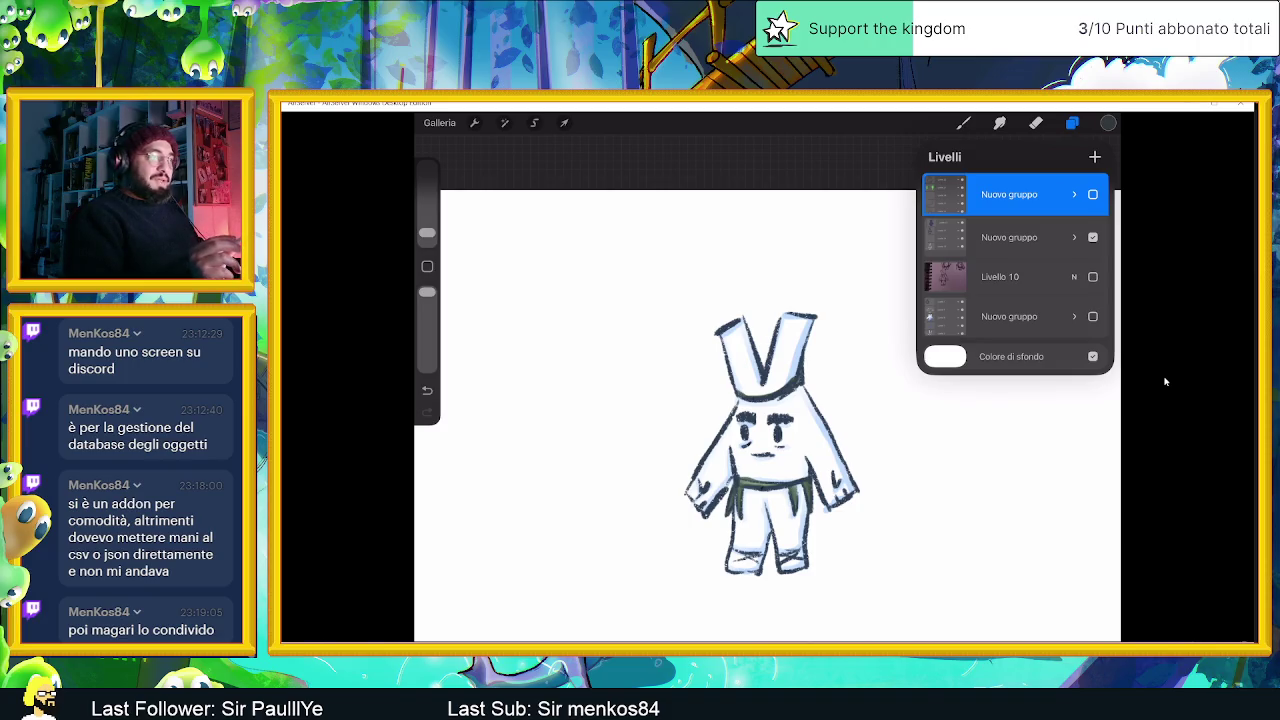
{"action": "left_click", "coordinate": [1093, 194]}
{"action": "left_click", "coordinate": [1093, 237]}
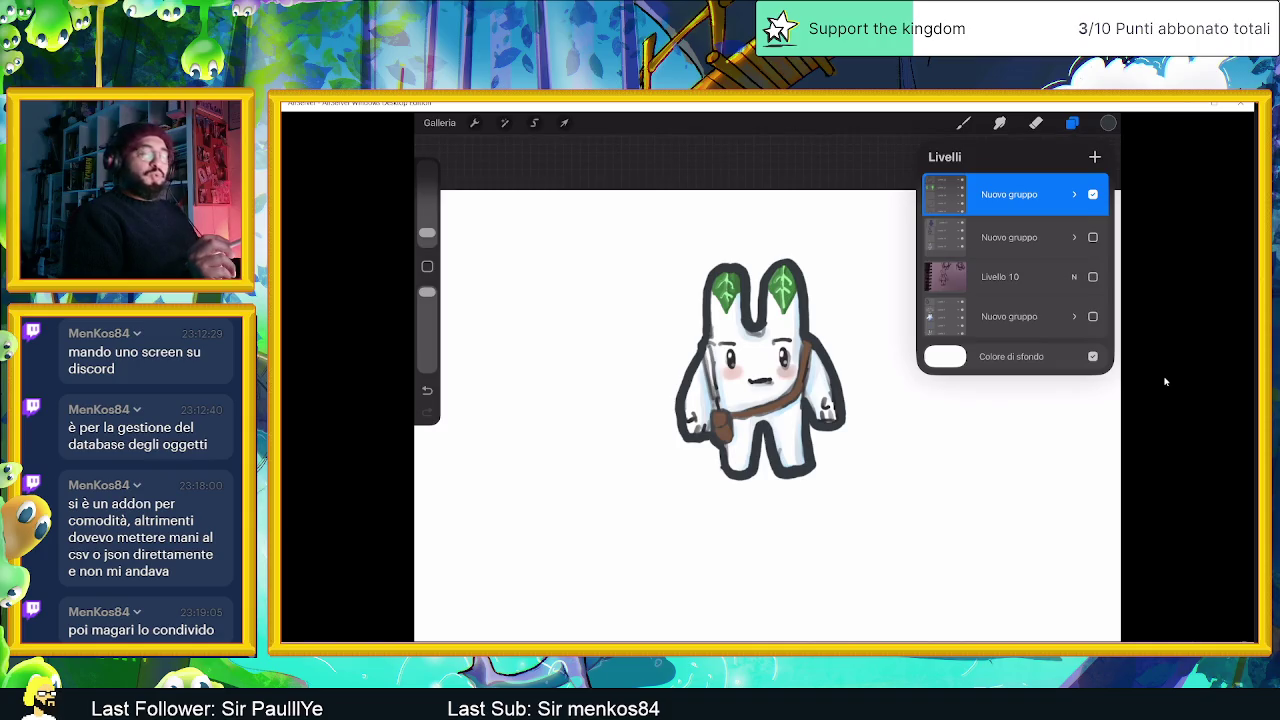
{"action": "left_click", "coordinate": [1093, 194]}
{"action": "left_click", "coordinate": [760, 370]}
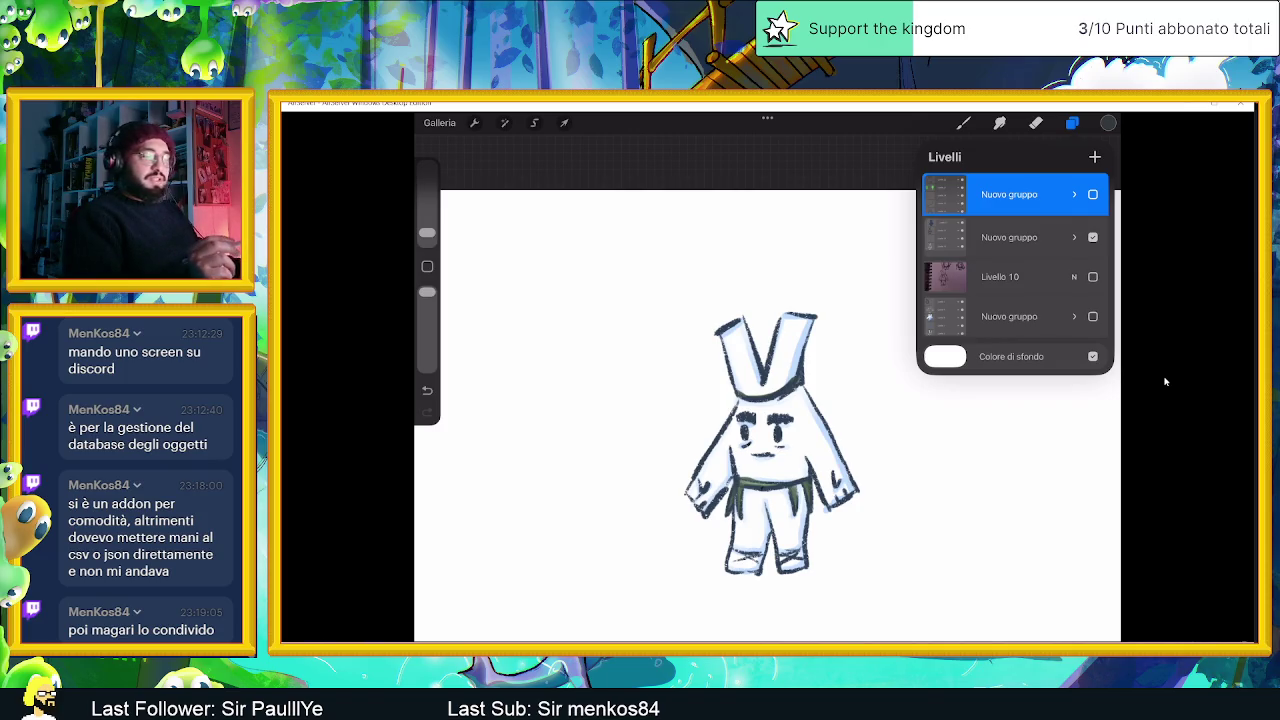
{"action": "left_click", "coordinate": [1093, 237]}
Hide the Livello 10 pencil sketch, show the bottom layer group, and return to the brush.
{"action": "left_click", "coordinate": [1093, 276]}
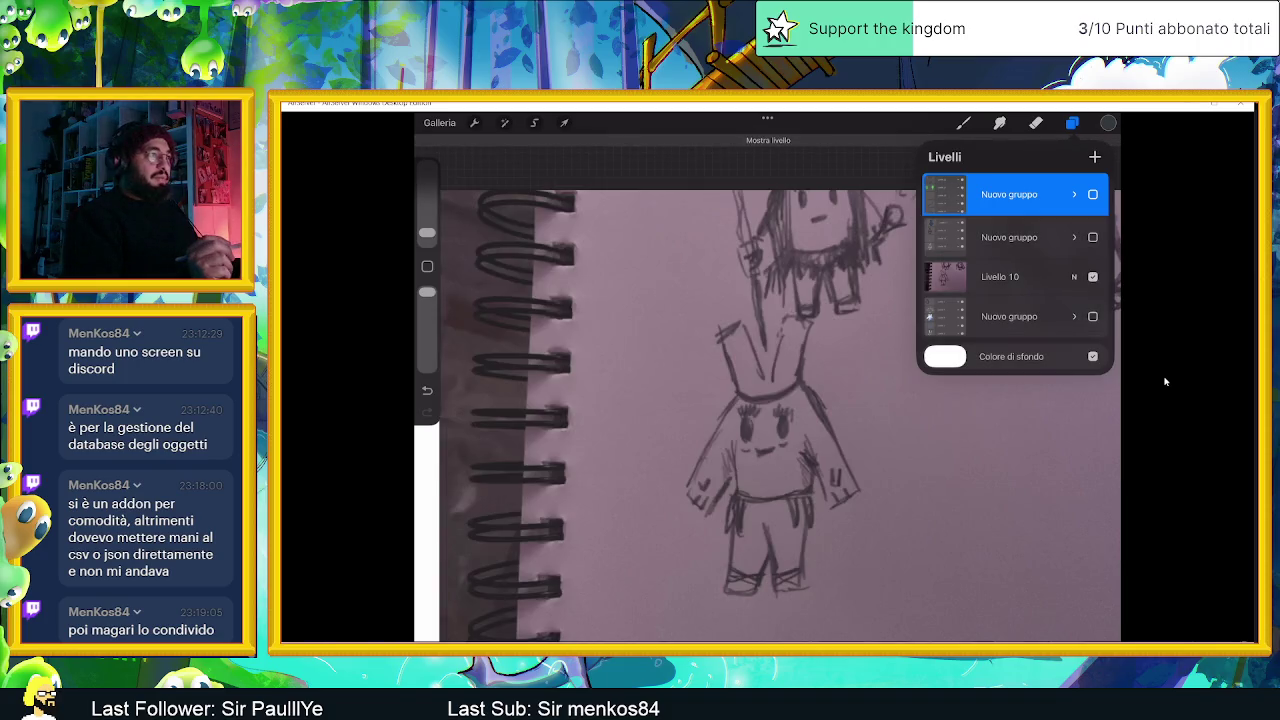
{"action": "left_click", "coordinate": [1093, 276]}
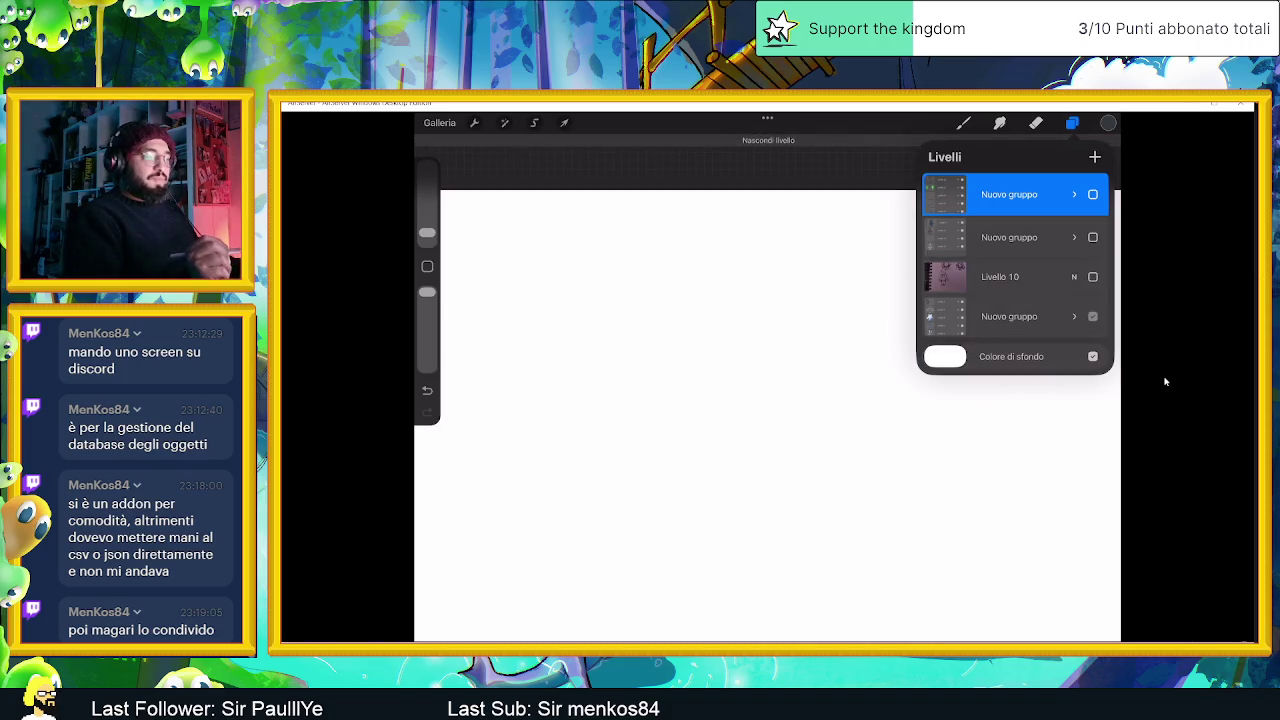
{"action": "left_click", "coordinate": [1093, 316]}
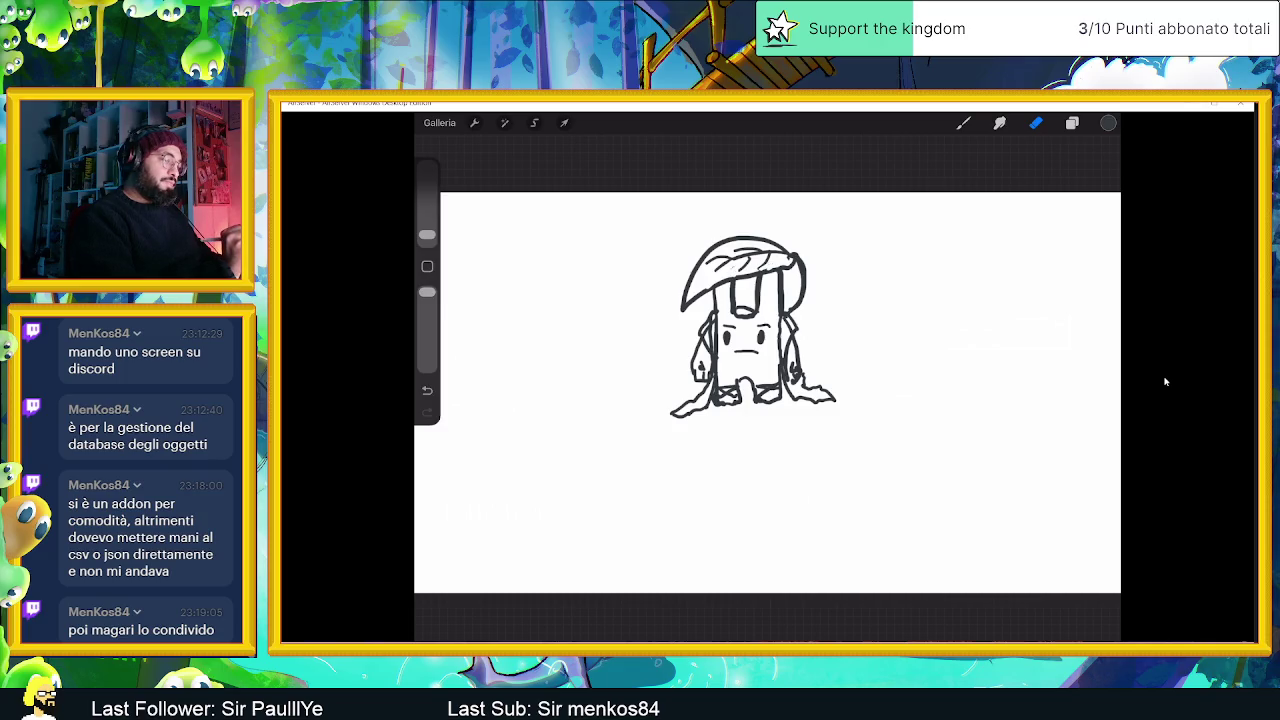
{"action": "key", "text": "b"}
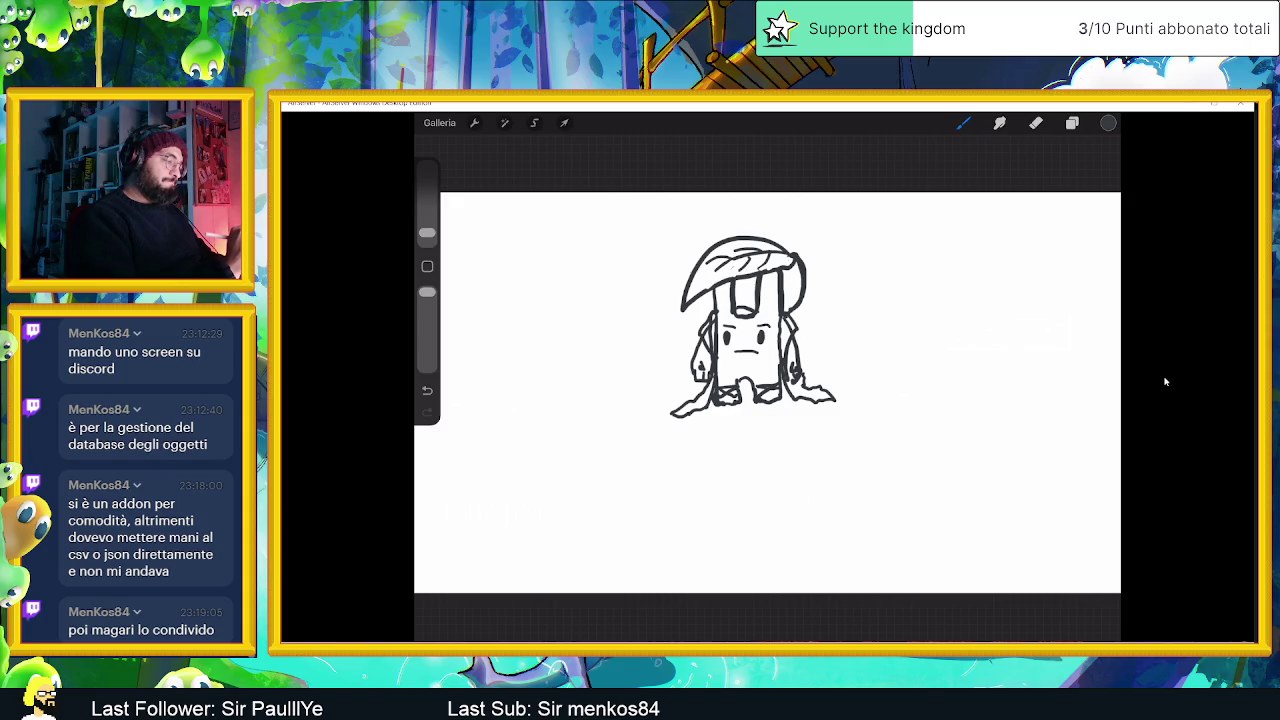
Sketch a staff at the character's left side, dark strokes at the body's base, and small marks beside its eye.
{"action": "mouse_move", "coordinate": [672, 322]}
{"action": "left_mouse_down"}
{"action": "mouse_move", "coordinate": [674, 342]}
{"action": "mouse_move", "coordinate": [656, 290]}
{"action": "mouse_move", "coordinate": [700, 378]}
{"action": "left_mouse_up"}
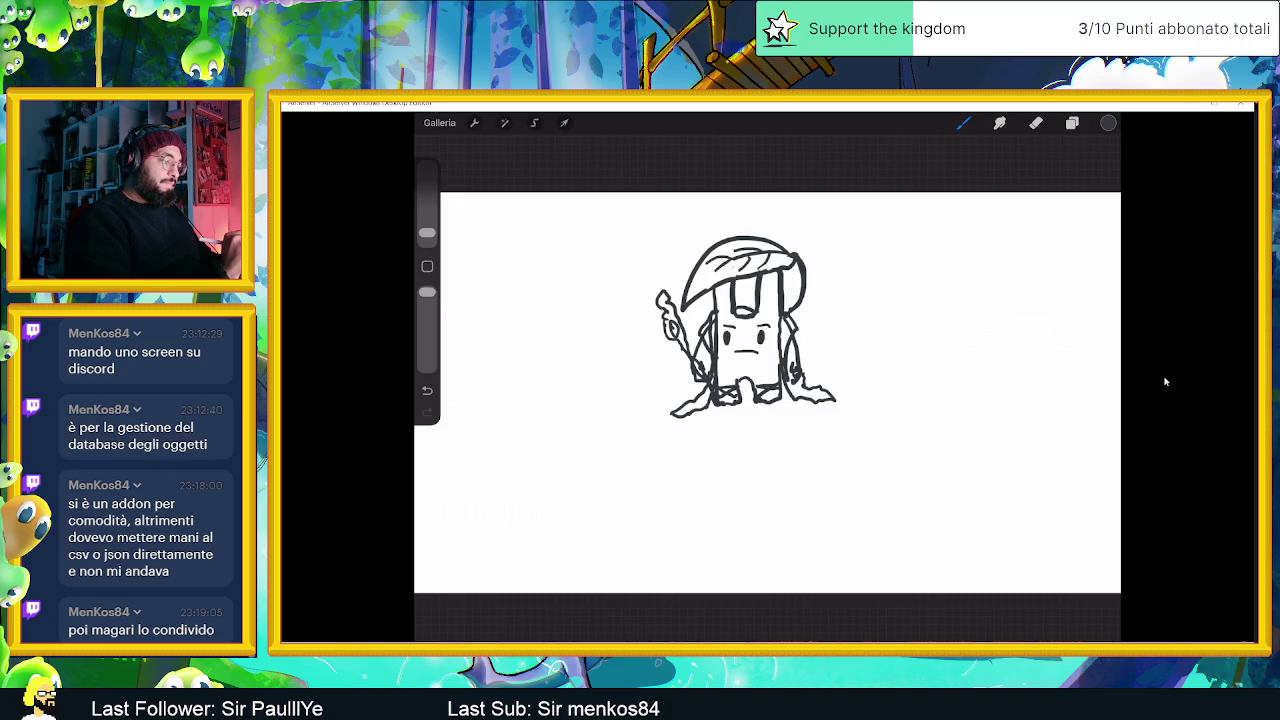
{"action": "mouse_move", "coordinate": [718, 366]}
{"action": "left_mouse_down"}
{"action": "mouse_move", "coordinate": [780, 363]}
{"action": "mouse_move", "coordinate": [721, 382]}
{"action": "mouse_move", "coordinate": [777, 380]}
{"action": "mouse_move", "coordinate": [728, 358]}
{"action": "left_mouse_up"}
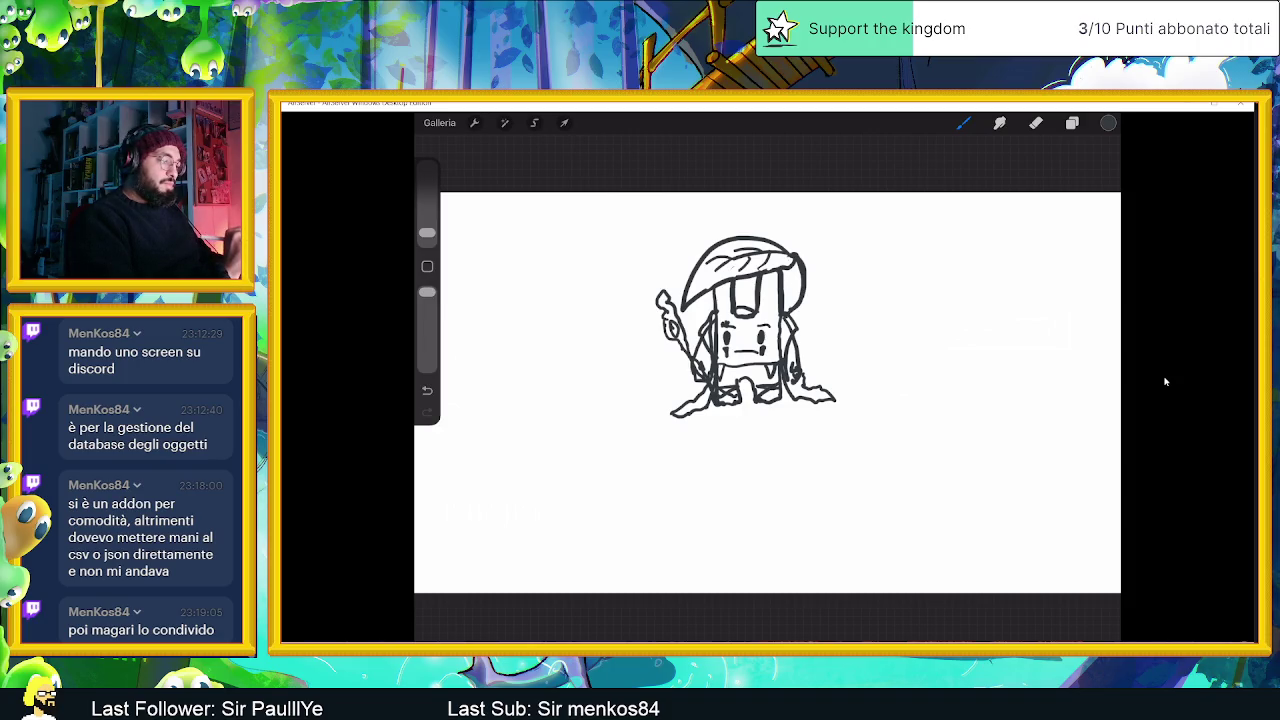
{"action": "left_click_drag", "start_coordinate": [758, 320], "coordinate": [775, 325]}
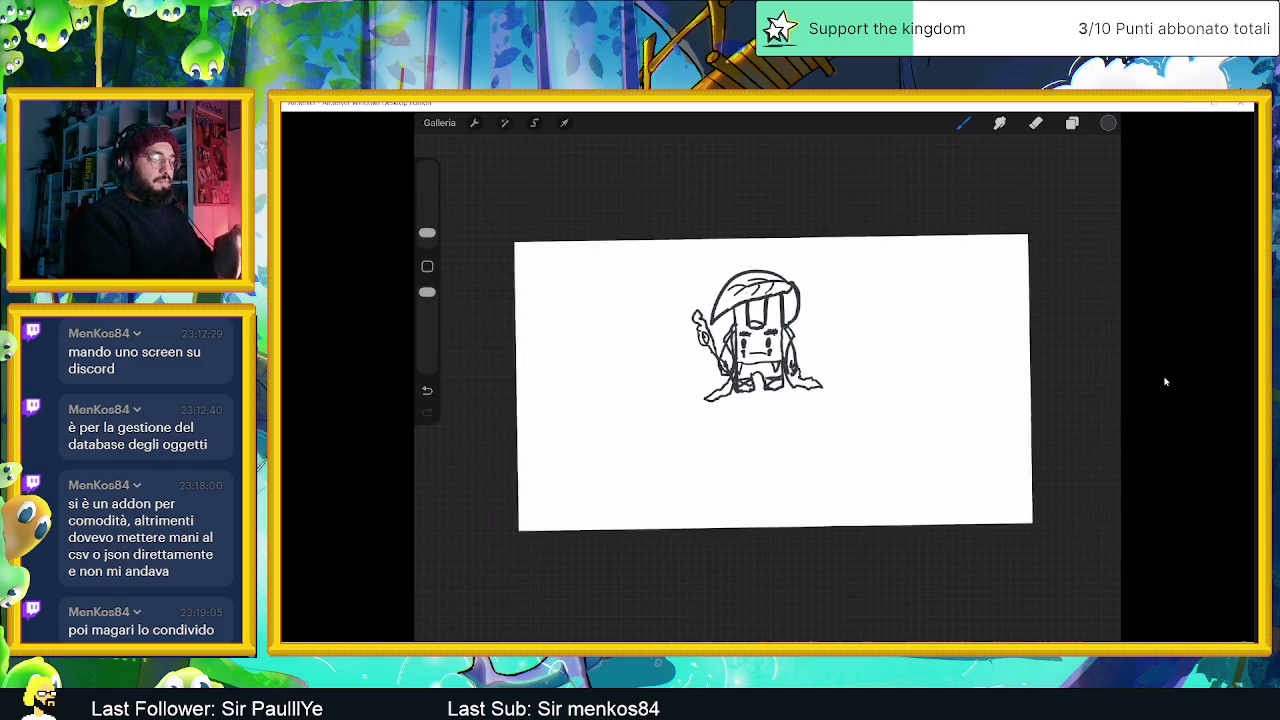